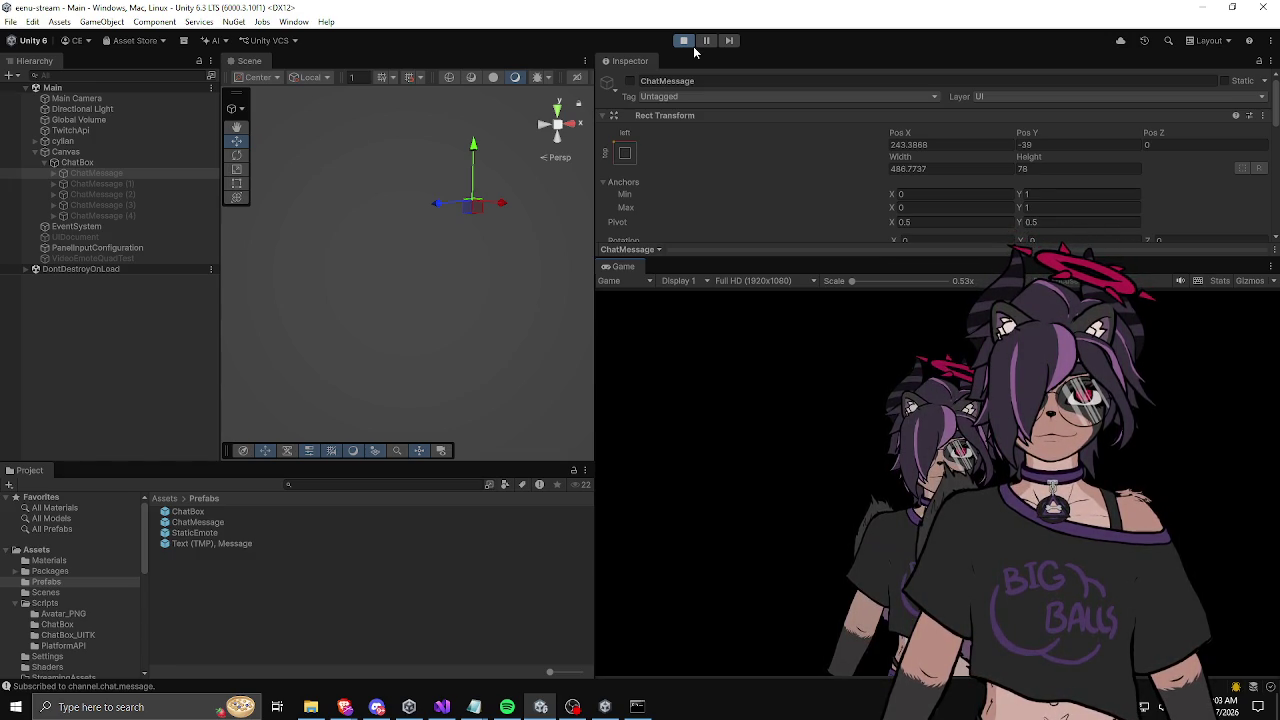
Step: Stop play mode and switch to the ChatMessage.cs script in Visual Studio
{"action": "left_click", "coordinate": [685, 41]}
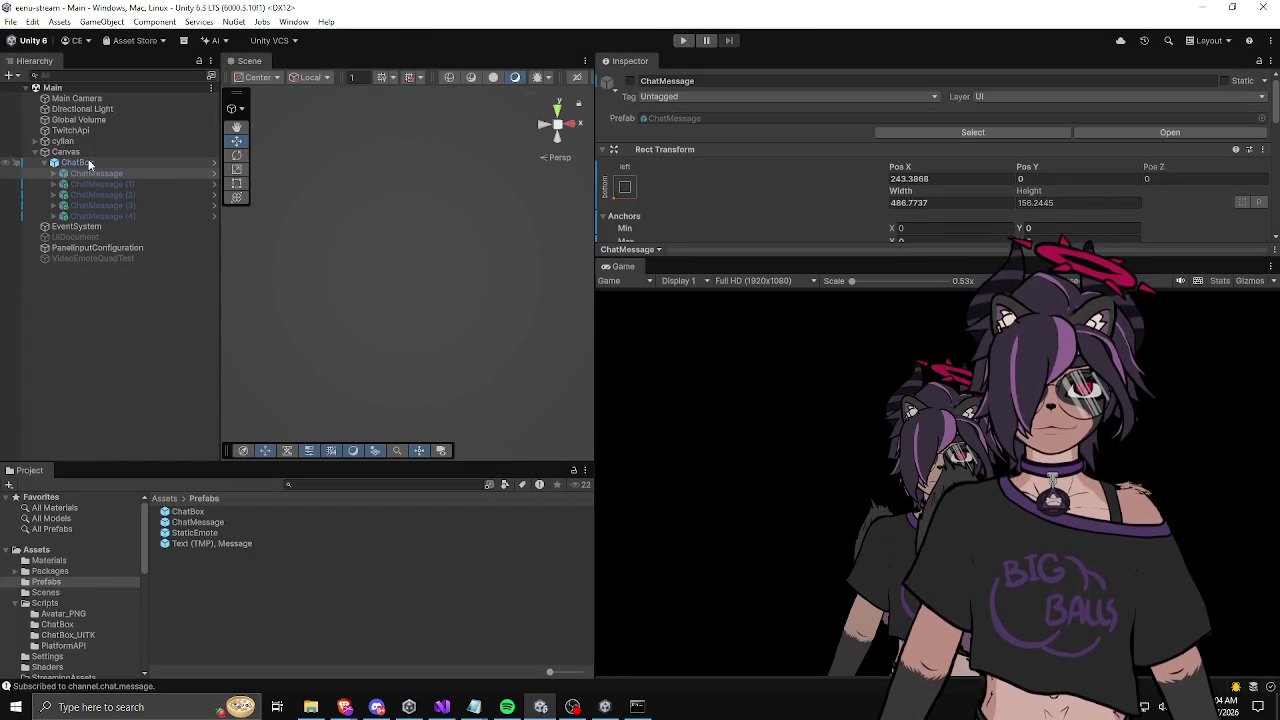
{"action": "left_click", "coordinate": [442, 707]}
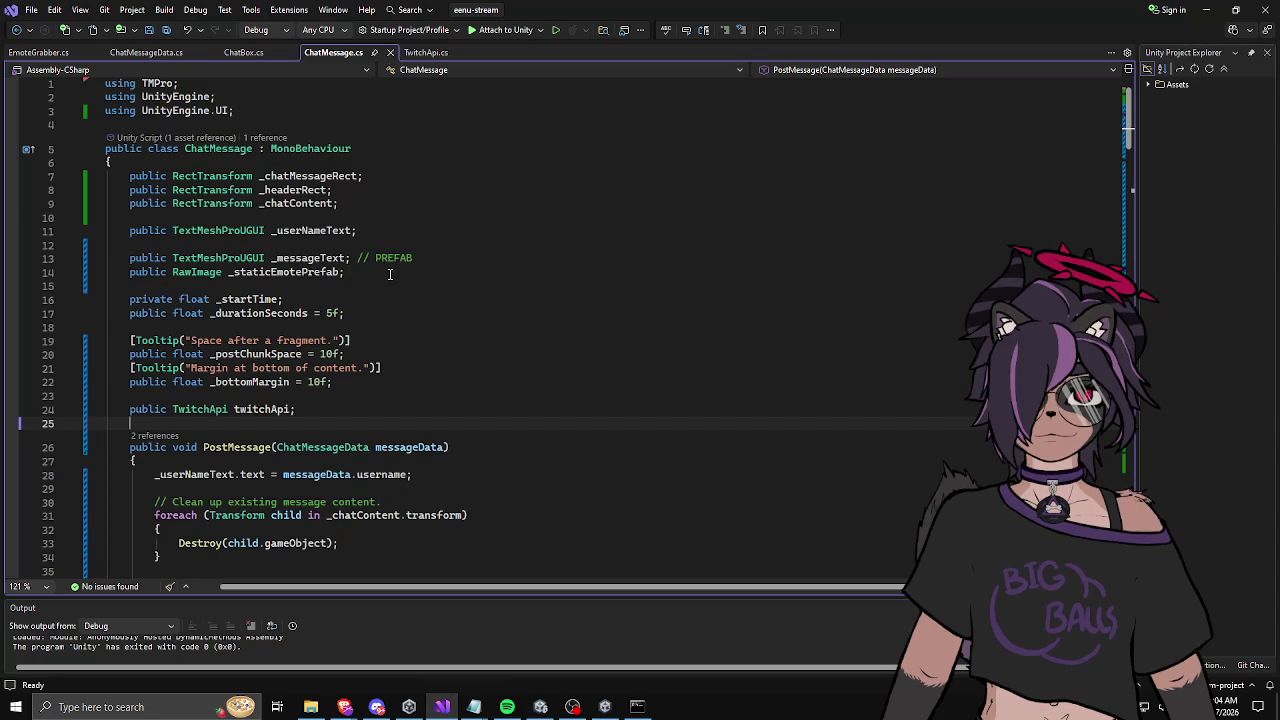
Step: Check the _startTime field's quick info in ChatMessage.cs, then return to Unity
{"action": "mouse_move", "coordinate": [242, 303]}
{"action": "left_click", "coordinate": [362, 313]}
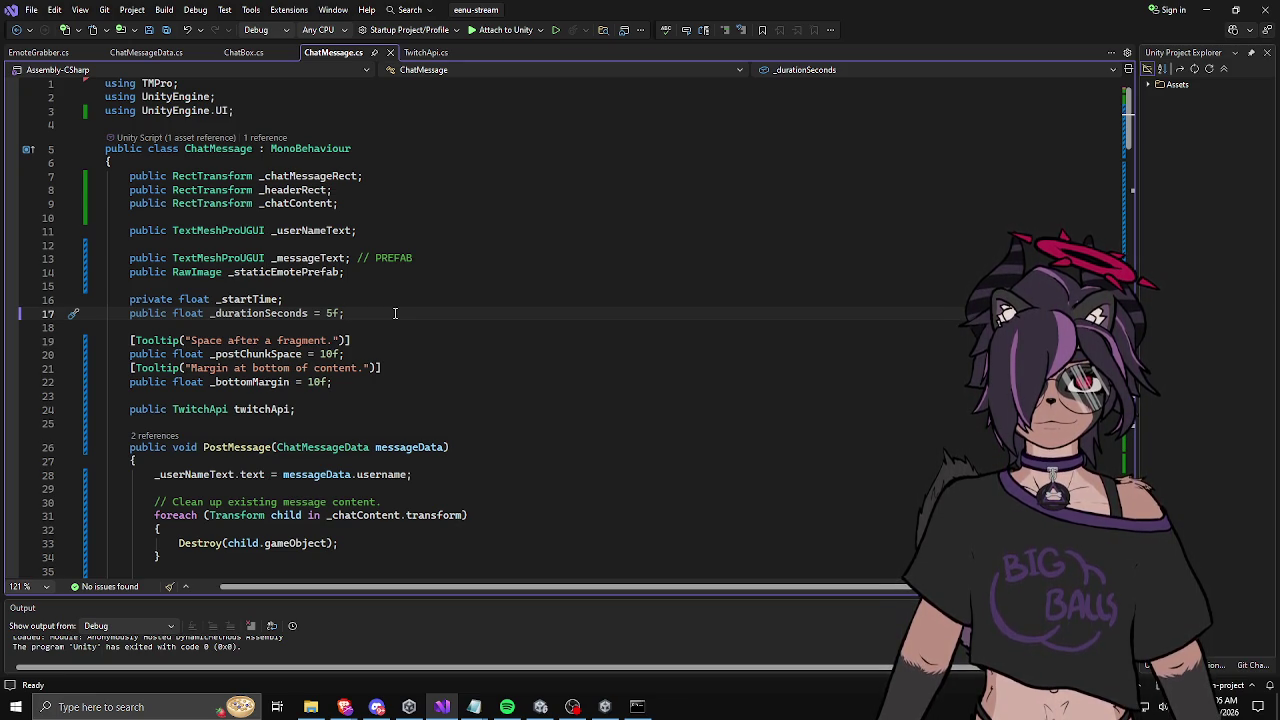
{"action": "left_click", "coordinate": [540, 706]}
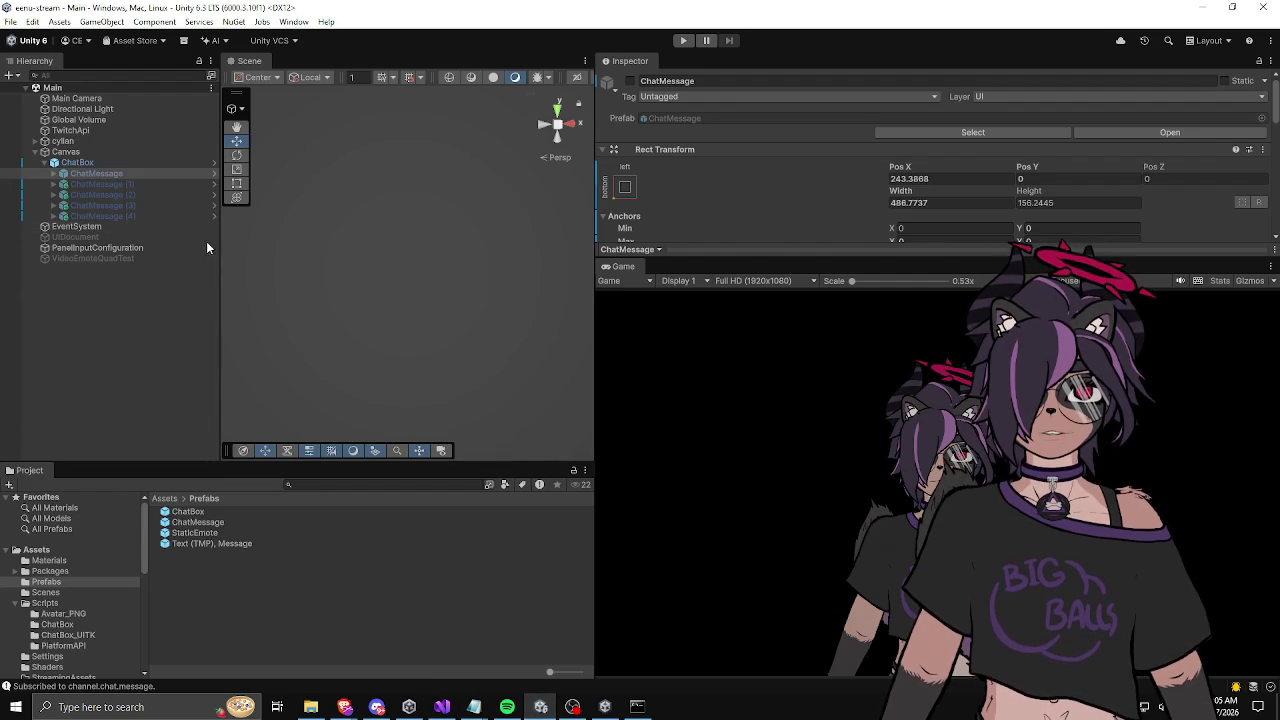
Step: Open the ChatMessage prefab and inspect its Panel, Header, username text and Panel, ChatContent children
{"action": "left_click", "coordinate": [212, 175]}
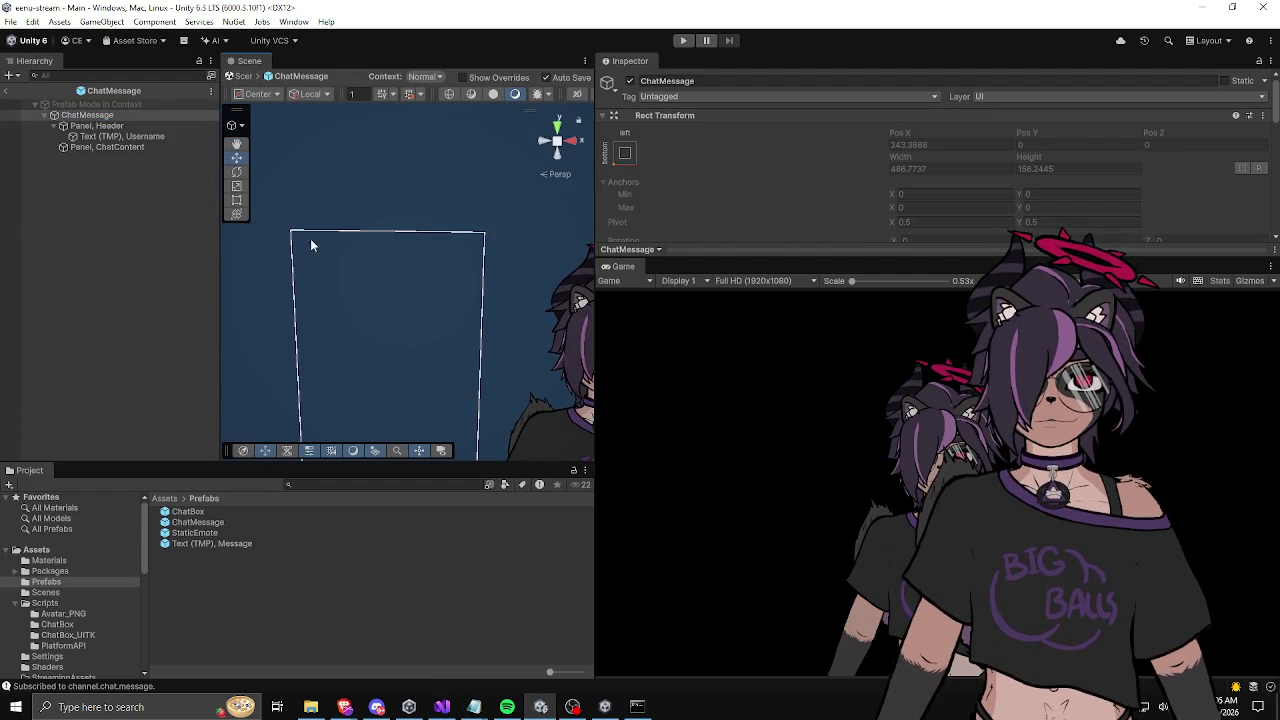
{"action": "left_click", "coordinate": [124, 148]}
{"action": "key", "text": "f"}
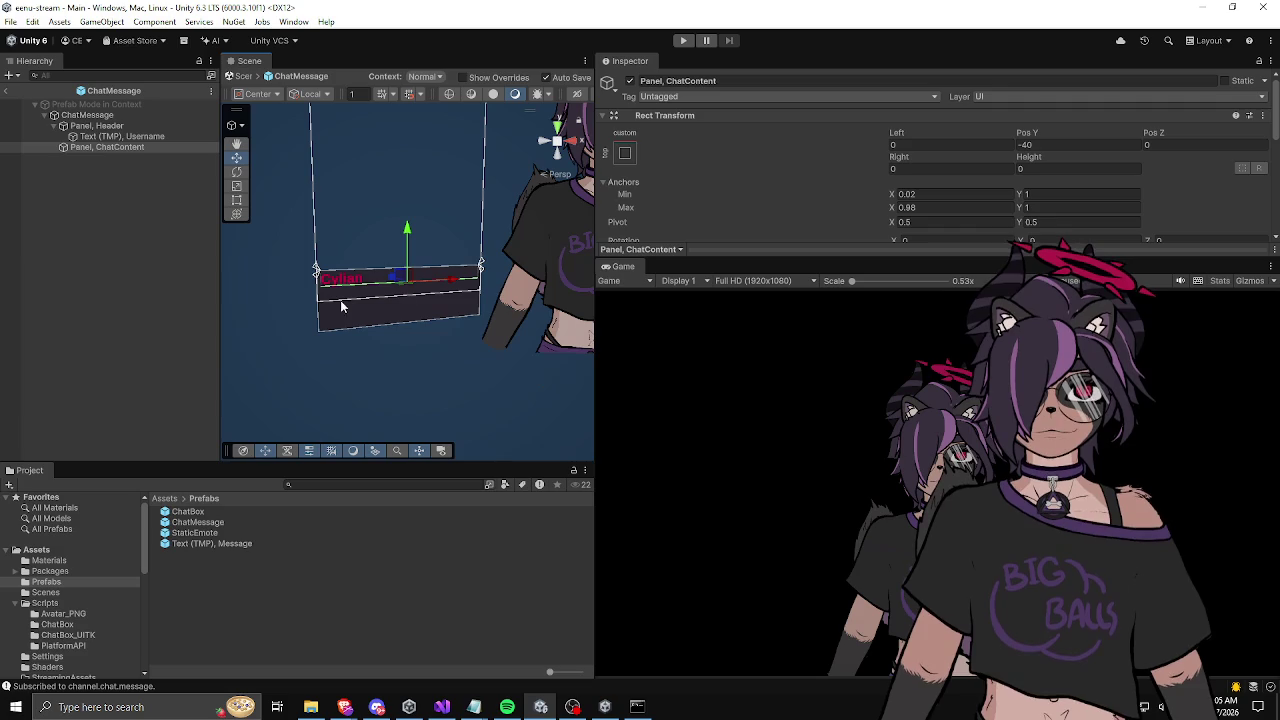
{"action": "left_click", "coordinate": [98, 126]}
{"action": "mouse_move", "coordinate": [377, 232]}
{"action": "left_mouse_down"}
{"action": "mouse_move", "coordinate": [403, 288]}
{"action": "mouse_move", "coordinate": [386, 277]}
{"action": "left_mouse_up"}
{"action": "left_click", "coordinate": [90, 115]}
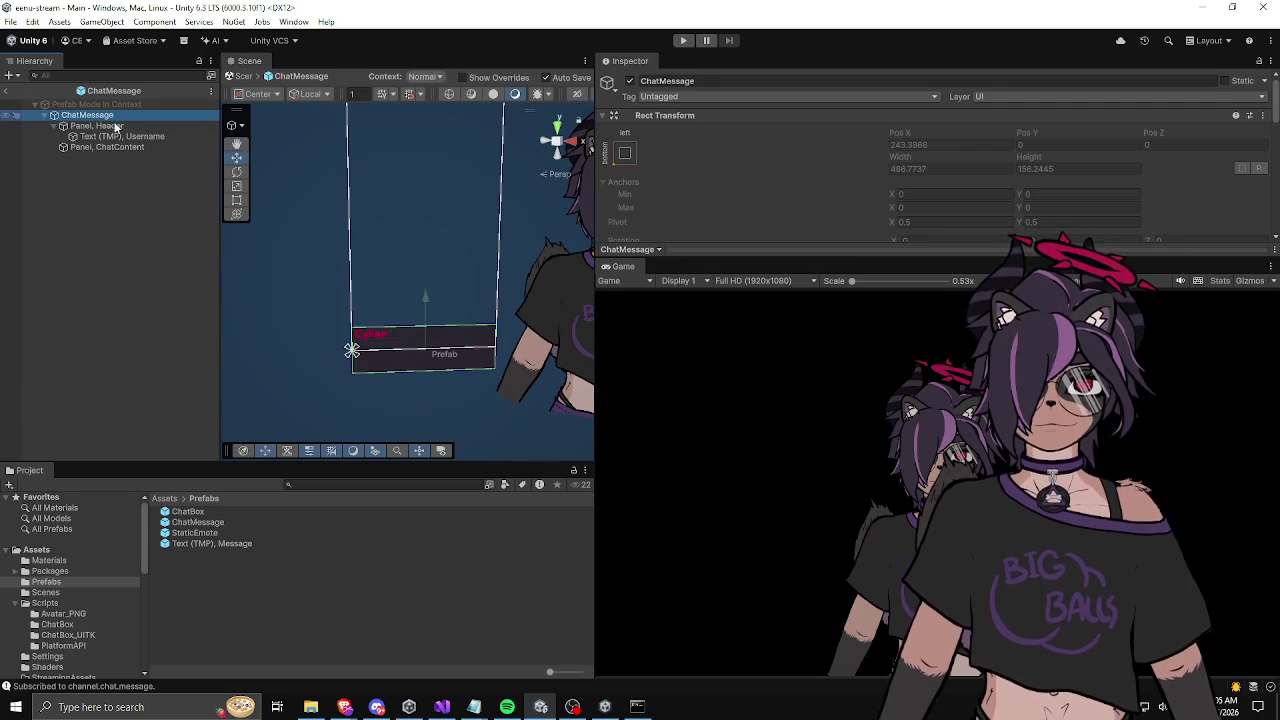
{"action": "key", "text": "f"}
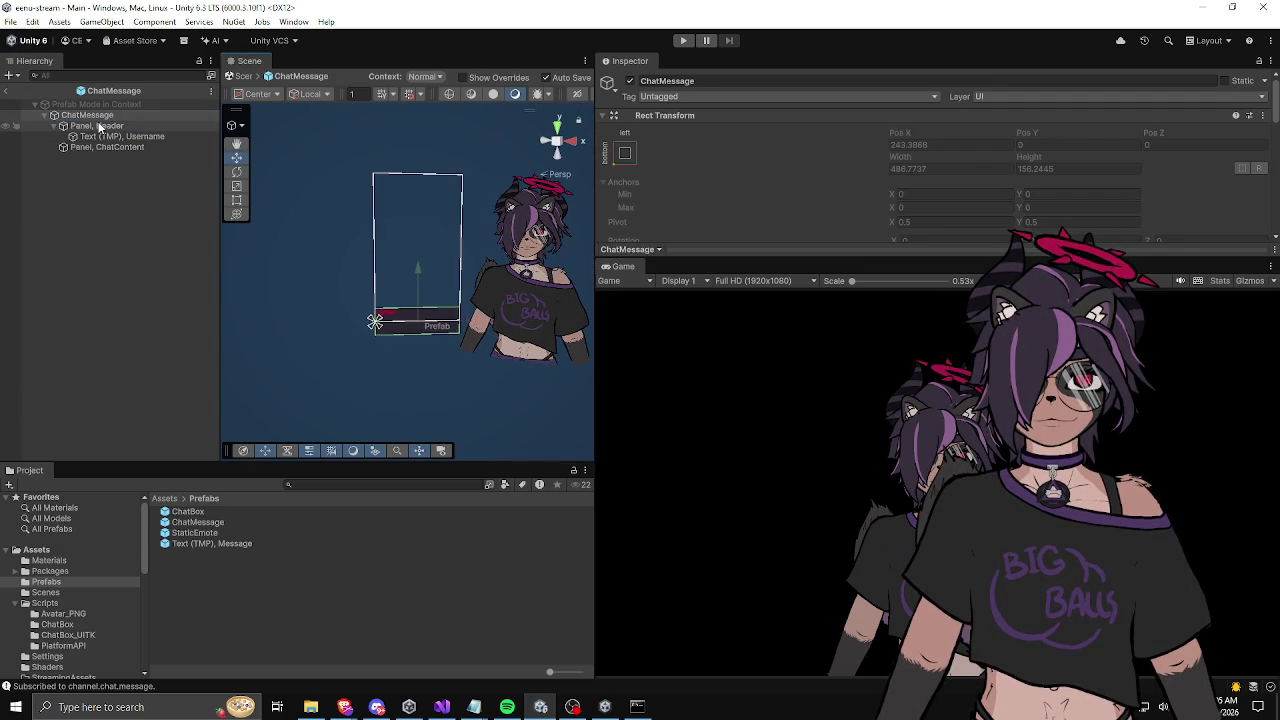
{"action": "left_click", "coordinate": [99, 126]}
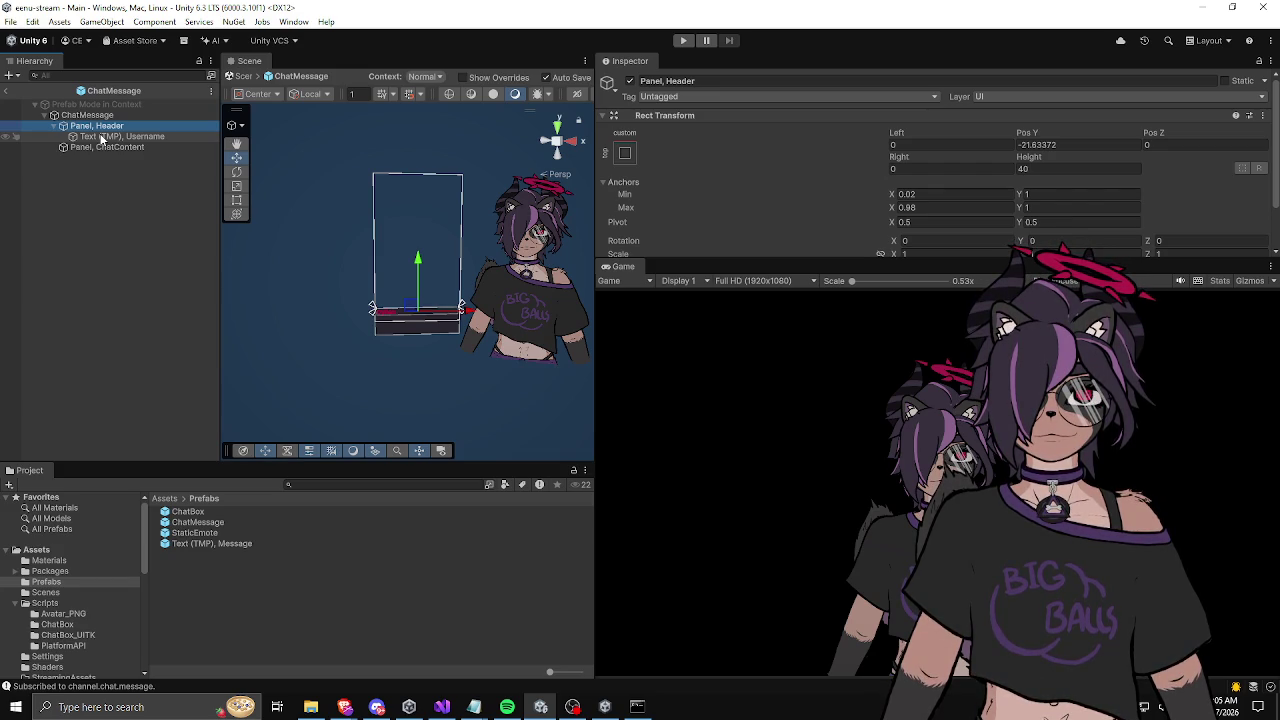
{"action": "left_click", "coordinate": [101, 137]}
{"action": "left_click", "coordinate": [100, 147]}
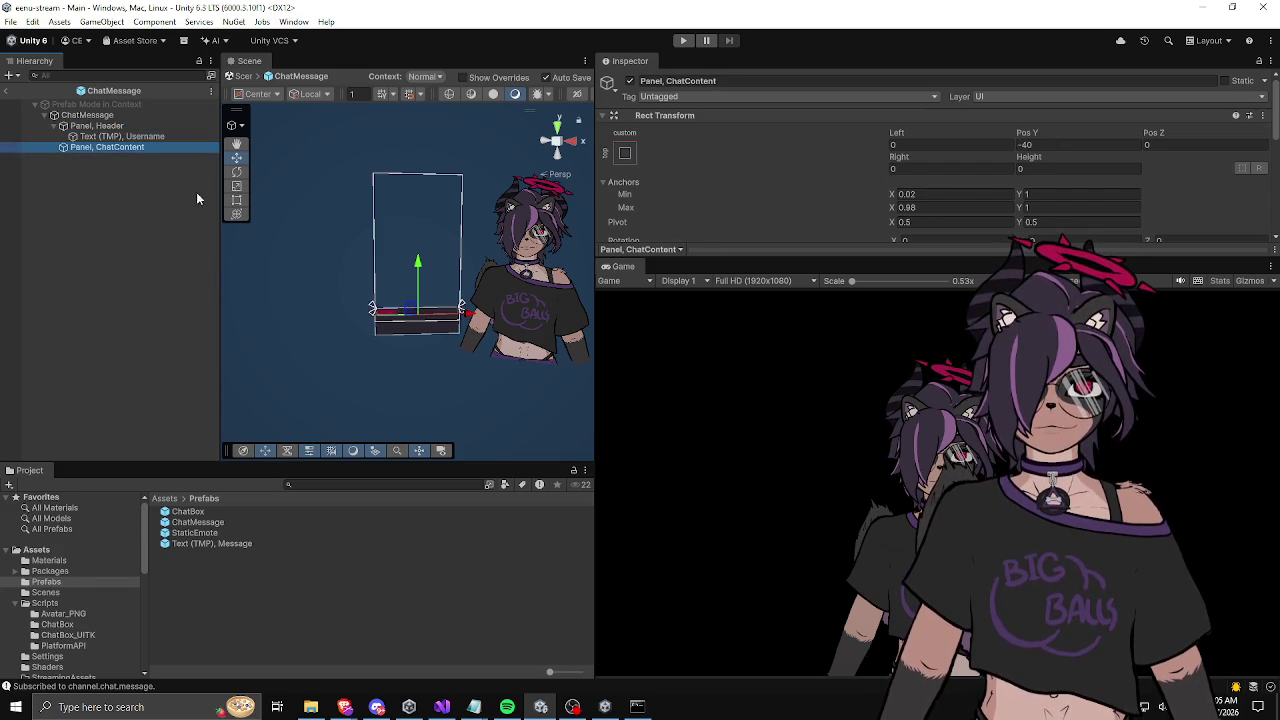
{"action": "key", "text": "f"}
{"action": "mouse_move", "coordinate": [327, 317]}
{"action": "left_mouse_down"}
{"action": "mouse_move", "coordinate": [431, 320]}
{"action": "mouse_move", "coordinate": [409, 294]}
{"action": "mouse_move", "coordinate": [446, 313]}
{"action": "left_mouse_up"}
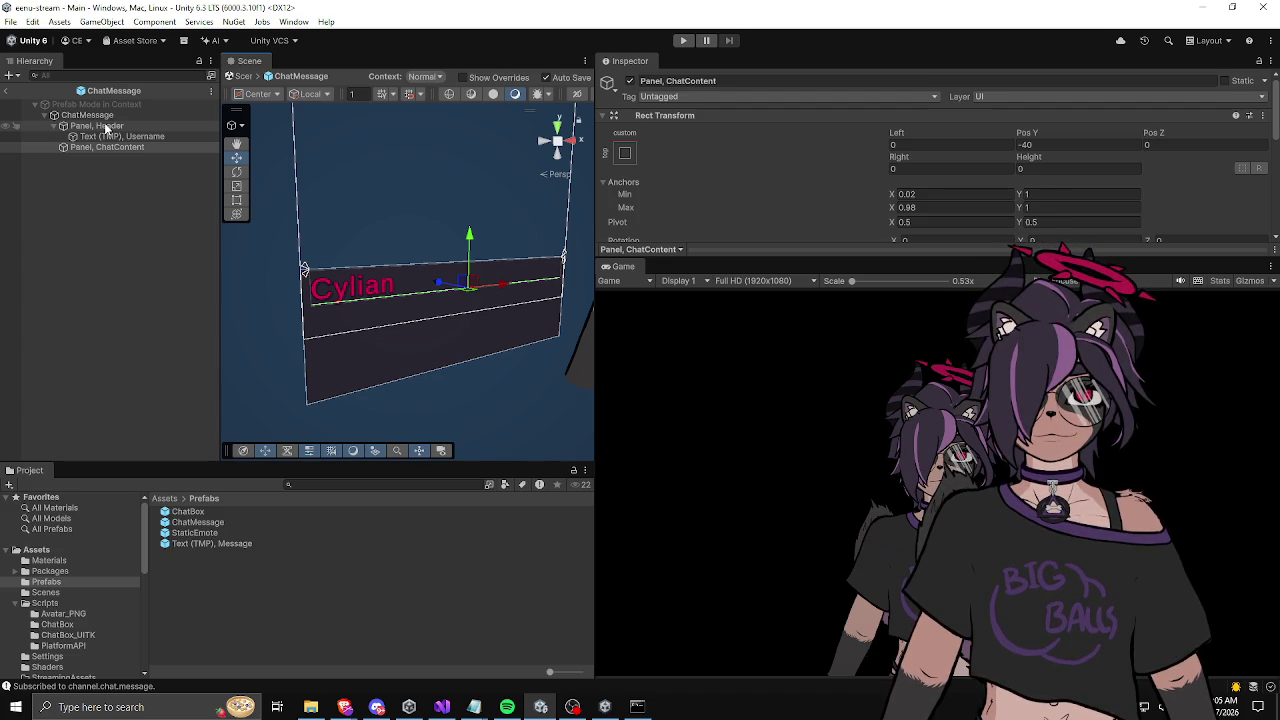
Step: Back in the Main scene, enable the first ChatMessage under ChatBox and frame it
{"action": "left_click", "coordinate": [6, 90]}
{"action": "left_click", "coordinate": [116, 184]}
{"action": "left_click", "coordinate": [96, 173]}
{"action": "left_click", "coordinate": [629, 81]}
{"action": "key", "text": "f"}
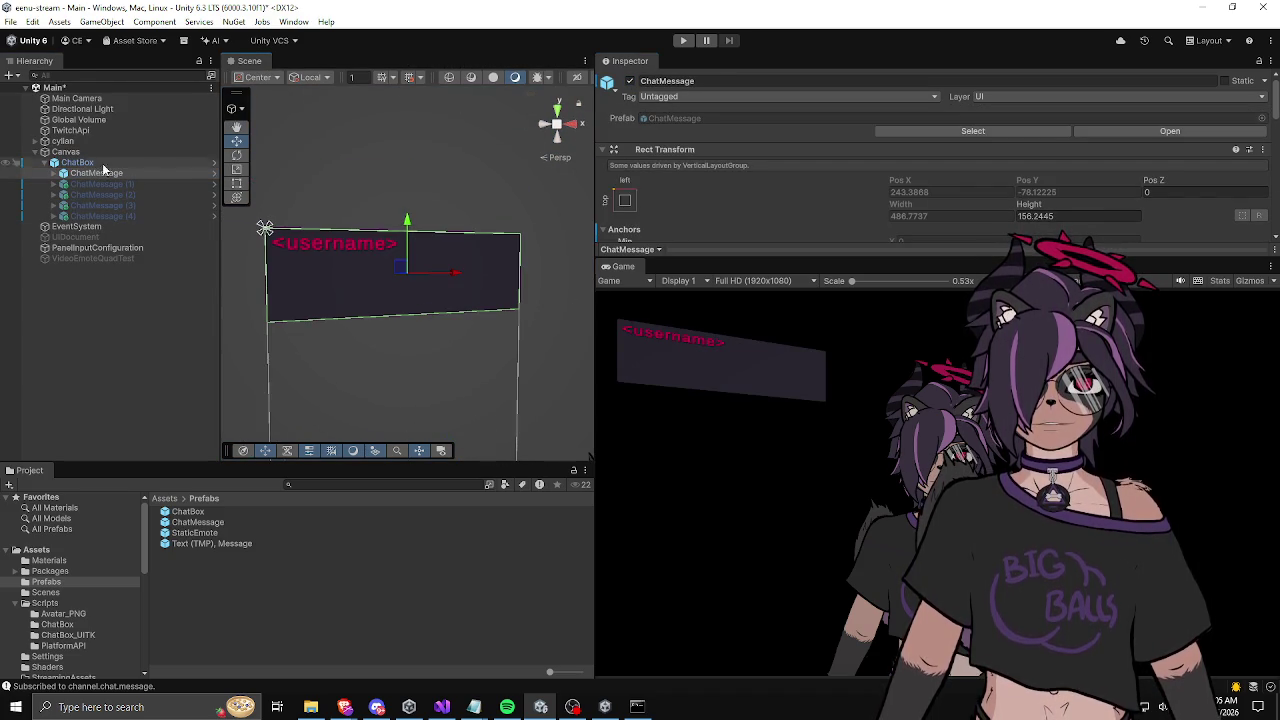
Step: Open the ChatMessage prefab in context and inspect Panel, Header and the username text
{"action": "left_click", "coordinate": [214, 176]}
{"action": "left_click", "coordinate": [98, 126]}
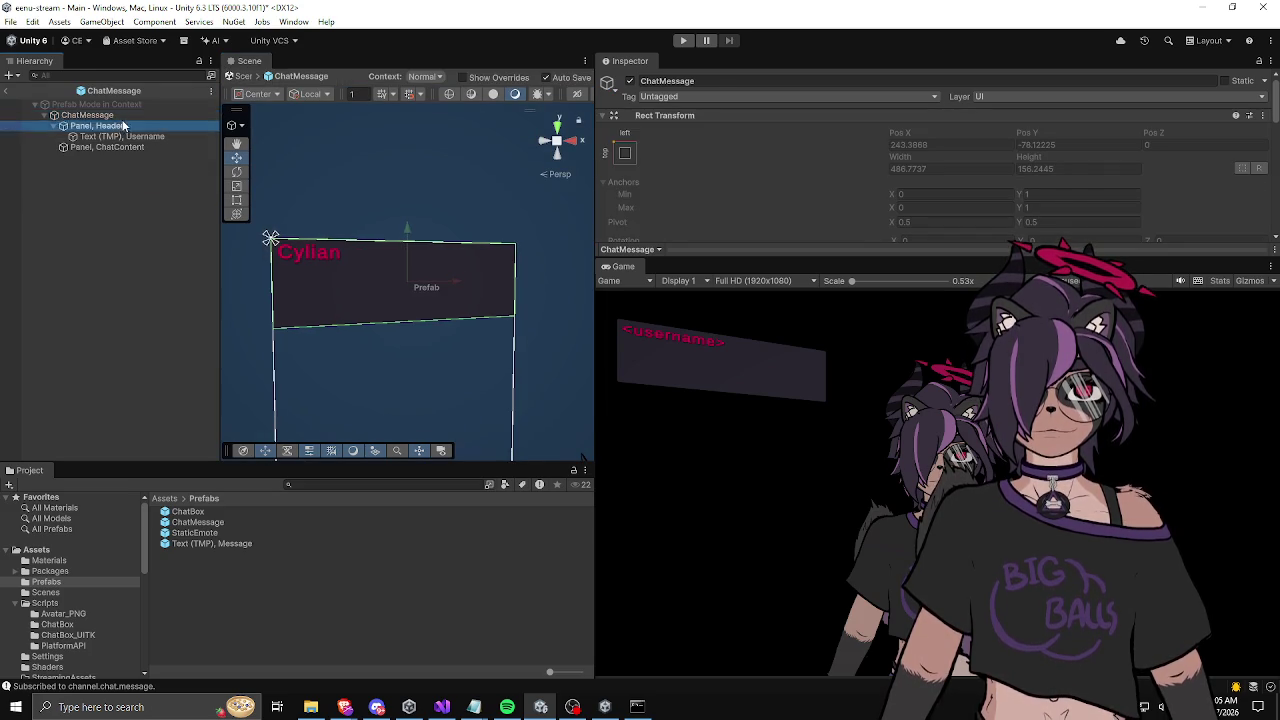
{"action": "left_click", "coordinate": [106, 137]}
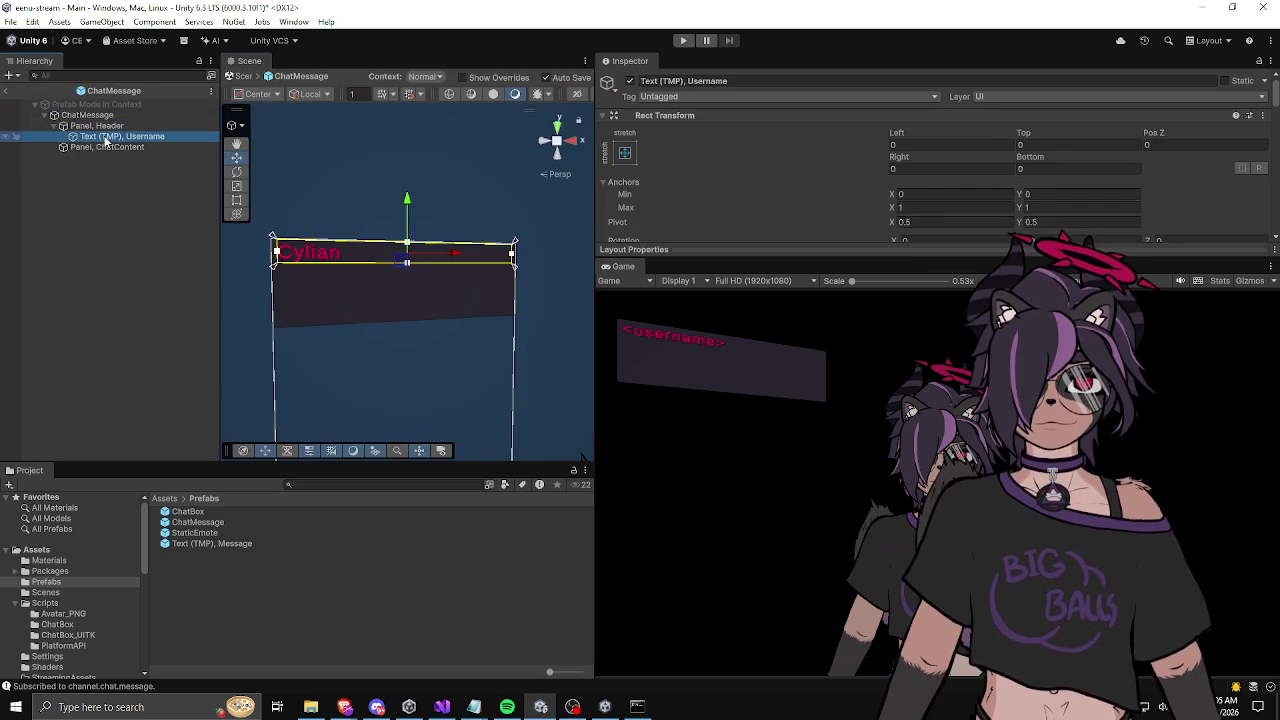
{"action": "left_click", "coordinate": [98, 126]}
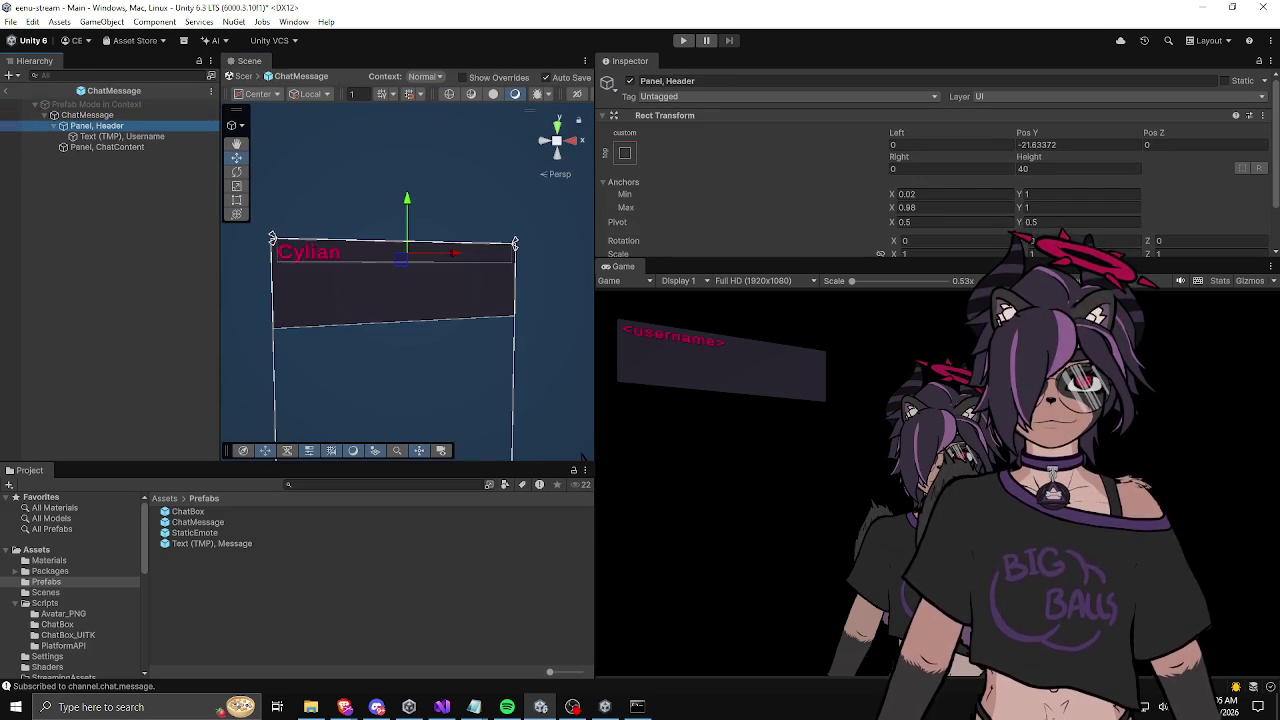
Step: Rearrange the Unity editor panel layout, then switch to ChatMessage.cs in Visual Studio
{"action": "key", "text": "alt+Tab"}
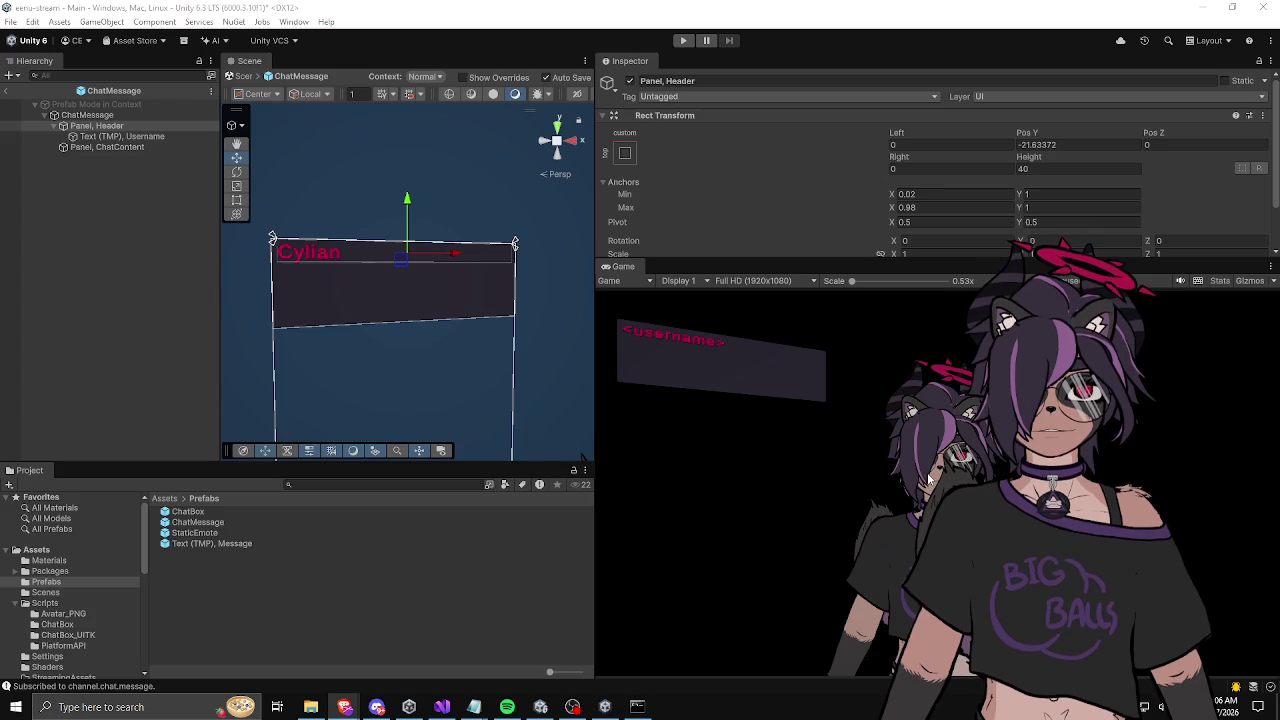
{"action": "left_click", "coordinate": [683, 355]}
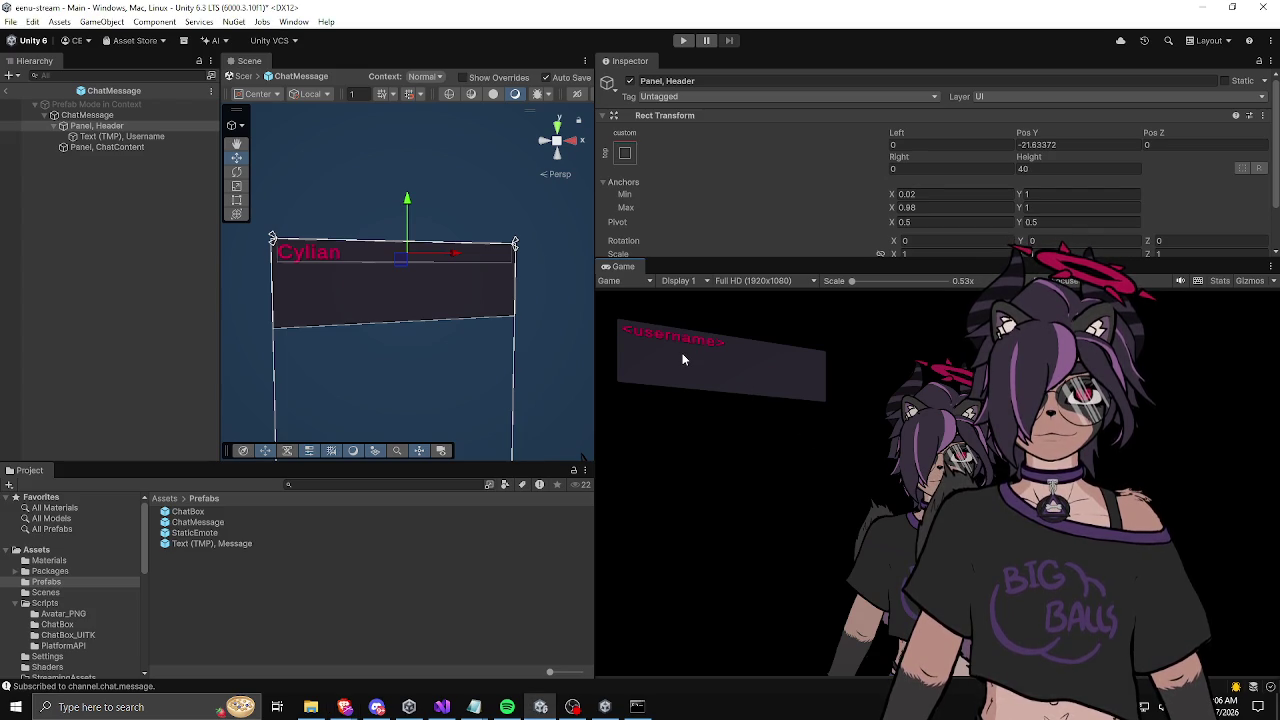
{"action": "mouse_move", "coordinate": [693, 260]}
{"action": "left_mouse_down"}
{"action": "mouse_move", "coordinate": [694, 165]}
{"action": "mouse_move", "coordinate": [694, 226]}
{"action": "mouse_move", "coordinate": [585, 202]}
{"action": "mouse_move", "coordinate": [1279, 210]}
{"action": "mouse_move", "coordinate": [581, 458]}
{"action": "left_mouse_up"}
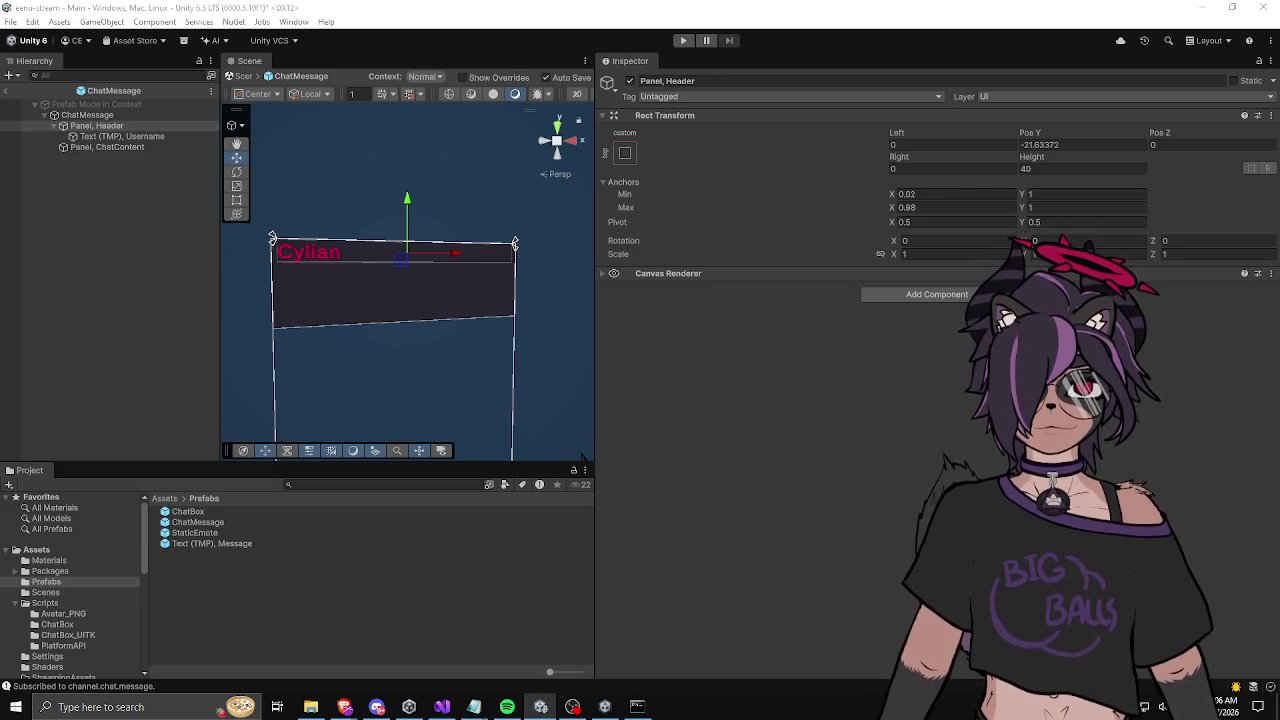
{"action": "key", "text": "alt+Tab"}
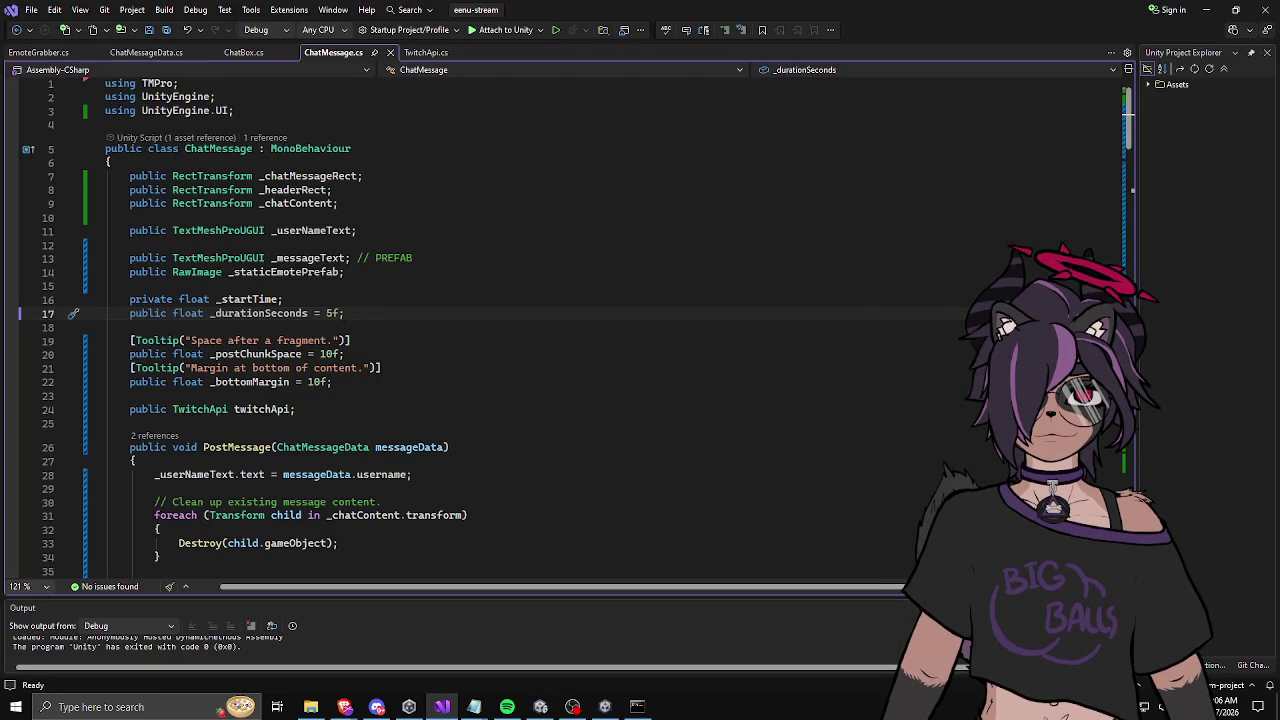
Step: Open a new Brave tab beside the Twitch chat docs and move the browser aside
{"action": "key", "text": "alt+Tab"}
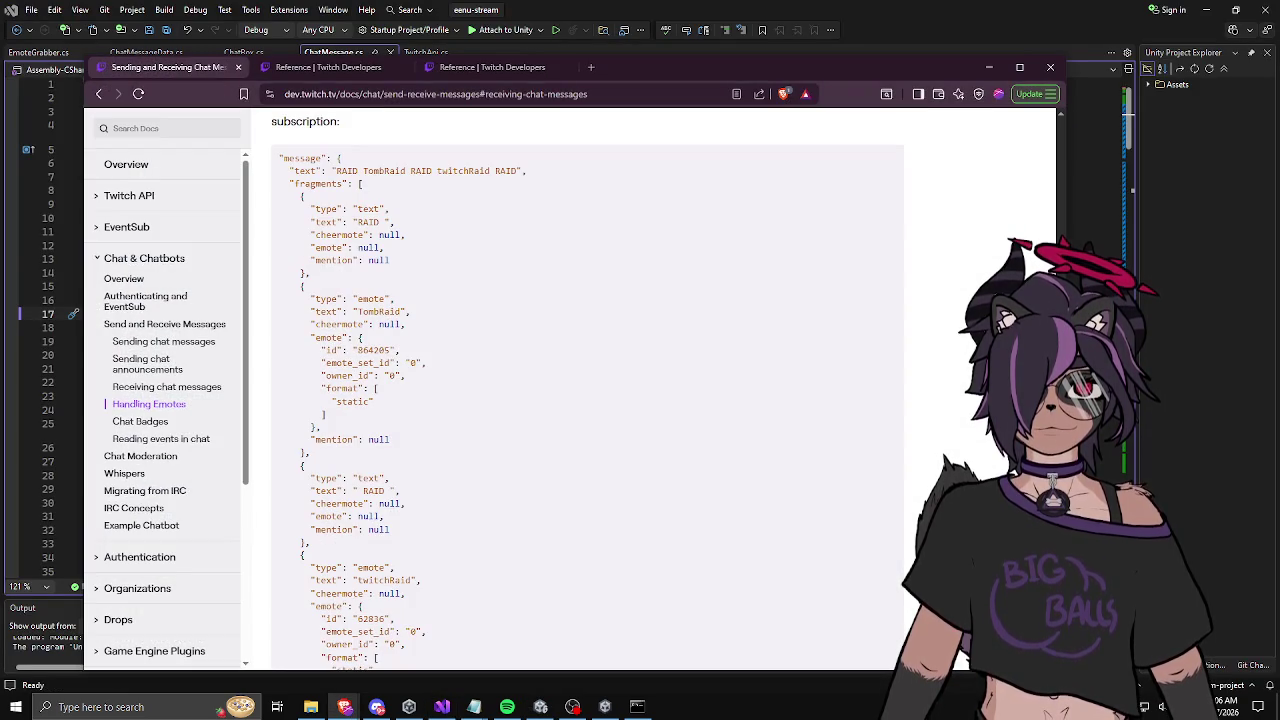
{"action": "left_click", "coordinate": [590, 68]}
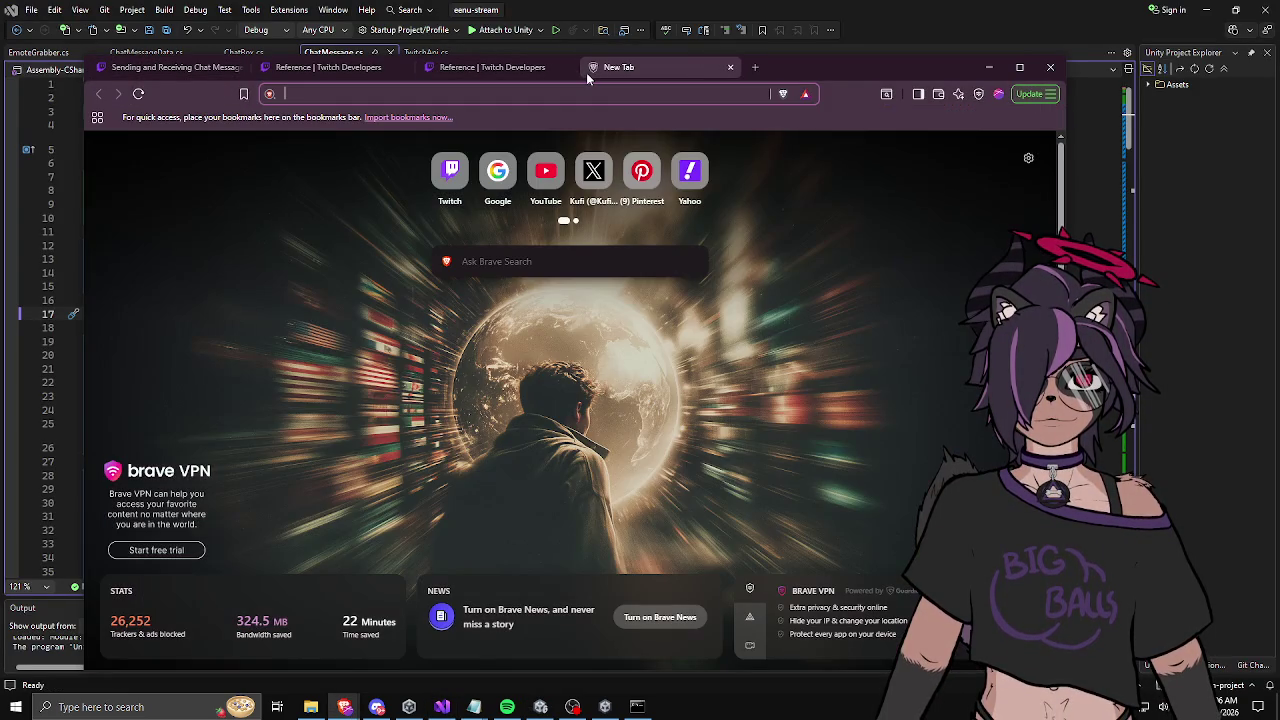
{"action": "left_click_drag", "start_coordinate": [836, 64], "coordinate": [1279, 64]}
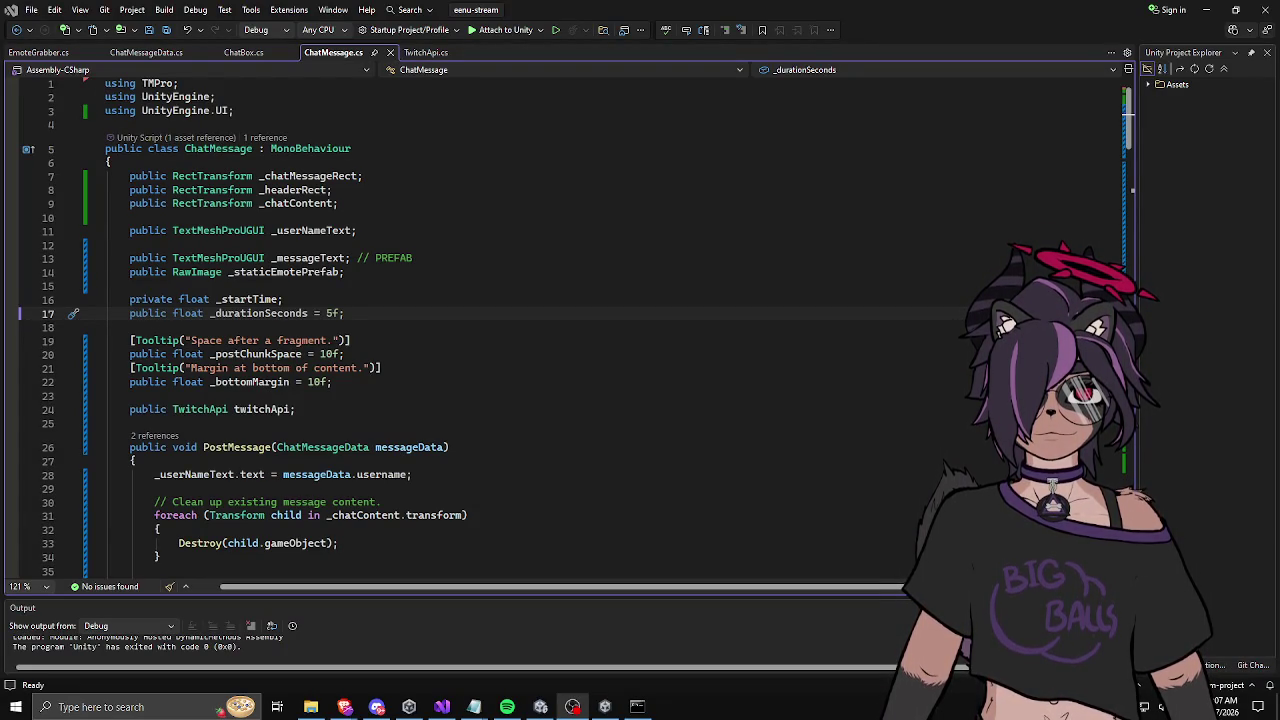
Step: Switch from Visual Studio back to the Unity editor showing the ChatMessage prefab
{"action": "key", "text": "alt+Tab"}
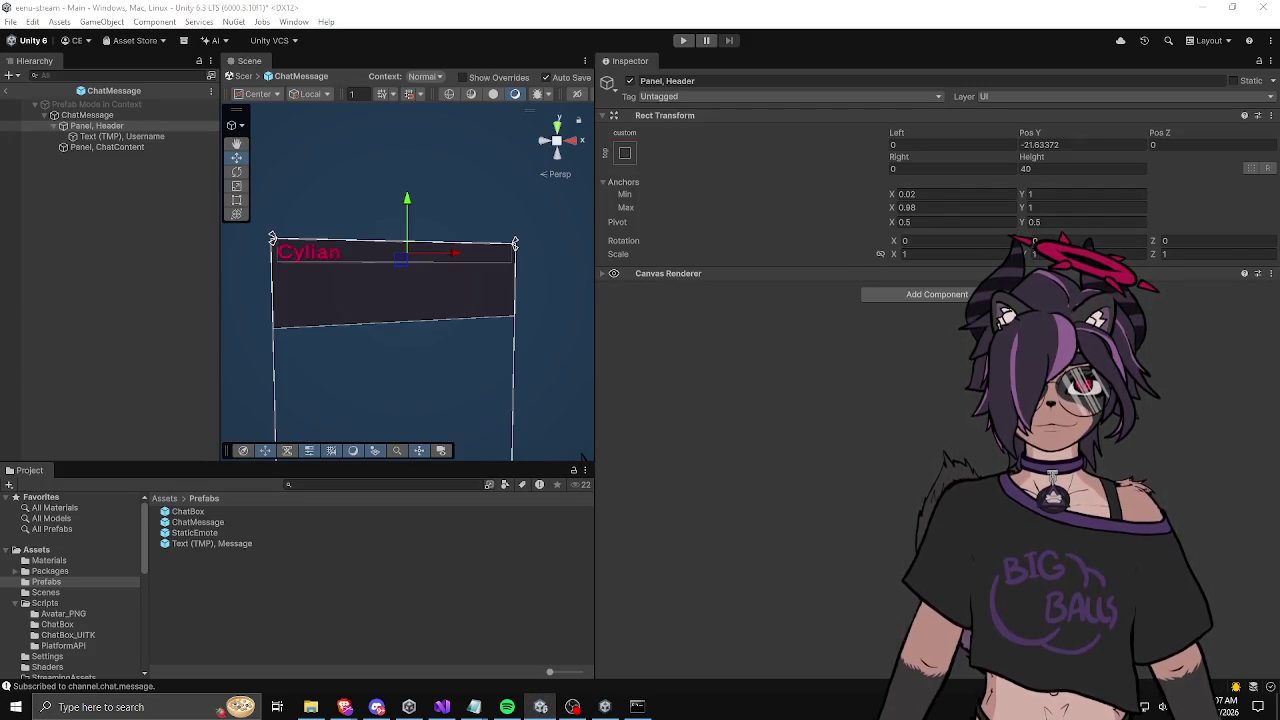
Step: Extract the downloaded compressed folder's files, then return to the Unity editor
{"action": "key", "text": "alt+Tab"}
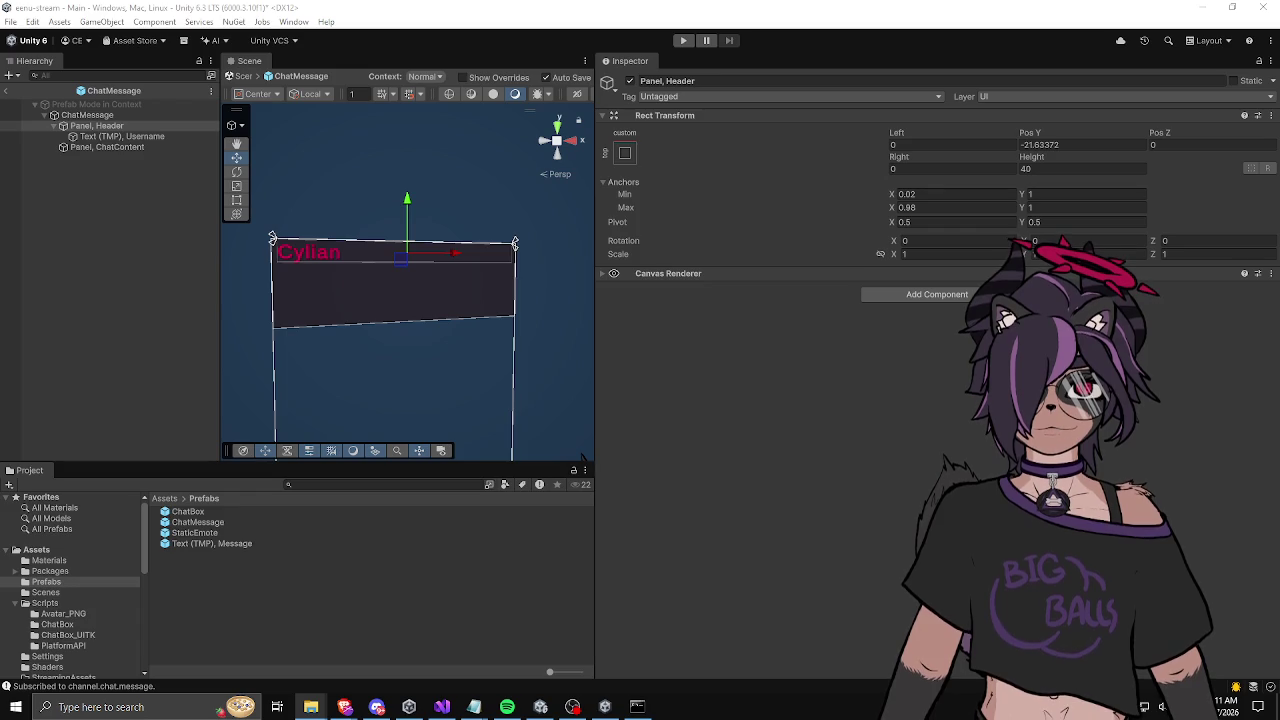
{"action": "left_click", "coordinate": [752, 482]}
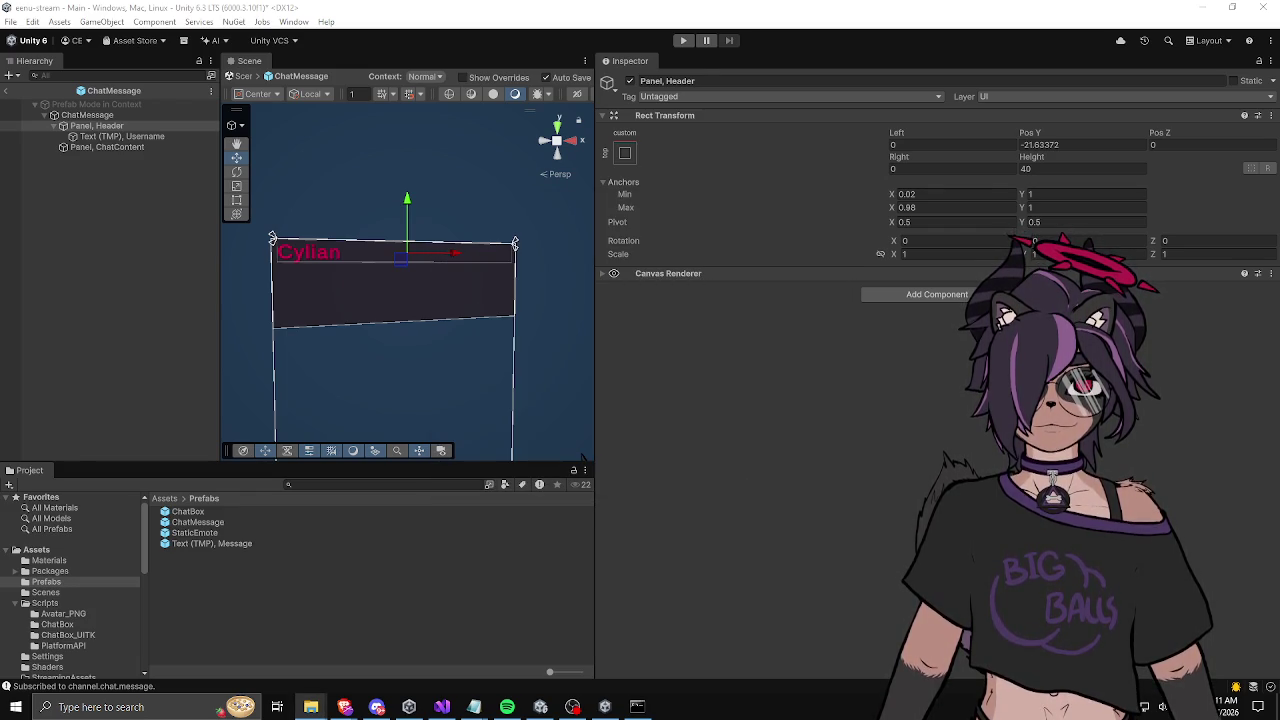
{"action": "left_click", "coordinate": [190, 555]}
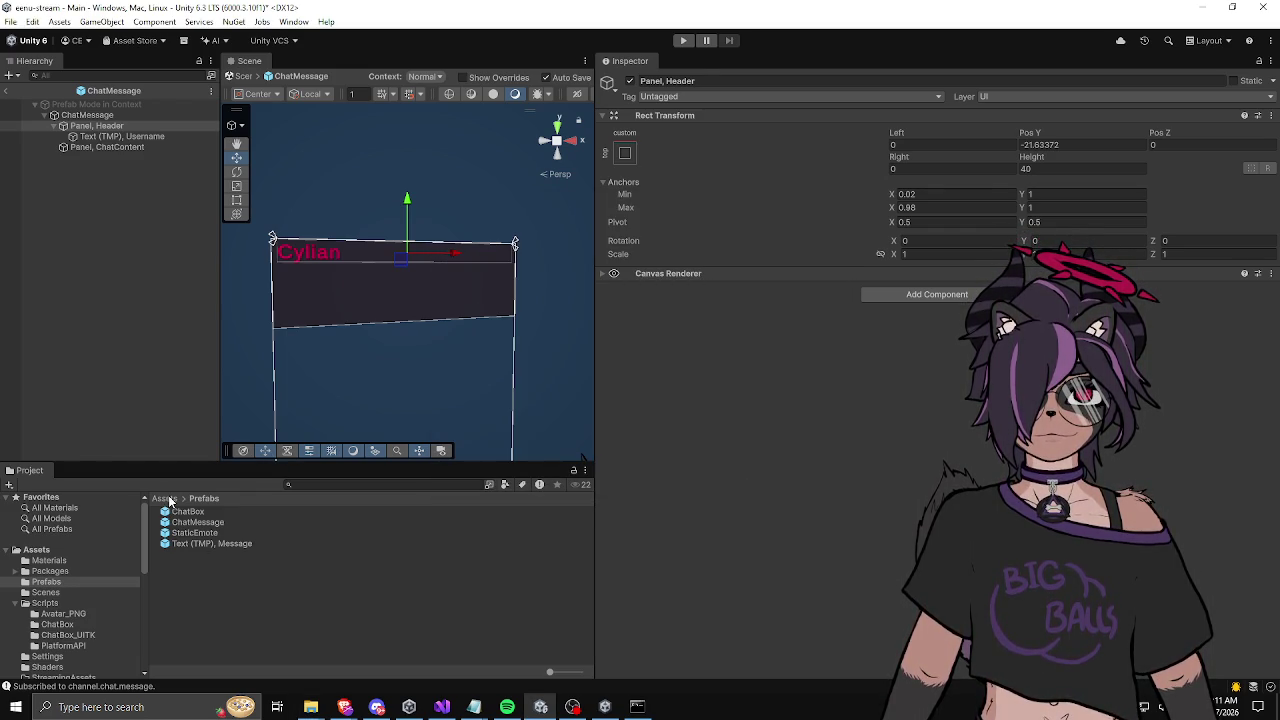
Step: Create a Fonts folder in Assets and open it
{"action": "left_click", "coordinate": [165, 498]}
{"action": "left_click_drag", "start_coordinate": [243, 463], "coordinate": [243, 347]}
{"action": "right_click", "coordinate": [210, 604]}
{"action": "mouse_move", "coordinate": [330, 214]}
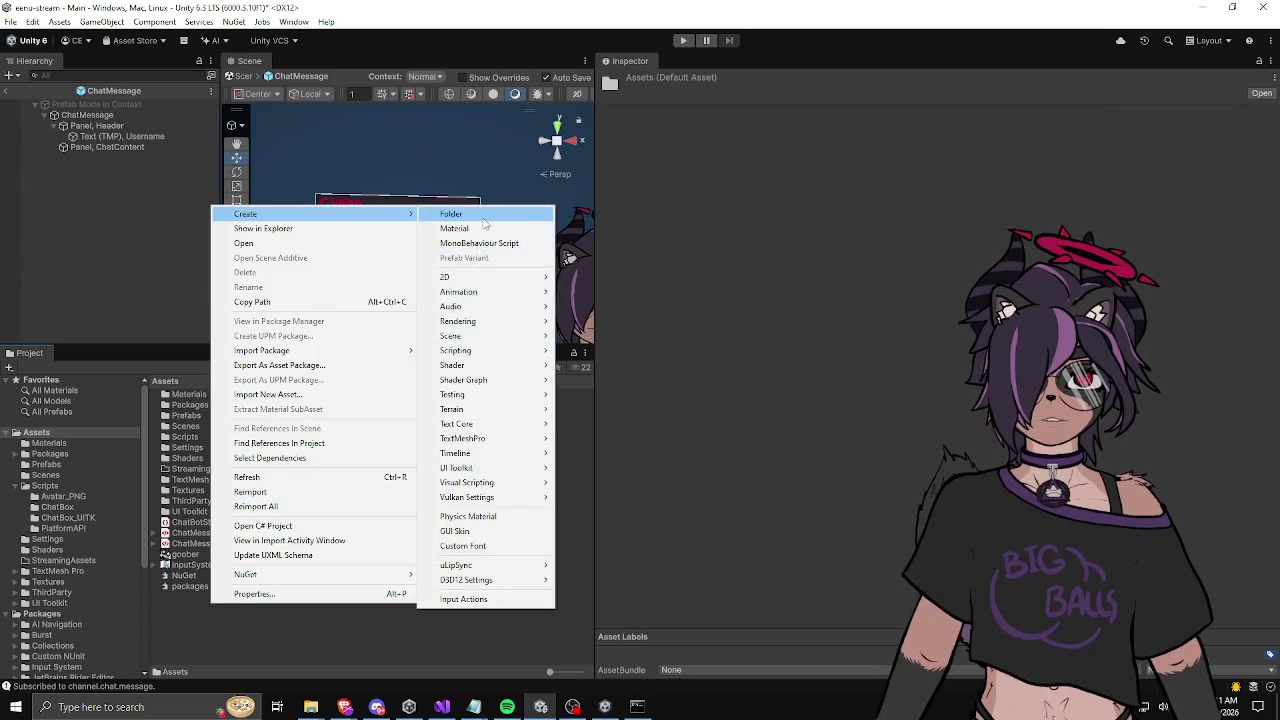
{"action": "left_click", "coordinate": [482, 215]}
{"action": "type", "text": "Folts"}
{"action": "key", "text": "Return"}
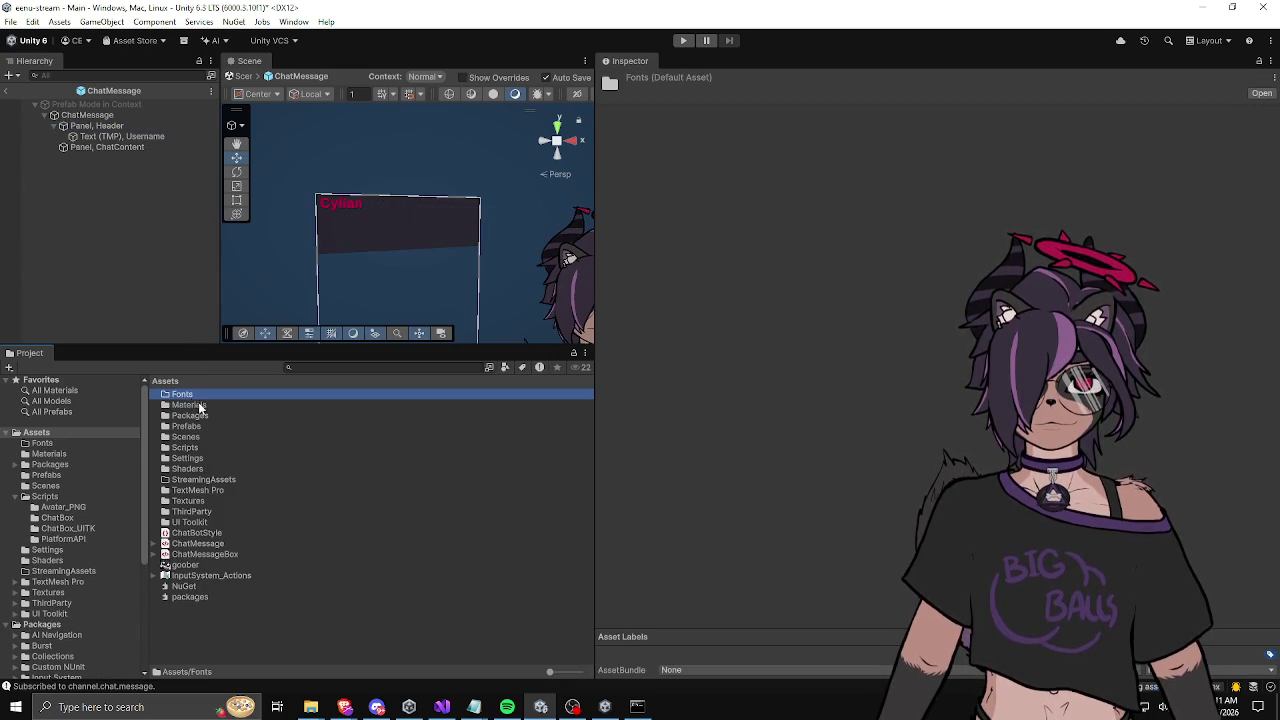
{"action": "double_click", "coordinate": [185, 394]}
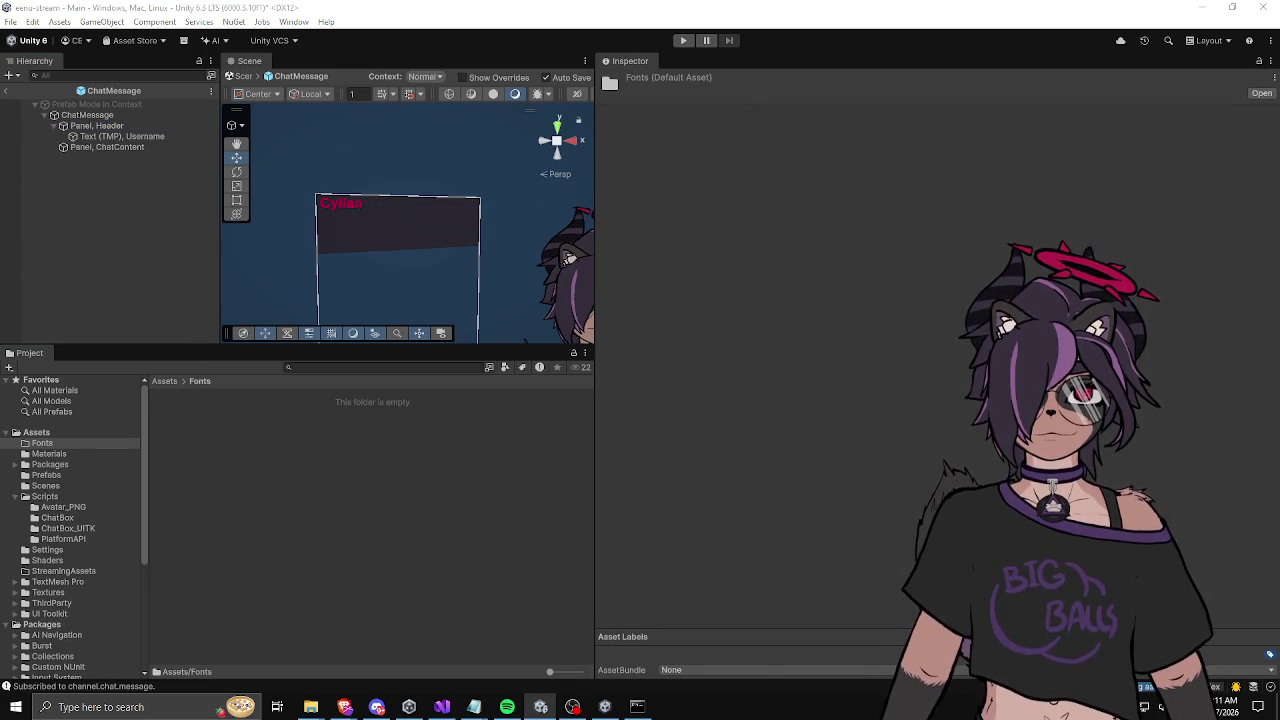
Step: Import the Audiowide-Regular font from File Explorer into the Fonts folder
{"action": "key", "text": "super+e"}
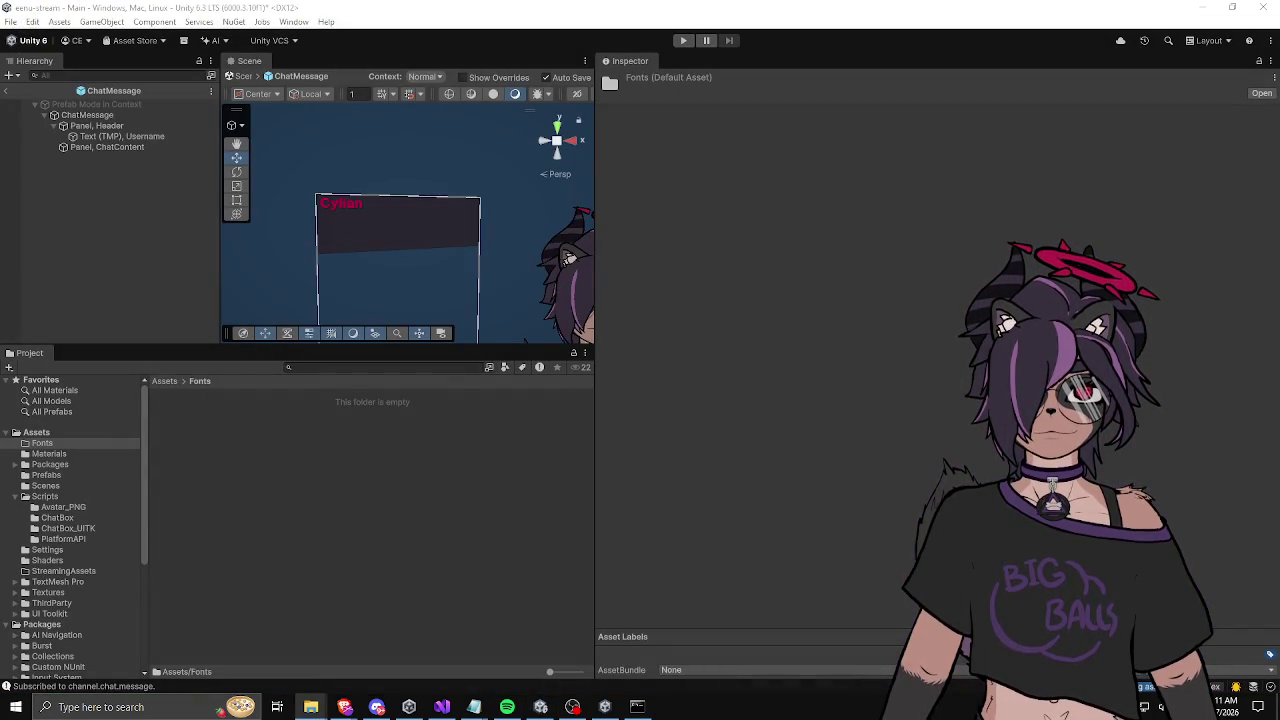
{"action": "left_click_drag", "start_coordinate": [462, 531], "coordinate": [342, 524]}
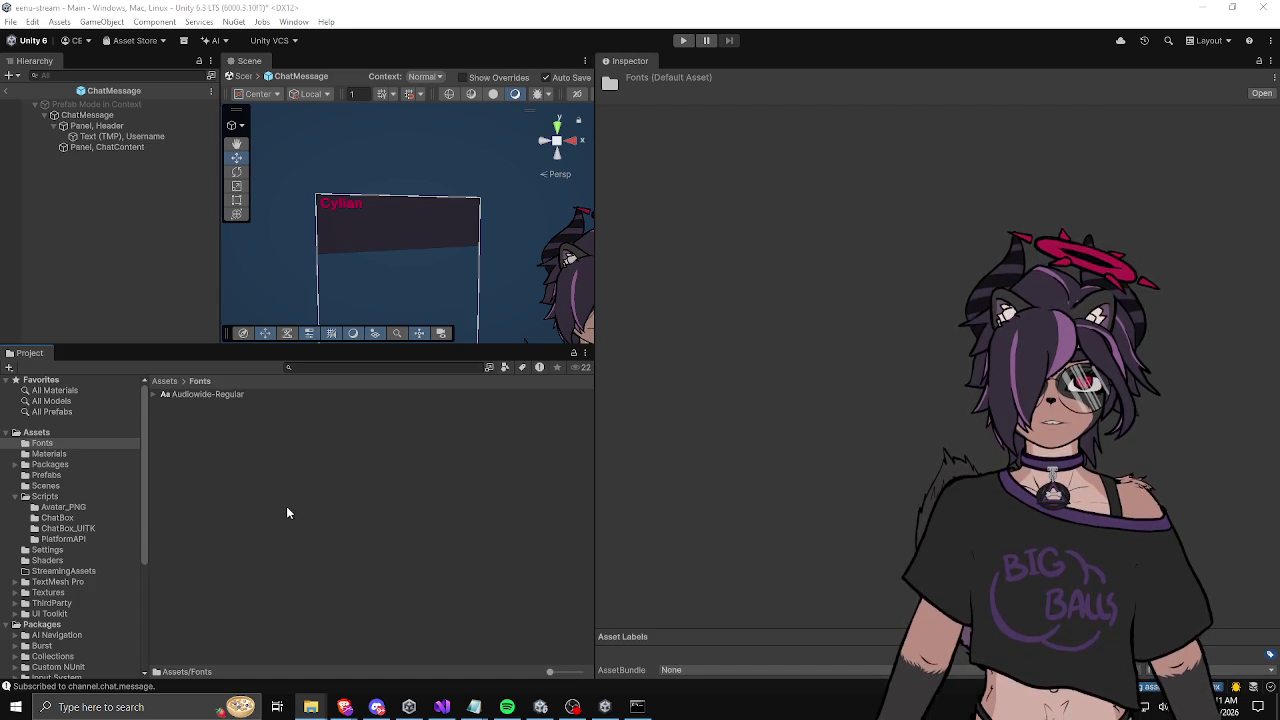
{"action": "left_click", "coordinate": [216, 396]}
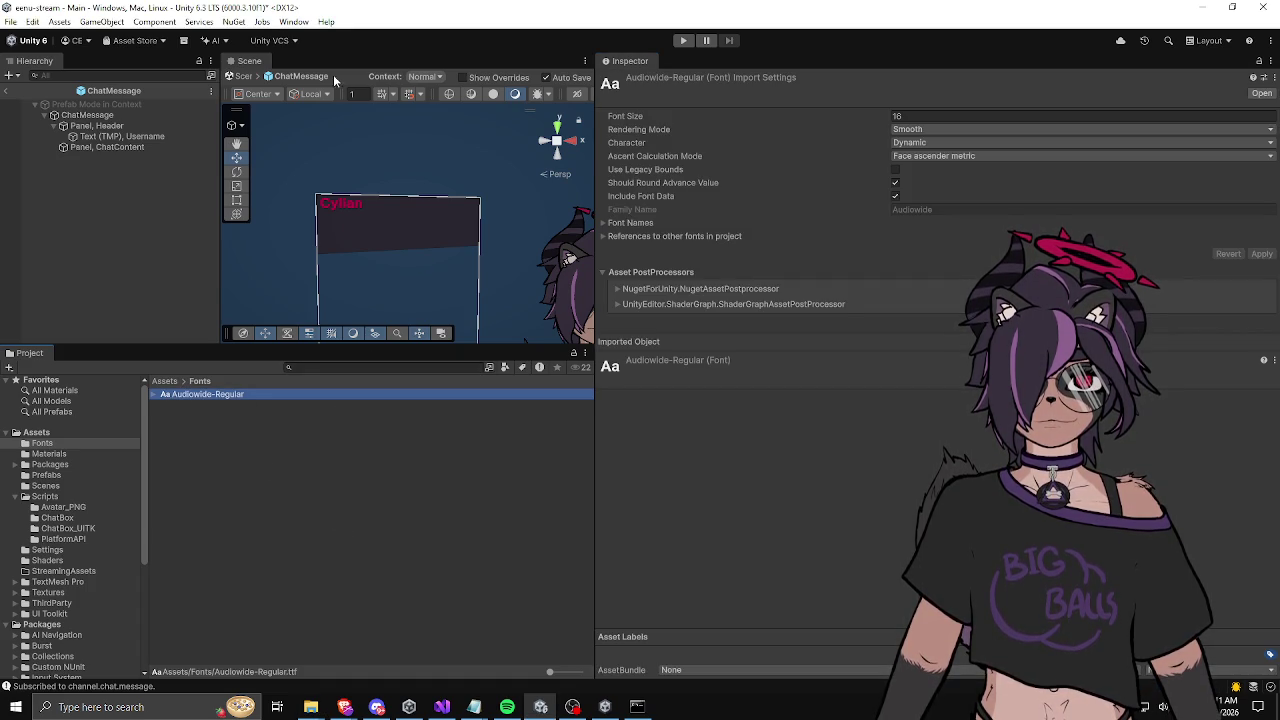
Step: Open the TextMeshPro Font Asset Creator with Audiowide-Regular as the source font
{"action": "left_click", "coordinate": [296, 22]}
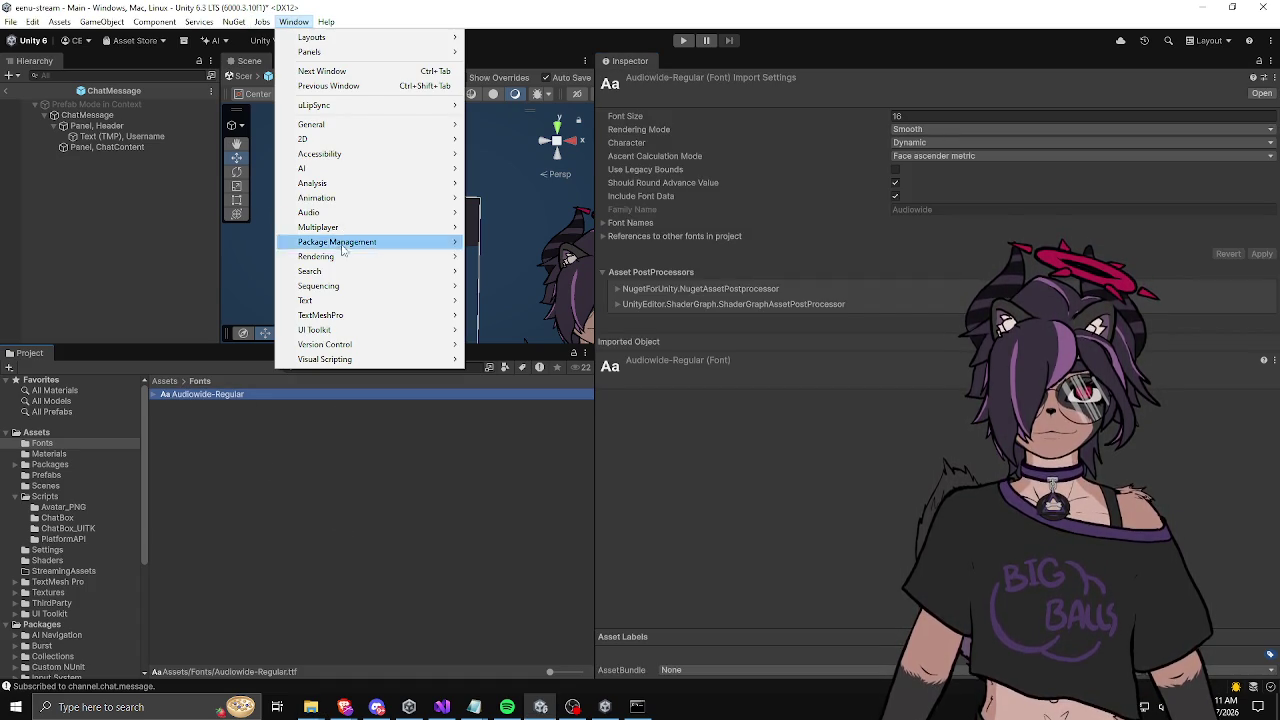
{"action": "mouse_move", "coordinate": [360, 318]}
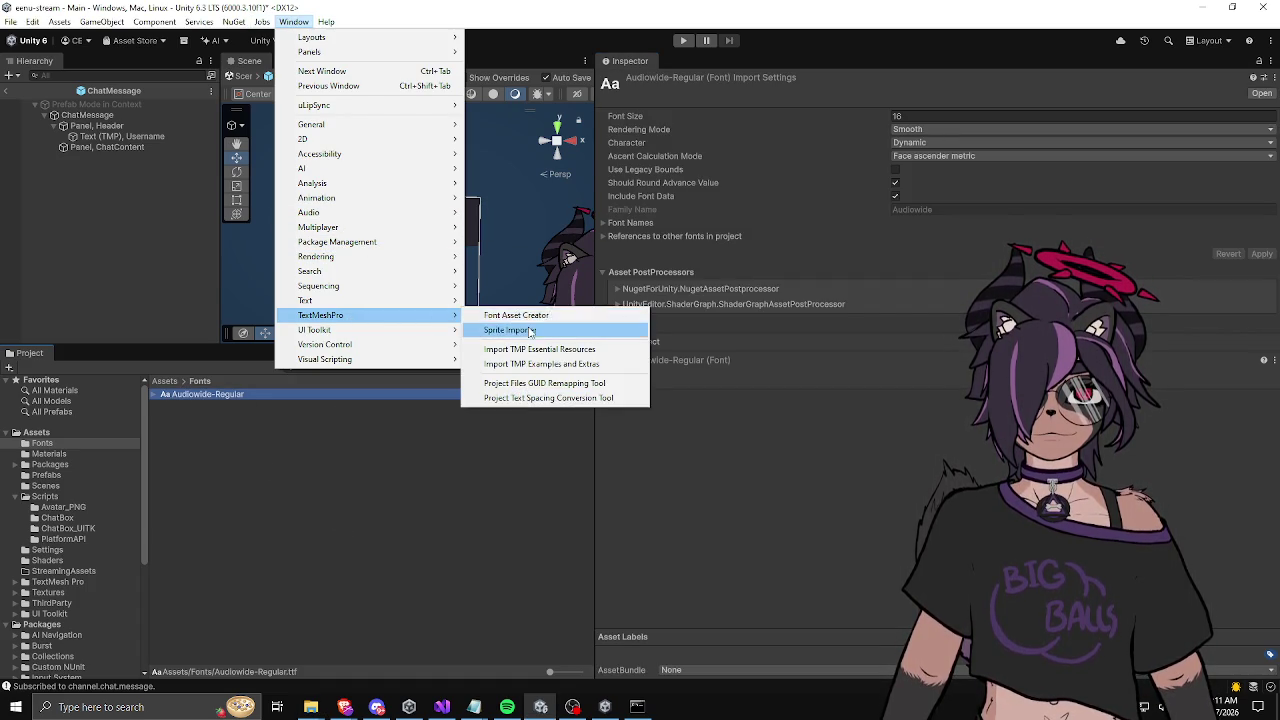
{"action": "left_click", "coordinate": [516, 315]}
{"action": "left_click_drag", "start_coordinate": [596, 296], "coordinate": [556, 200]}
{"action": "left_click_drag", "start_coordinate": [223, 394], "coordinate": [612, 244]}
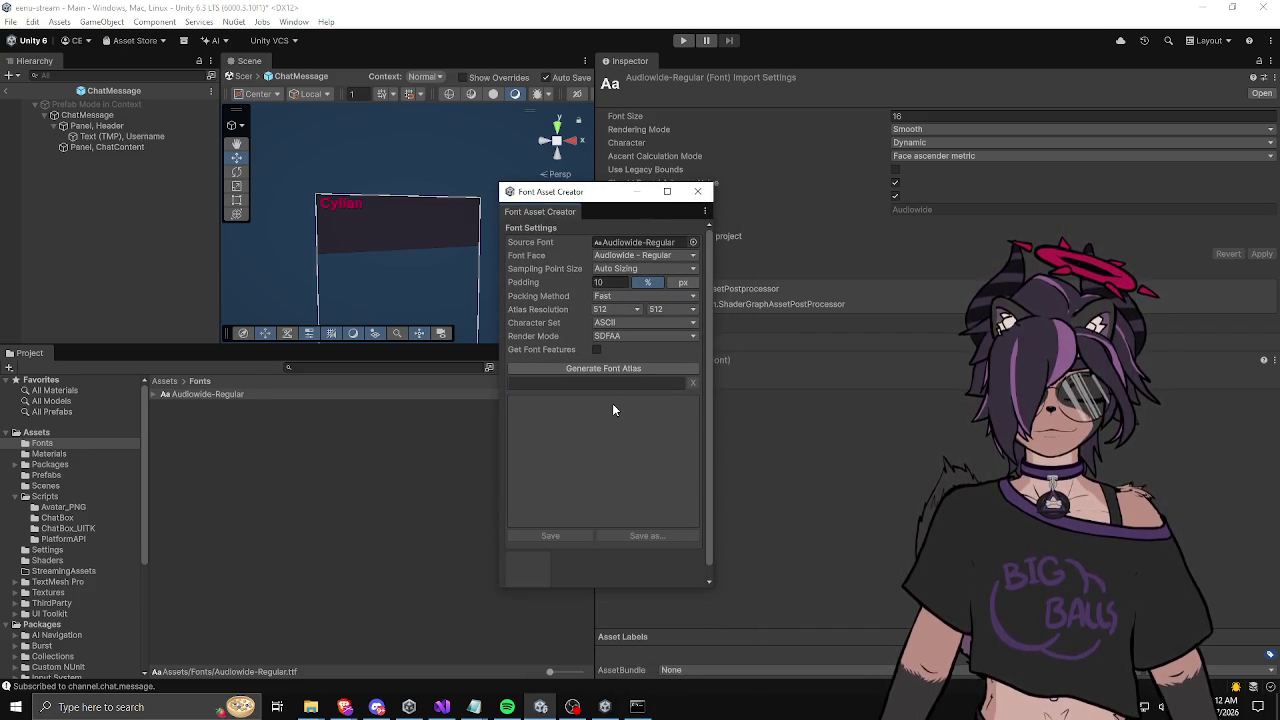
Step: Generate a 4096 x 4096 atlas and save Audiowide-Regular SDF in Fonts
{"action": "left_click", "coordinate": [624, 311]}
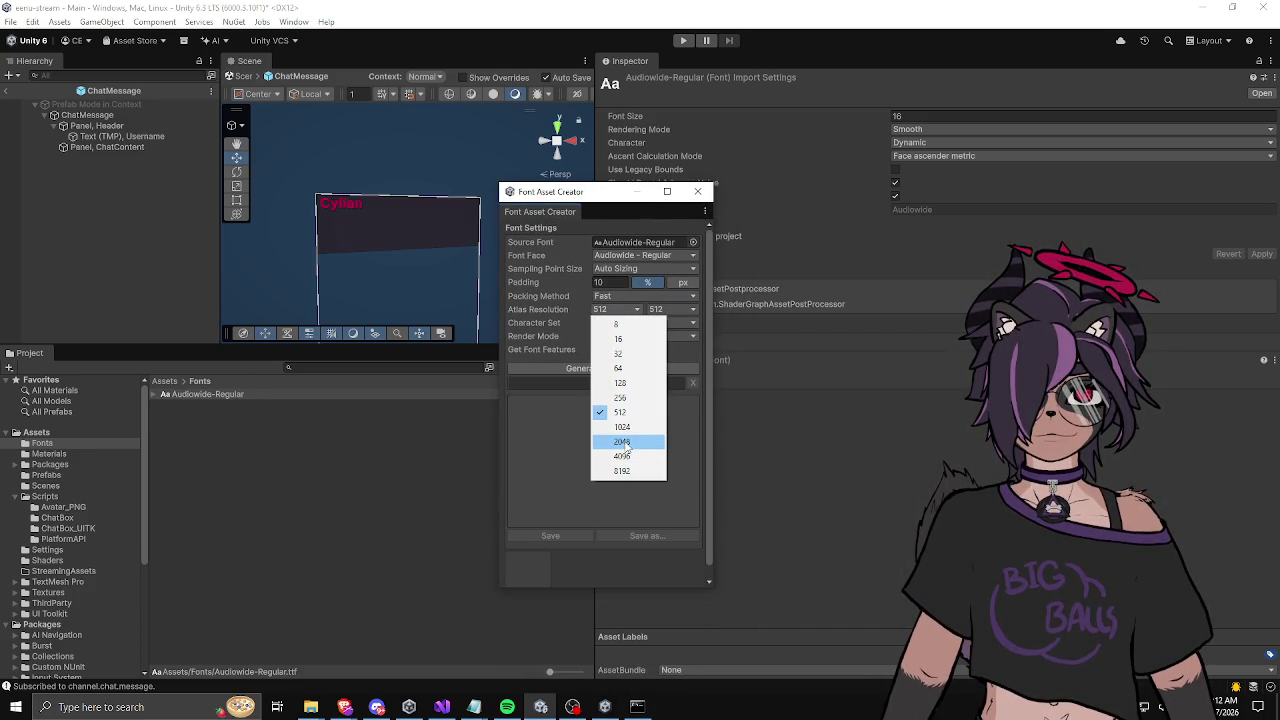
{"action": "left_click", "coordinate": [622, 456]}
{"action": "left_click", "coordinate": [665, 309]}
{"action": "left_click", "coordinate": [681, 456]}
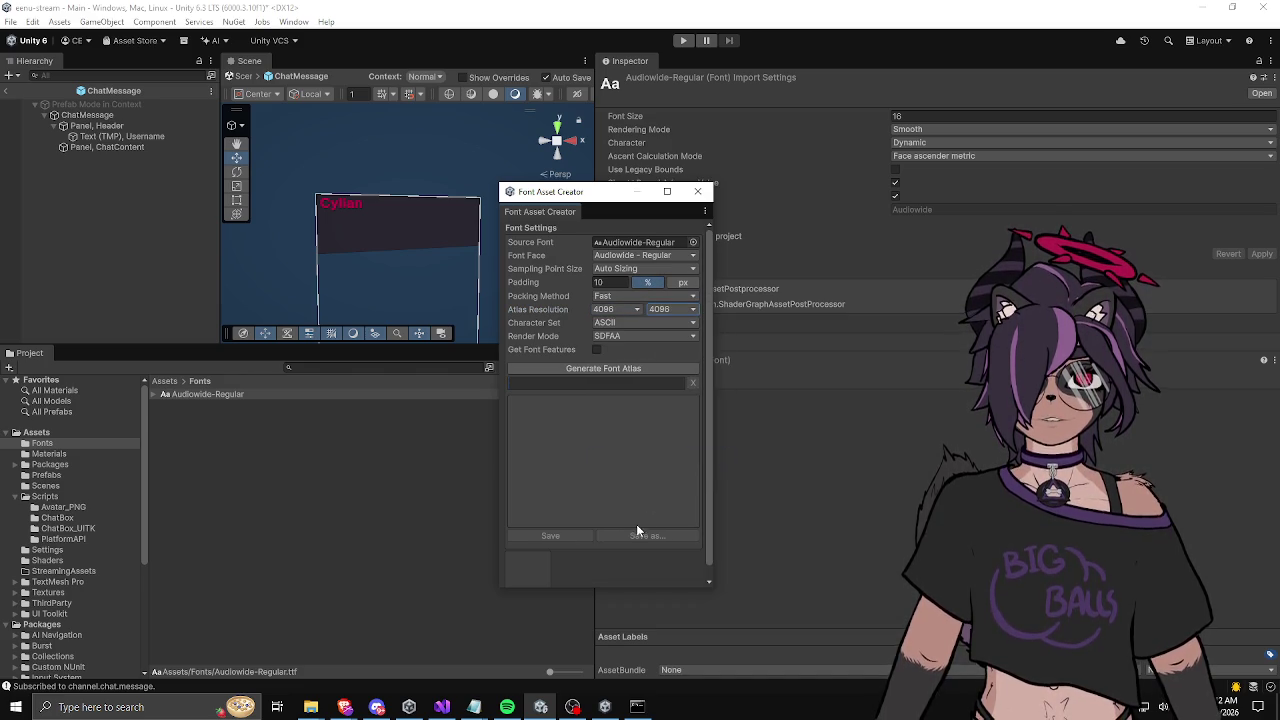
{"action": "left_click", "coordinate": [600, 369]}
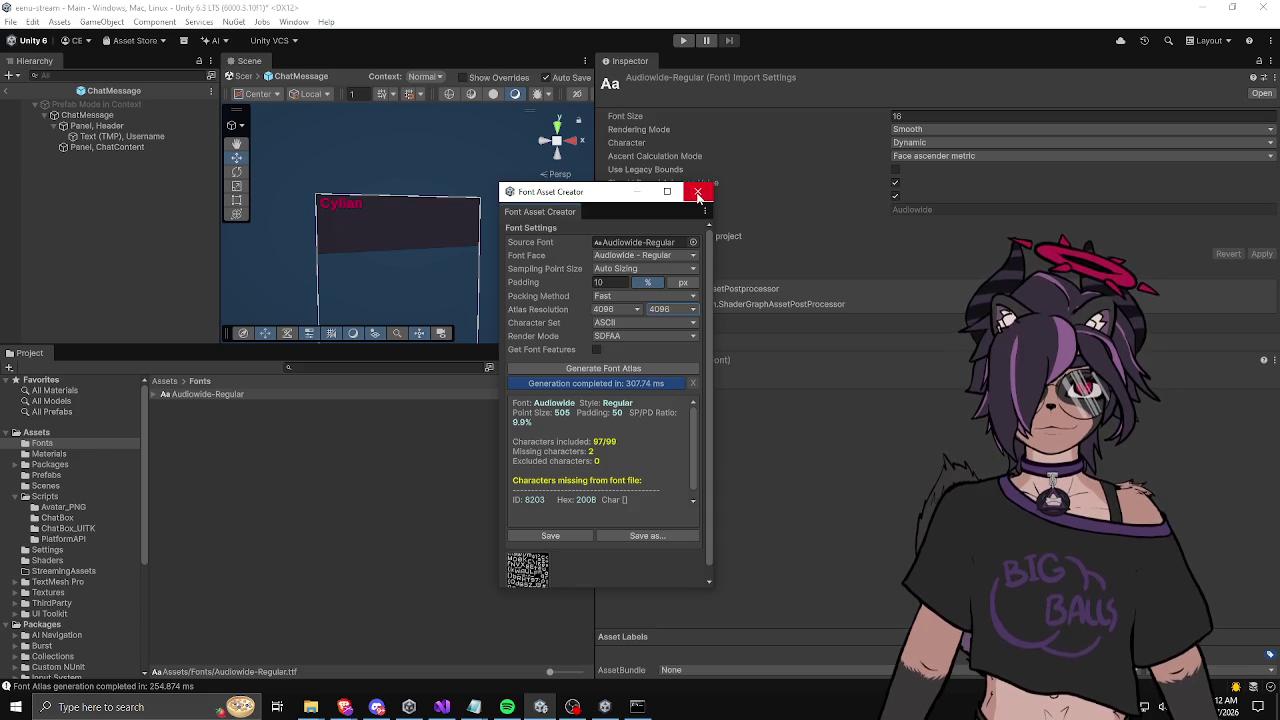
{"action": "left_click", "coordinate": [578, 535]}
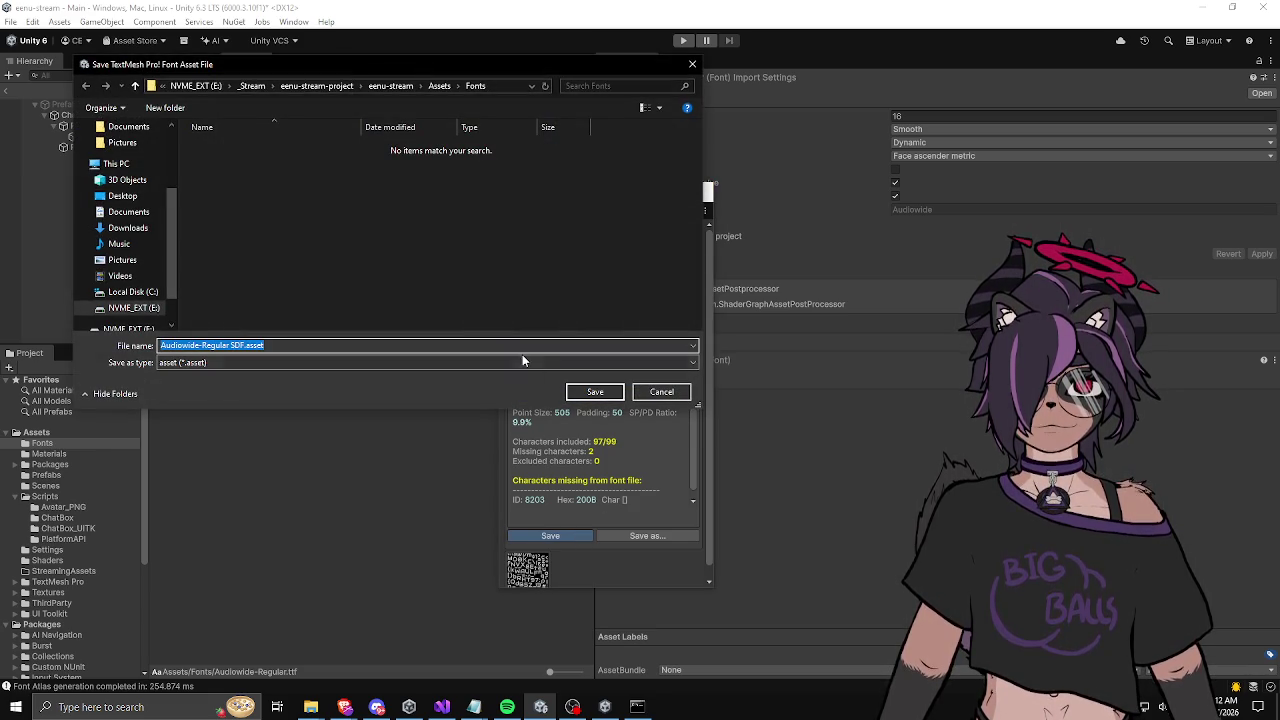
{"action": "left_click", "coordinate": [593, 391]}
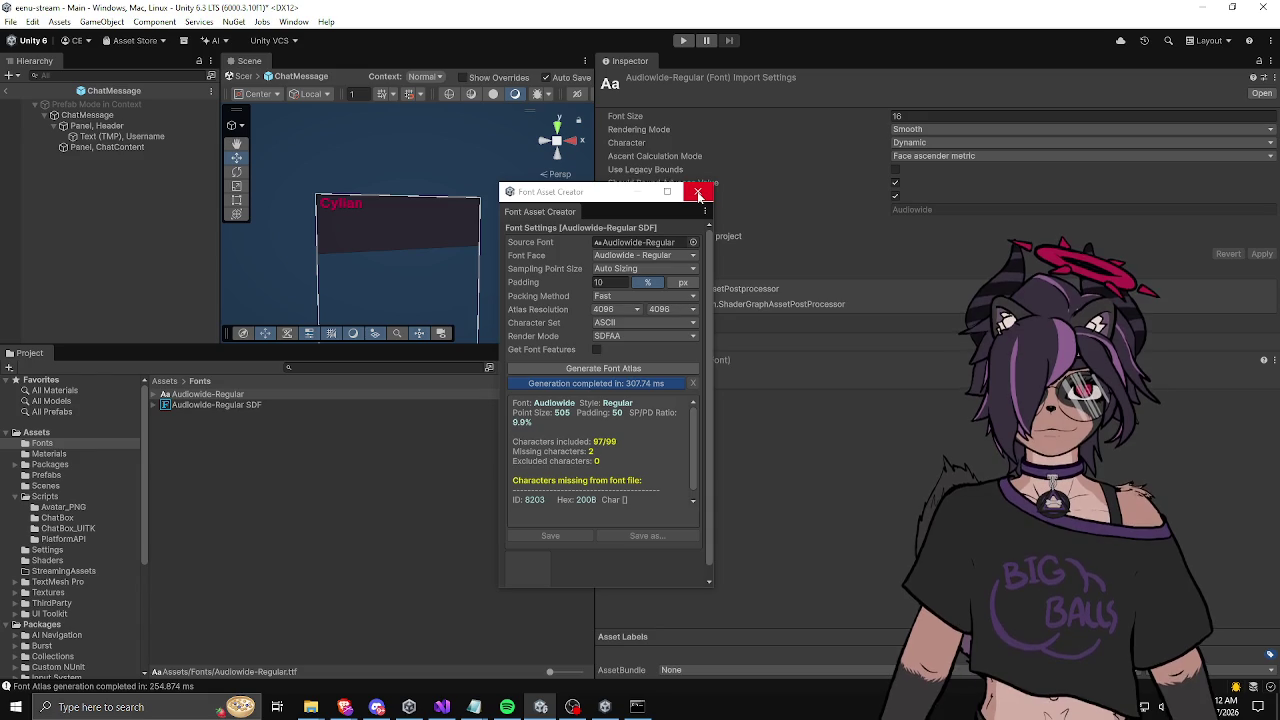
{"action": "left_click", "coordinate": [698, 192]}
Step: Assign Audiowide-Regular SDF as the Username text's font asset, replacing LiberationSans SDF
{"action": "left_click", "coordinate": [133, 137]}
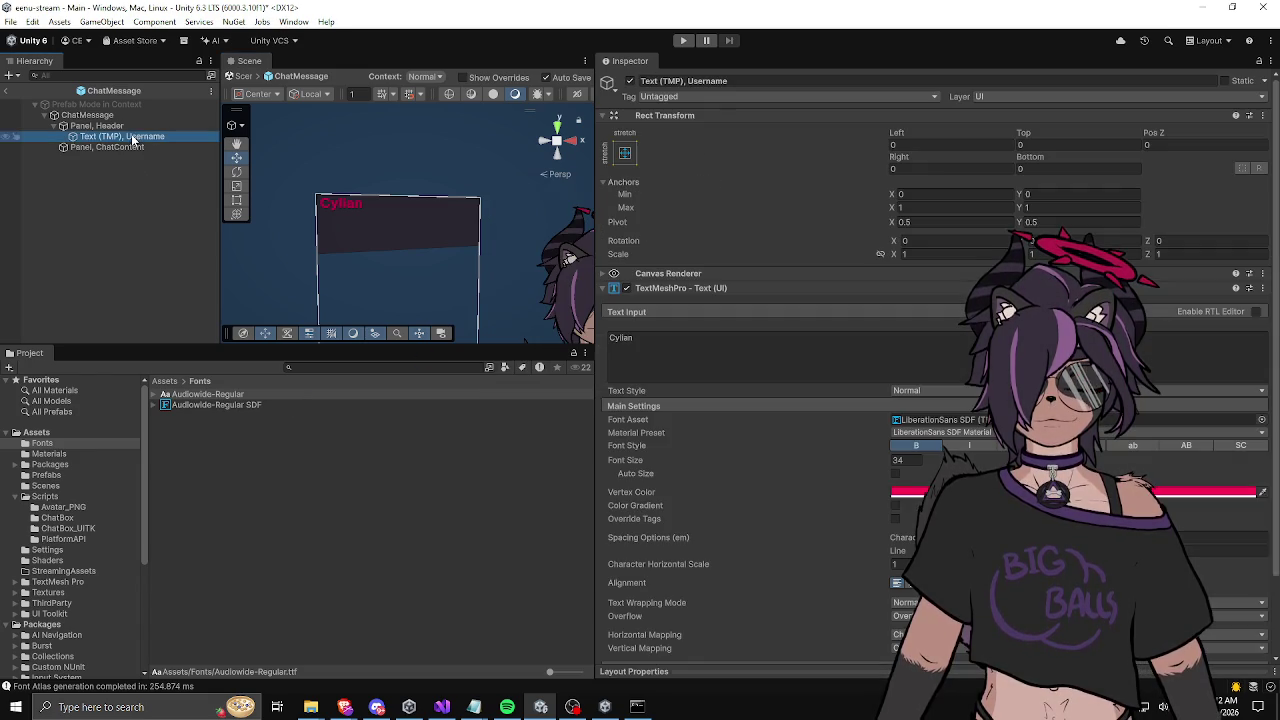
{"action": "mouse_move", "coordinate": [240, 405]}
{"action": "left_mouse_down"}
{"action": "mouse_move", "coordinate": [910, 405]}
{"action": "mouse_move", "coordinate": [912, 422]}
{"action": "left_mouse_up"}
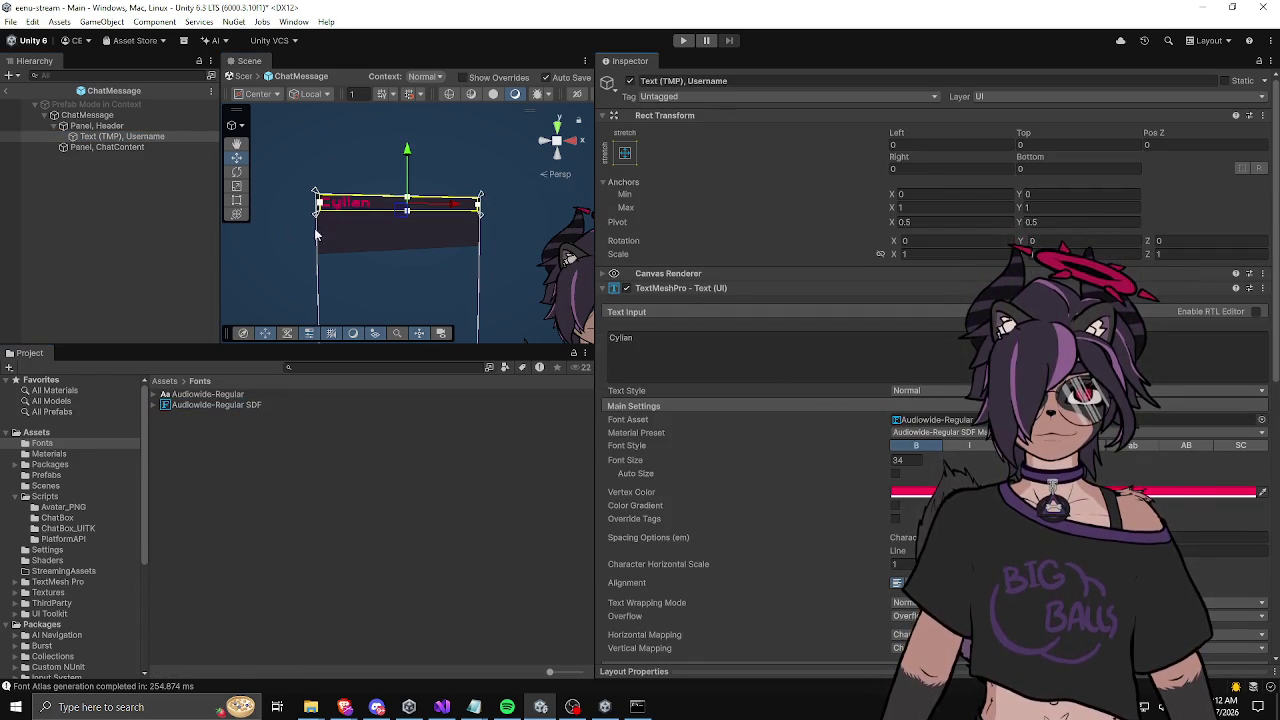
{"action": "scroll", "coordinate": [410, 235], "scroll_direction": "up", "scroll_amount": 3}
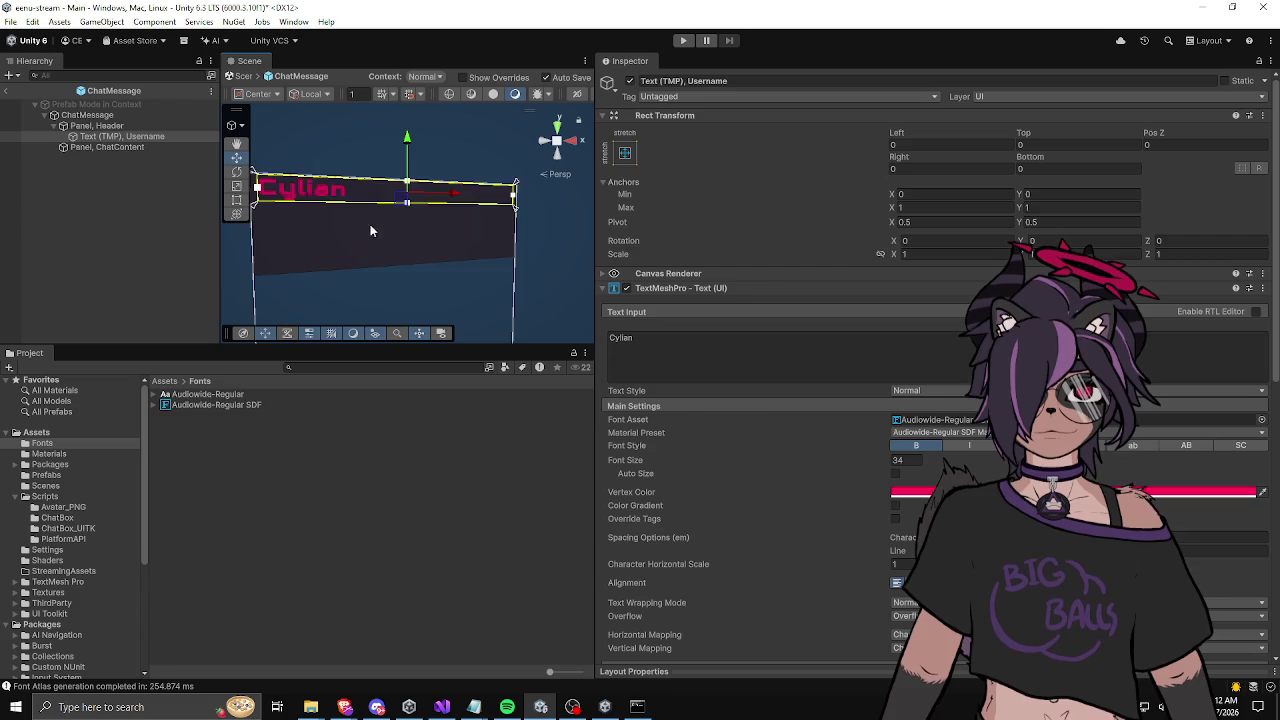
{"action": "scroll", "coordinate": [390, 240], "scroll_direction": "up", "scroll_amount": 5}
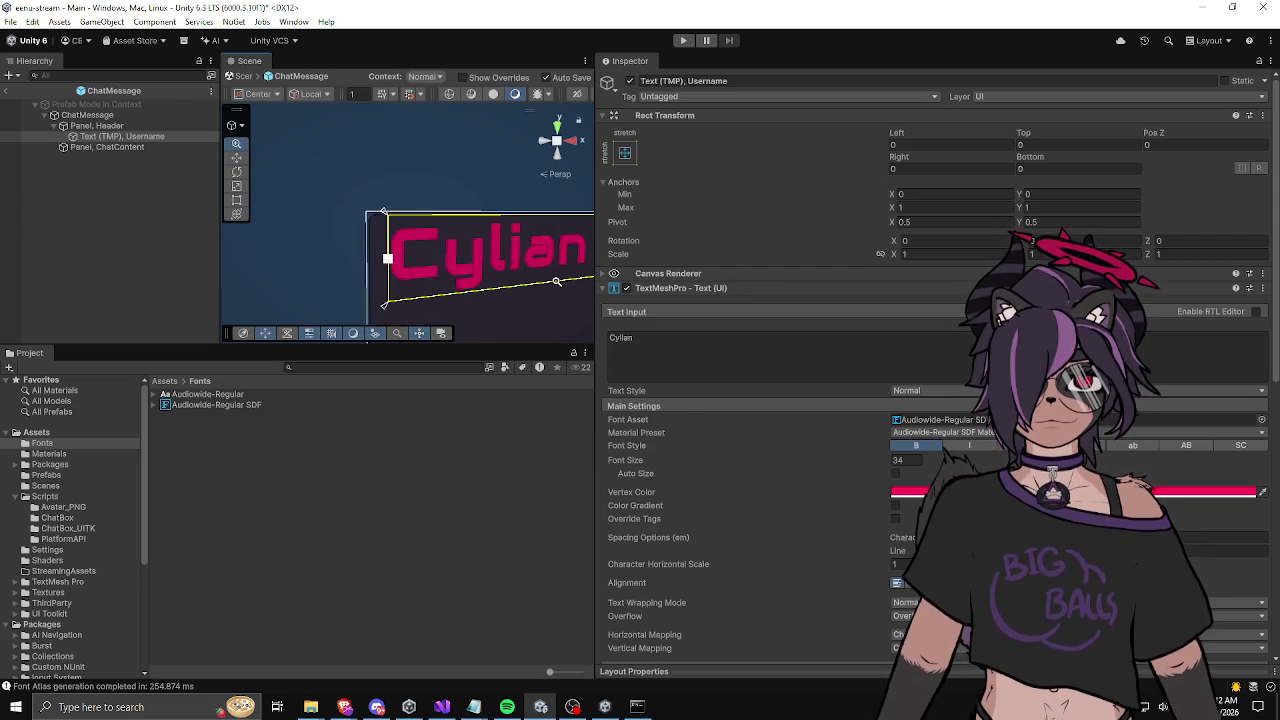
{"action": "scroll", "coordinate": [557, 281], "scroll_direction": "down", "scroll_amount": 3}
{"action": "scroll", "coordinate": [328, 280], "scroll_direction": "up", "scroll_amount": 2}
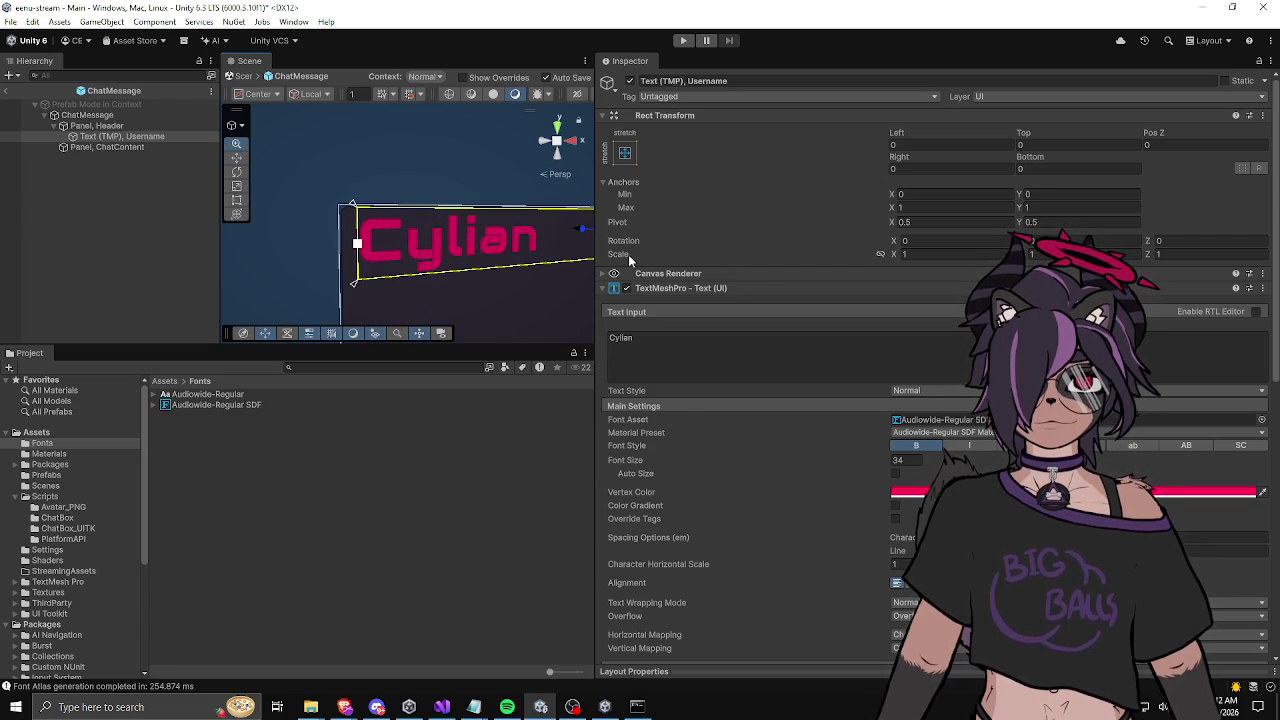
{"action": "scroll", "coordinate": [460, 250], "scroll_direction": "down", "scroll_amount": 3}
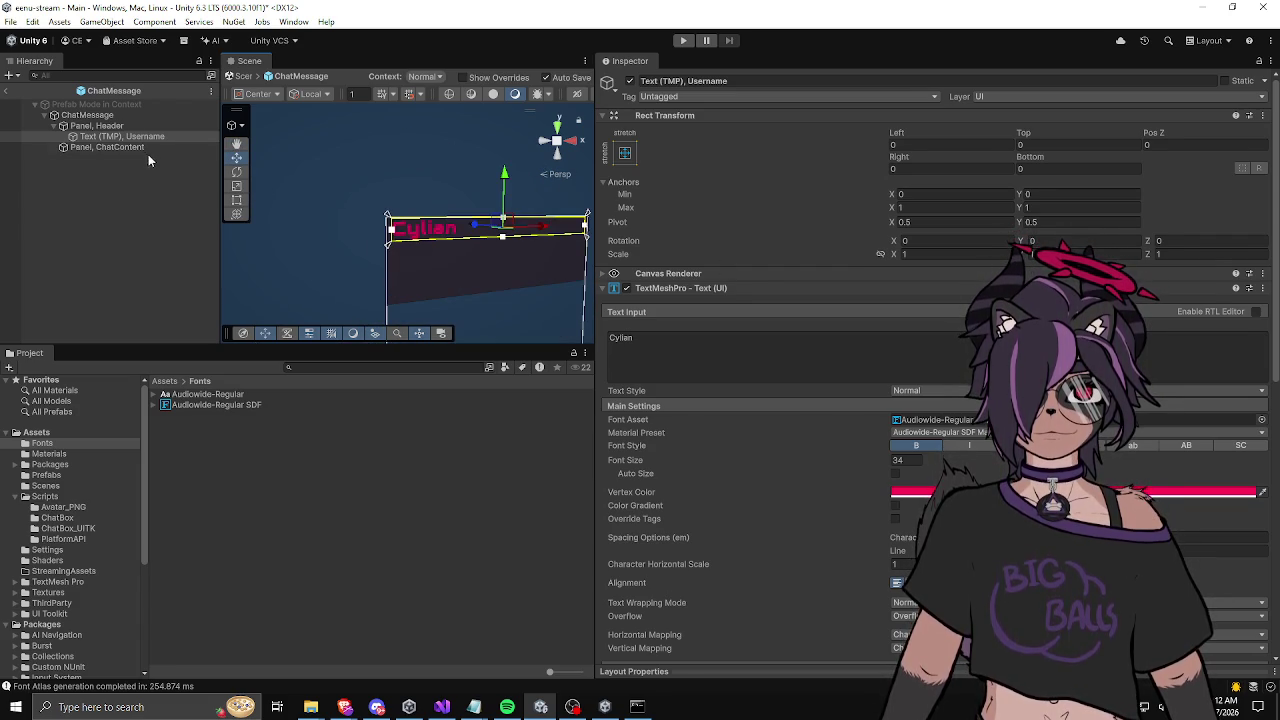
{"action": "left_click", "coordinate": [146, 148]}
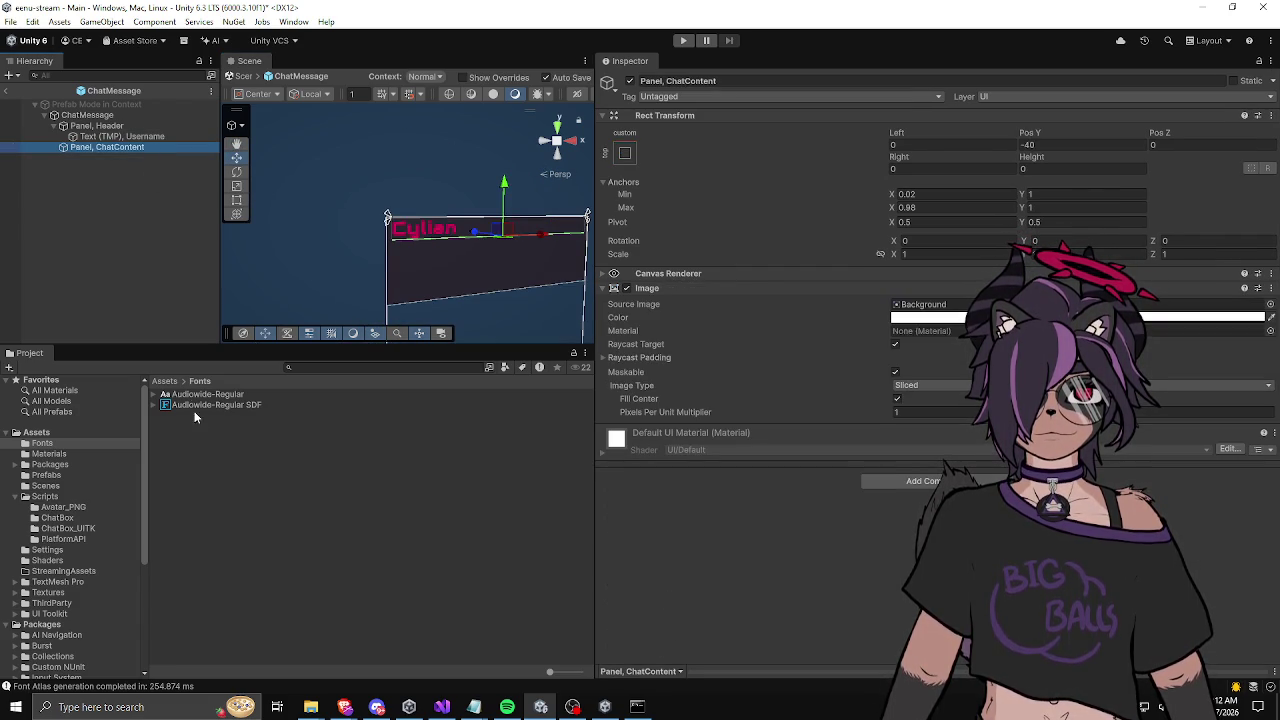
{"action": "left_click", "coordinate": [164, 381]}
Step: Place the Message text prefab under ChatContent, enable it, and zero its position values
{"action": "double_click", "coordinate": [209, 426]}
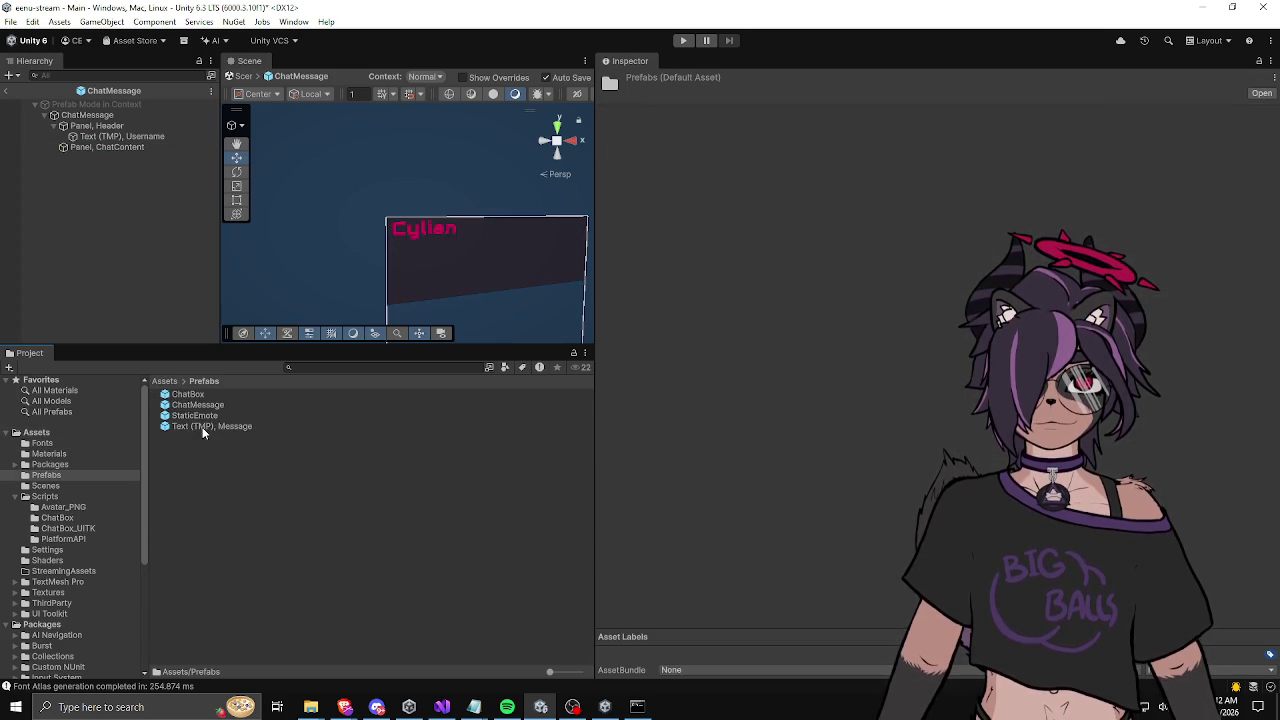
{"action": "mouse_move", "coordinate": [198, 426]}
{"action": "left_mouse_down"}
{"action": "mouse_move", "coordinate": [114, 139]}
{"action": "mouse_move", "coordinate": [104, 150]}
{"action": "left_mouse_up"}
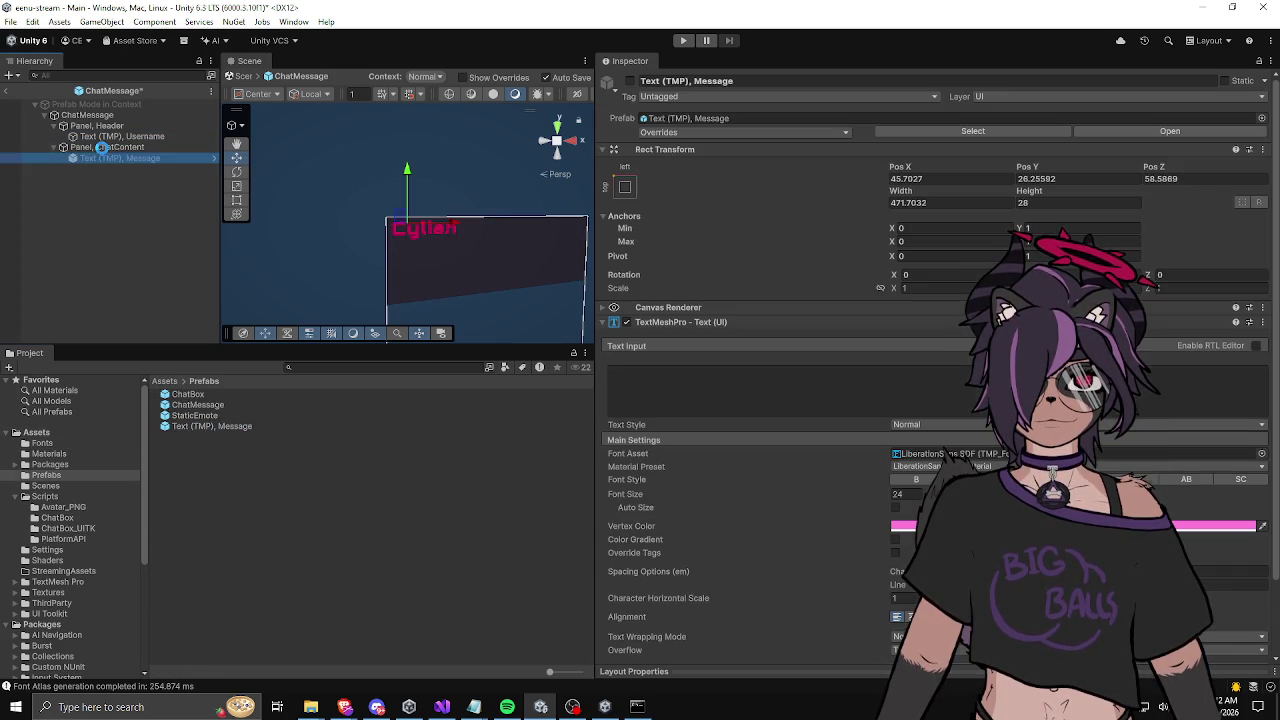
{"action": "left_click", "coordinate": [629, 80]}
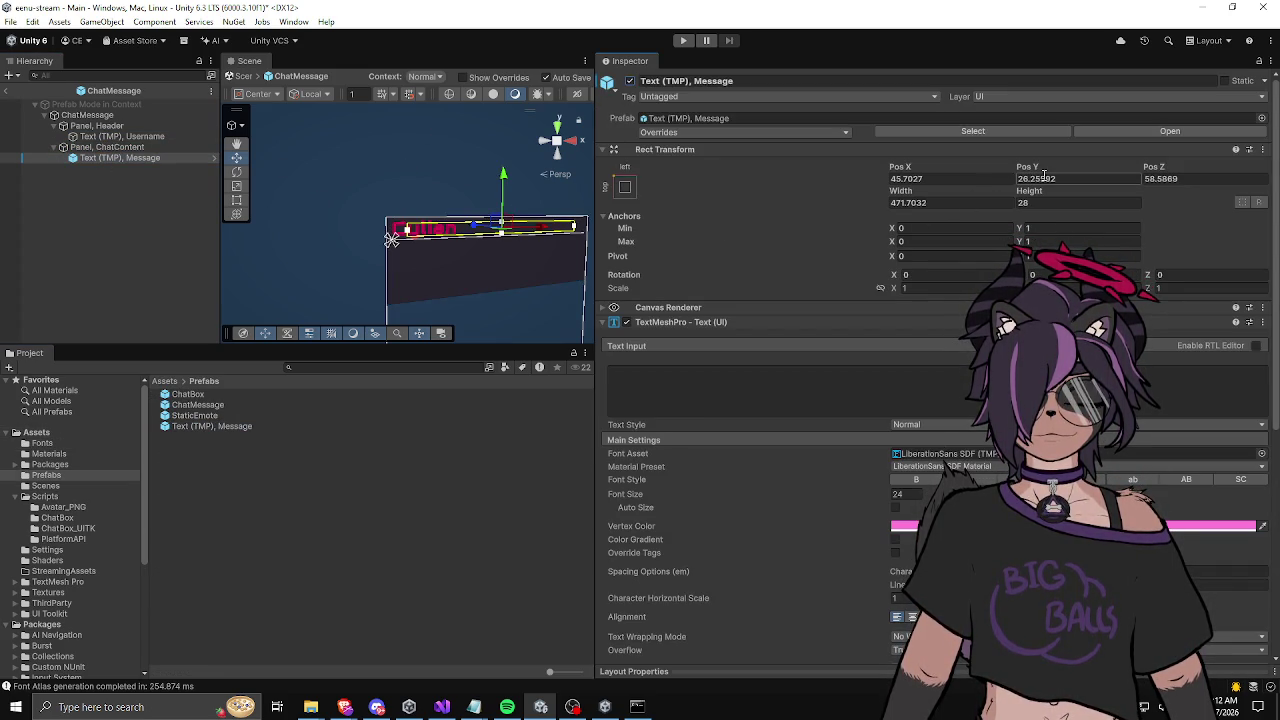
{"action": "type", "text": "0"}
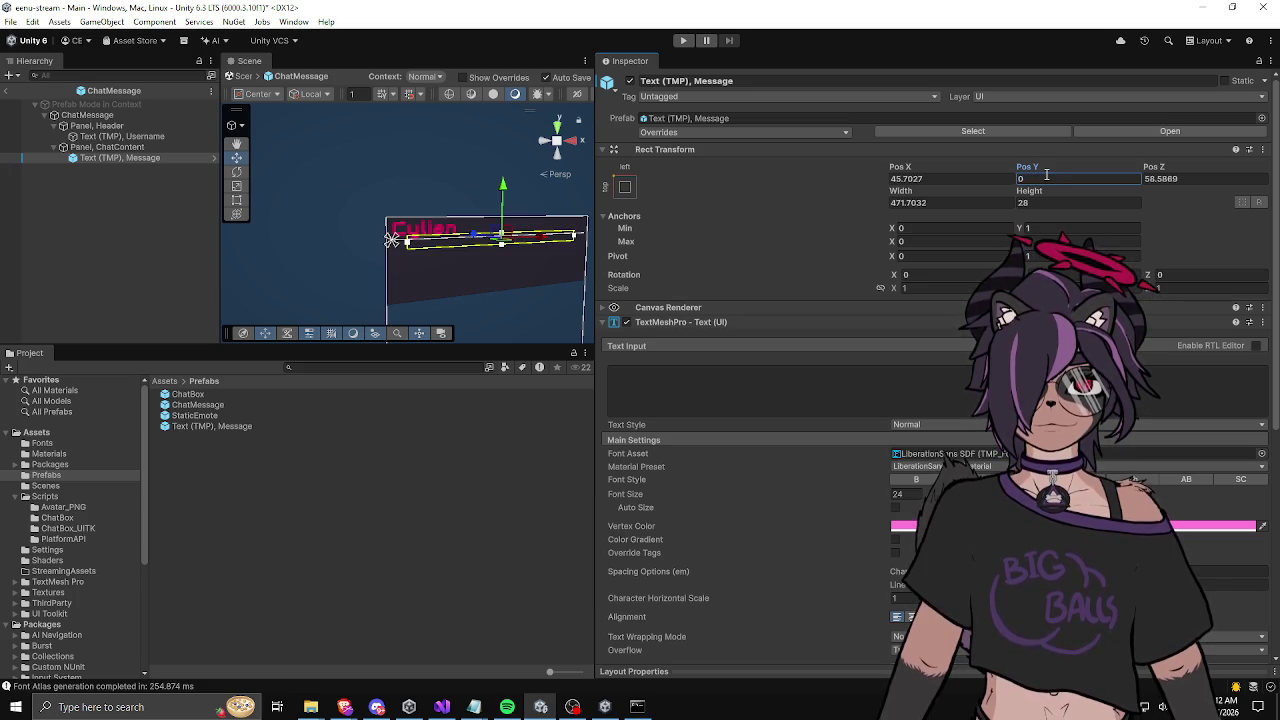
{"action": "left_click_drag", "start_coordinate": [430, 240], "coordinate": [410, 214]}
{"action": "left_click", "coordinate": [1179, 182]}
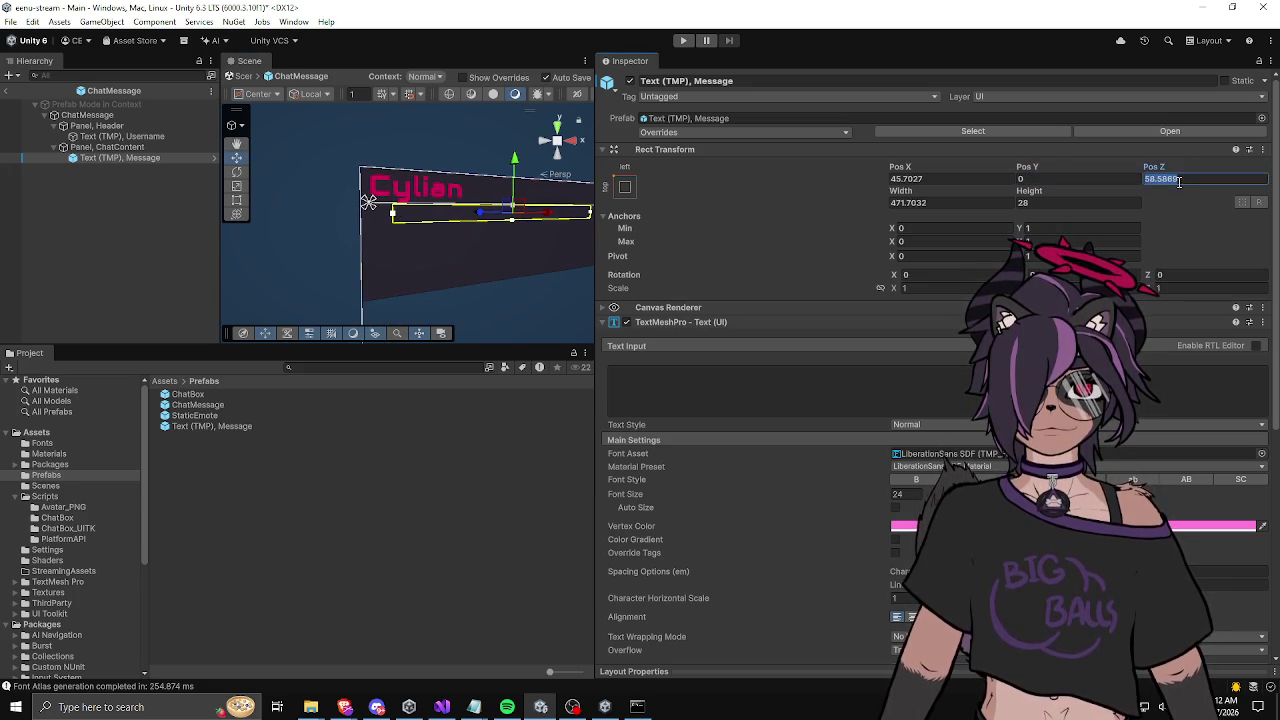
{"action": "type", "text": "0"}
Step: Set the Message text to 'test test hello' and its Pos X to 0
{"action": "left_click", "coordinate": [681, 385]}
{"action": "type", "text": "test test hello"}
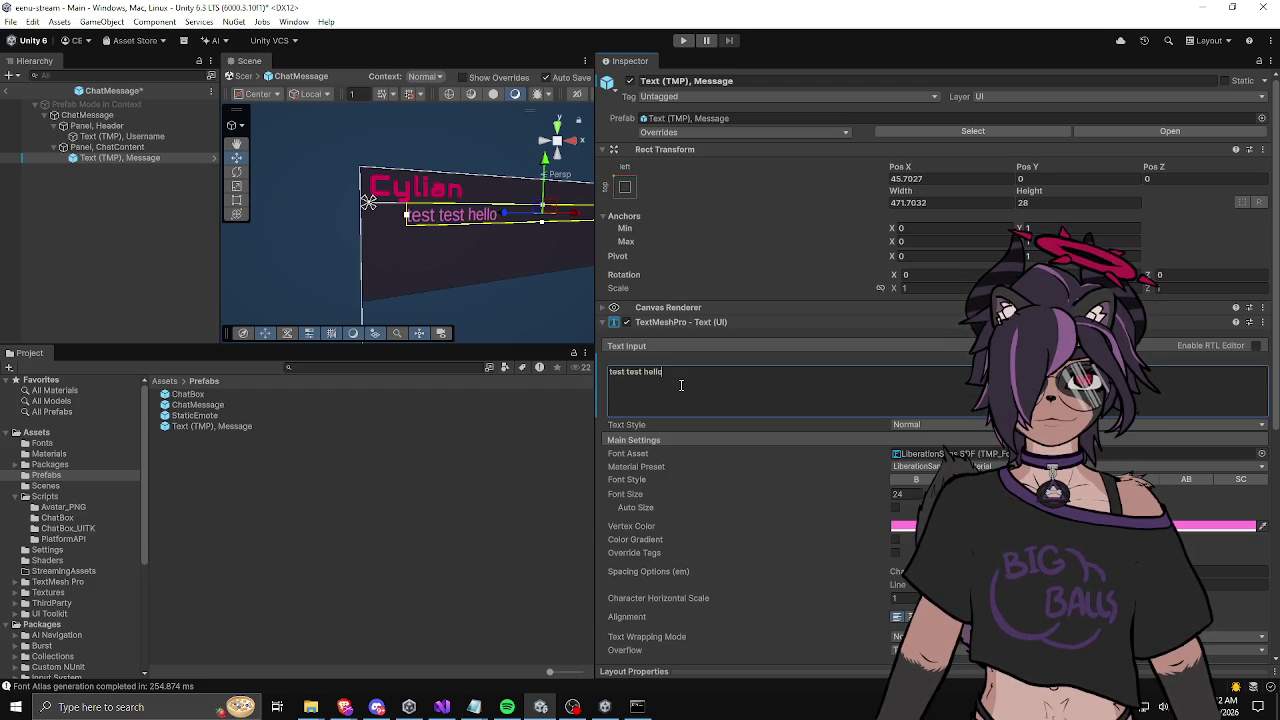
{"action": "left_click", "coordinate": [935, 179]}
{"action": "type", "text": "0"}
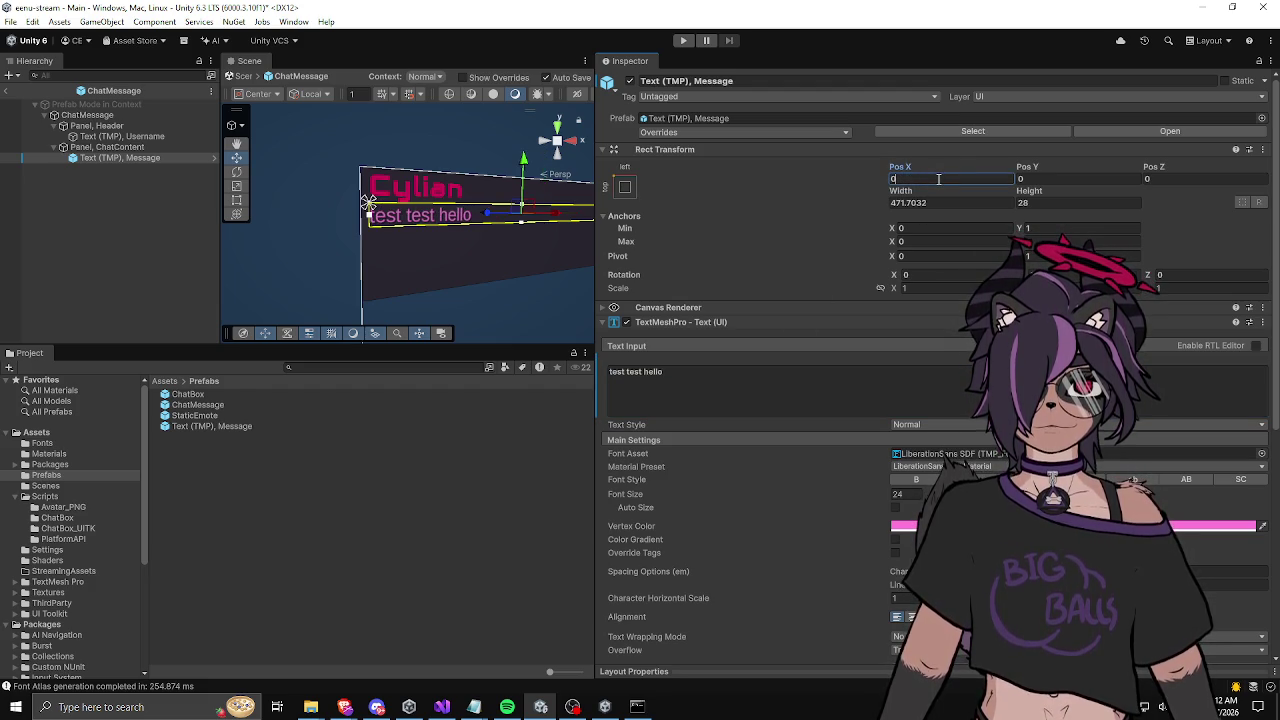
{"action": "scroll", "coordinate": [357, 239], "scroll_direction": "up", "scroll_amount": 2}
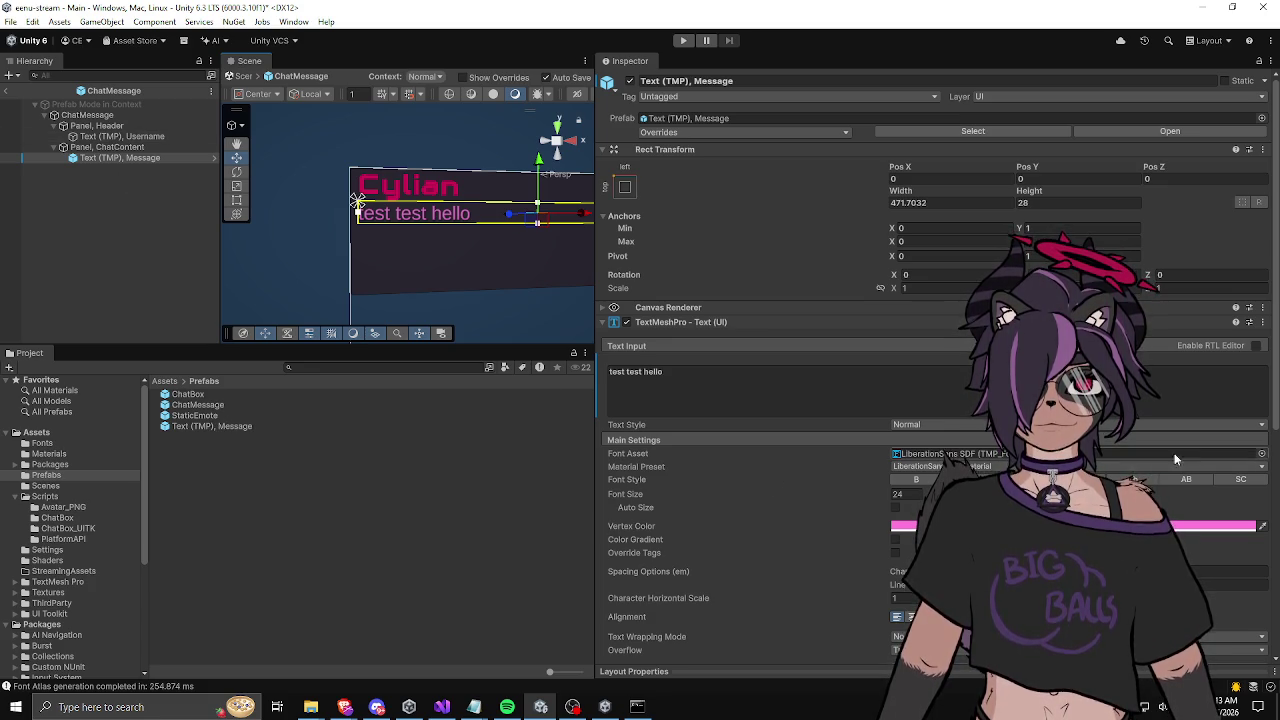
{"action": "left_click", "coordinate": [1261, 453]}
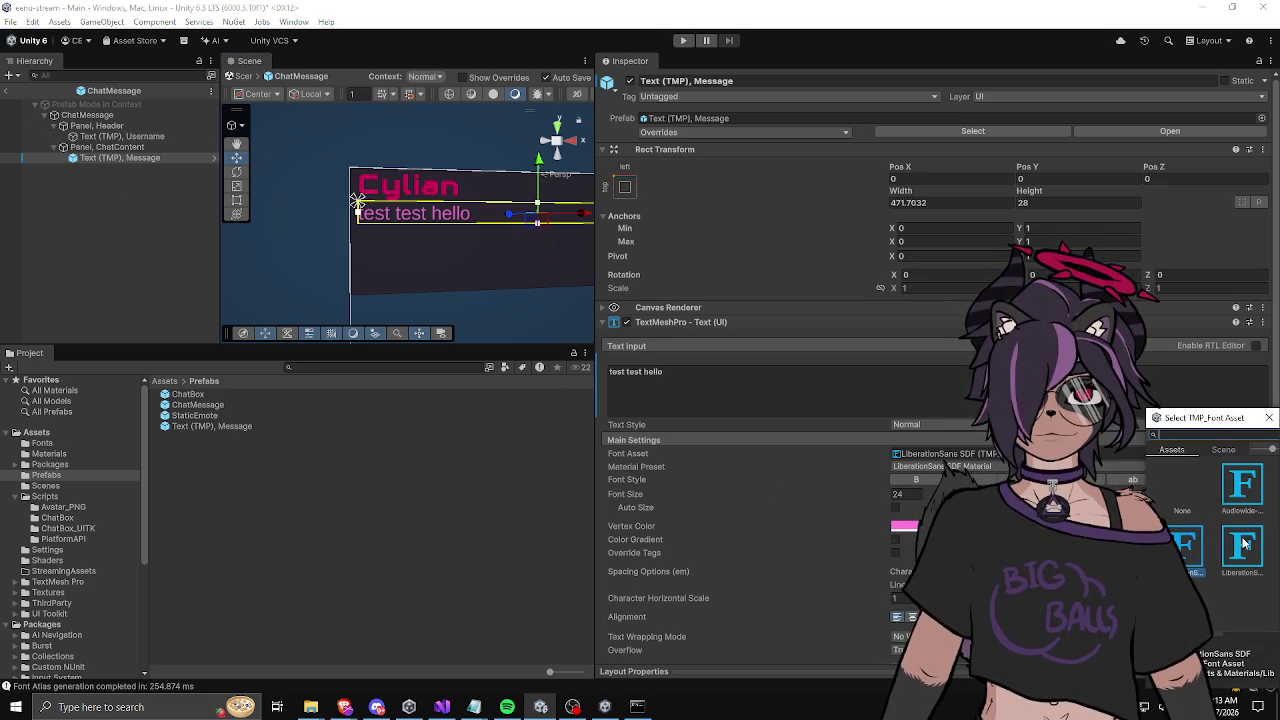
Step: Remove the stray 's' from the message text so it reads 'test test hello'
{"action": "left_click", "coordinate": [1242, 487]}
{"action": "left_click", "coordinate": [1270, 419]}
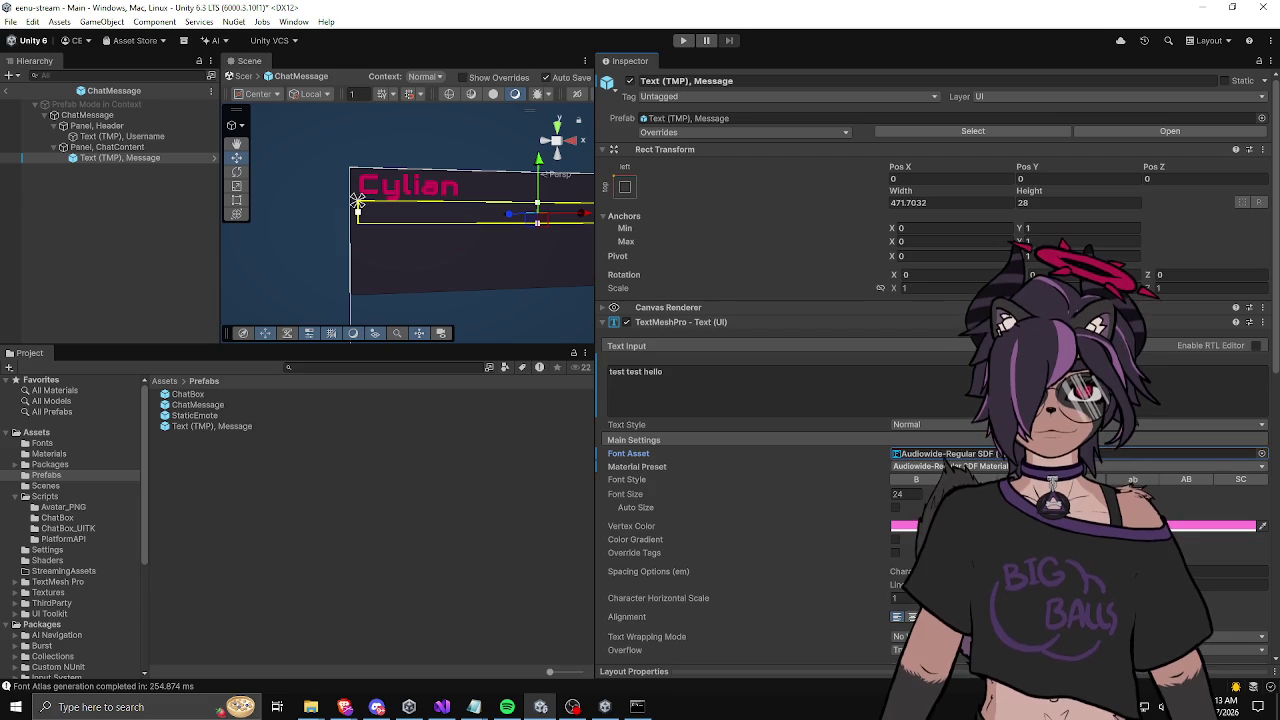
{"action": "mouse_move", "coordinate": [430, 220]}
{"action": "left_mouse_down"}
{"action": "mouse_move", "coordinate": [480, 215]}
{"action": "mouse_move", "coordinate": [440, 212]}
{"action": "mouse_move", "coordinate": [483, 254]}
{"action": "left_mouse_up"}
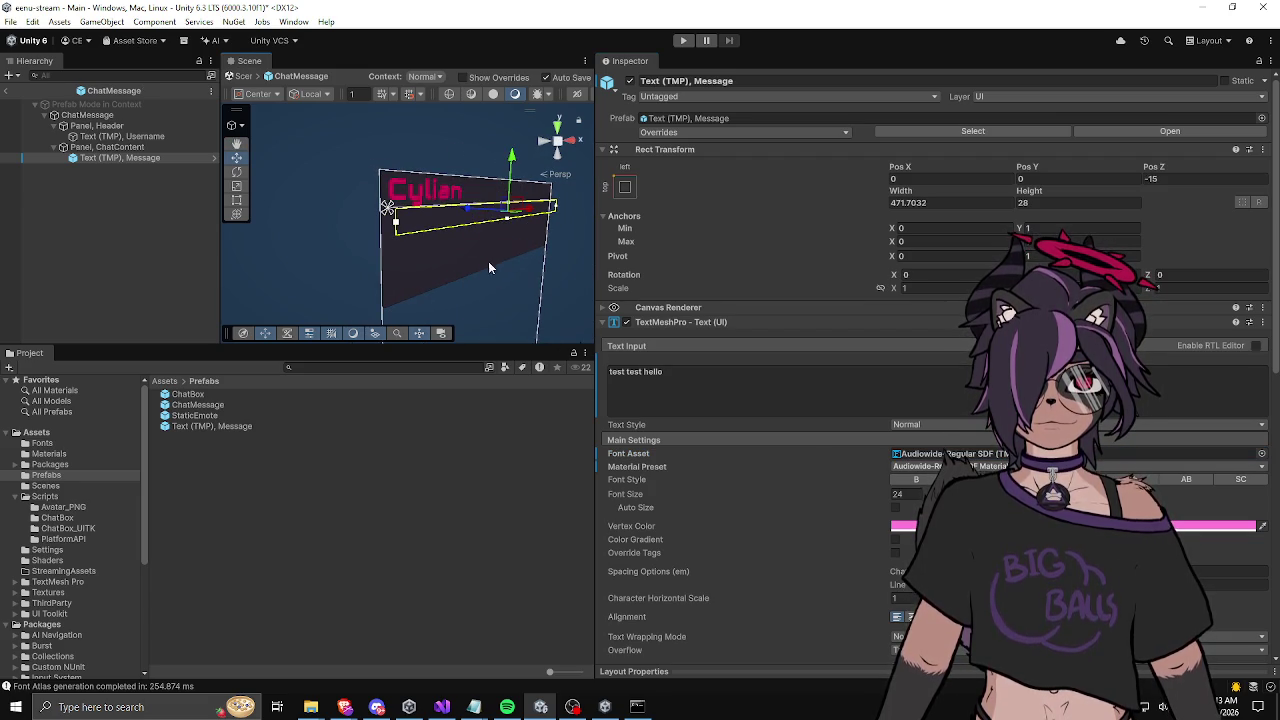
{"action": "key", "text": "ctrl+z"}
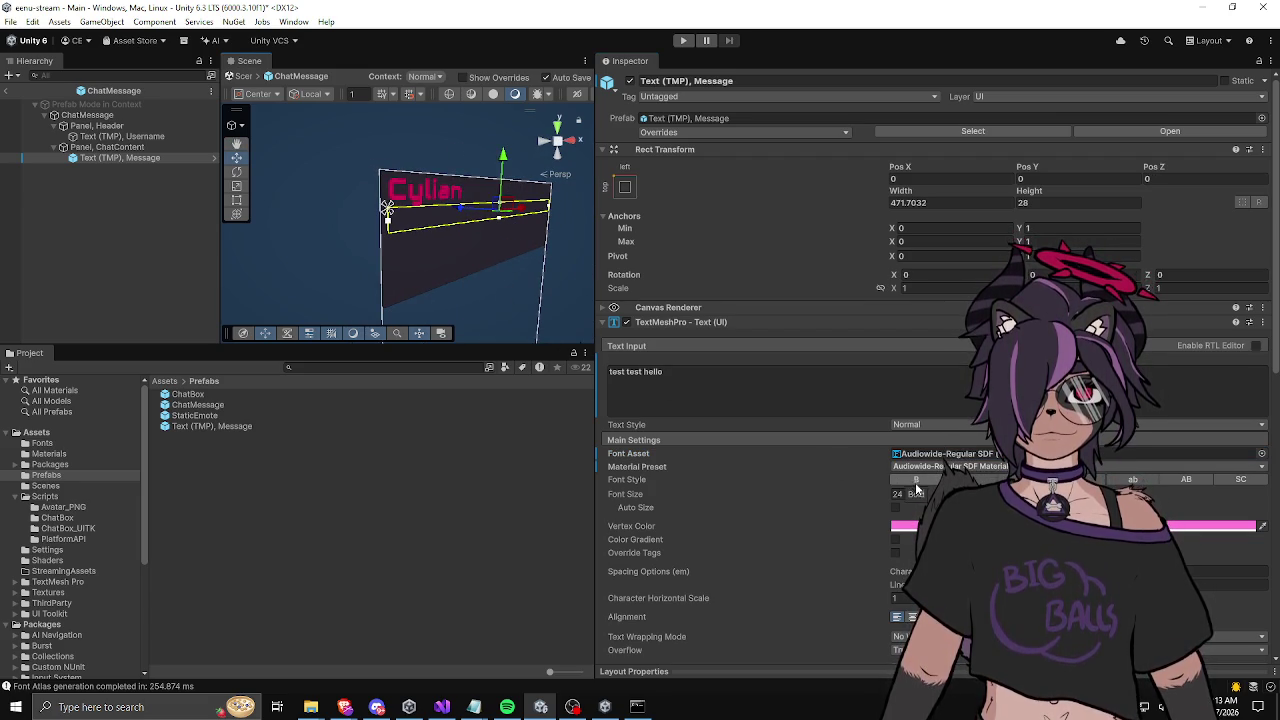
{"action": "left_click", "coordinate": [817, 374]}
{"action": "type", "text": "s"}
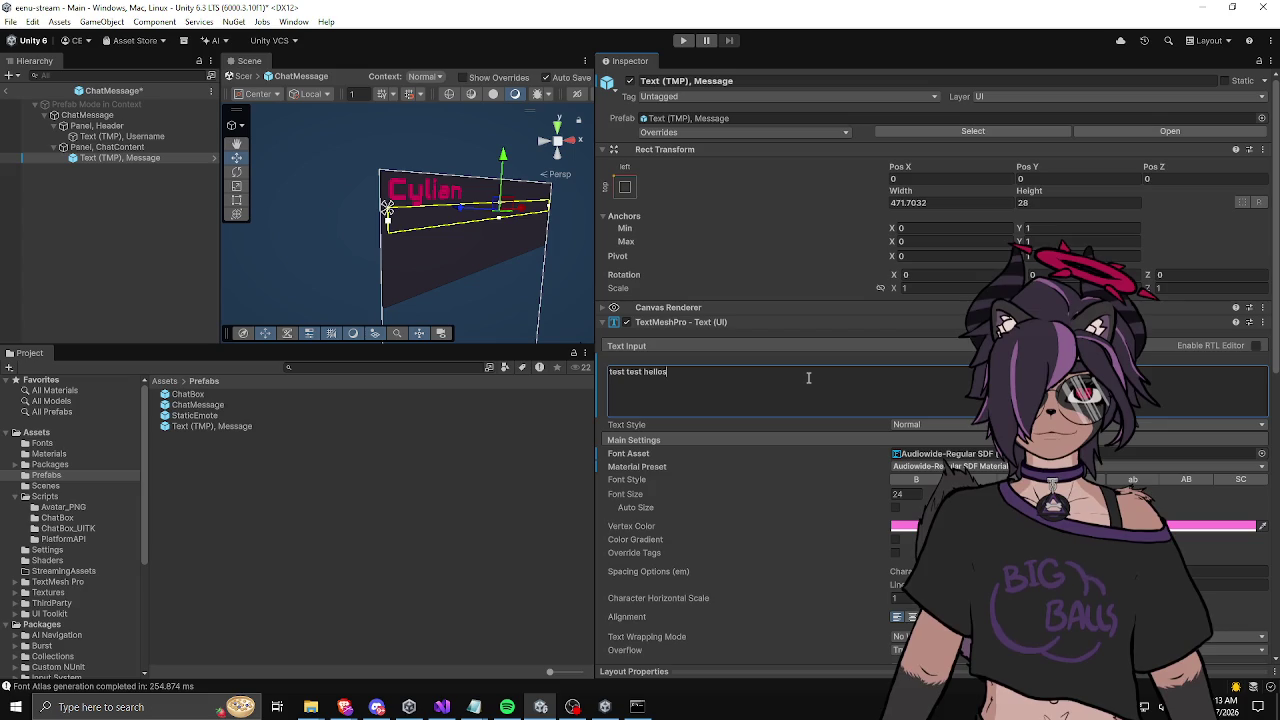
{"action": "key", "text": "BackSpace"}
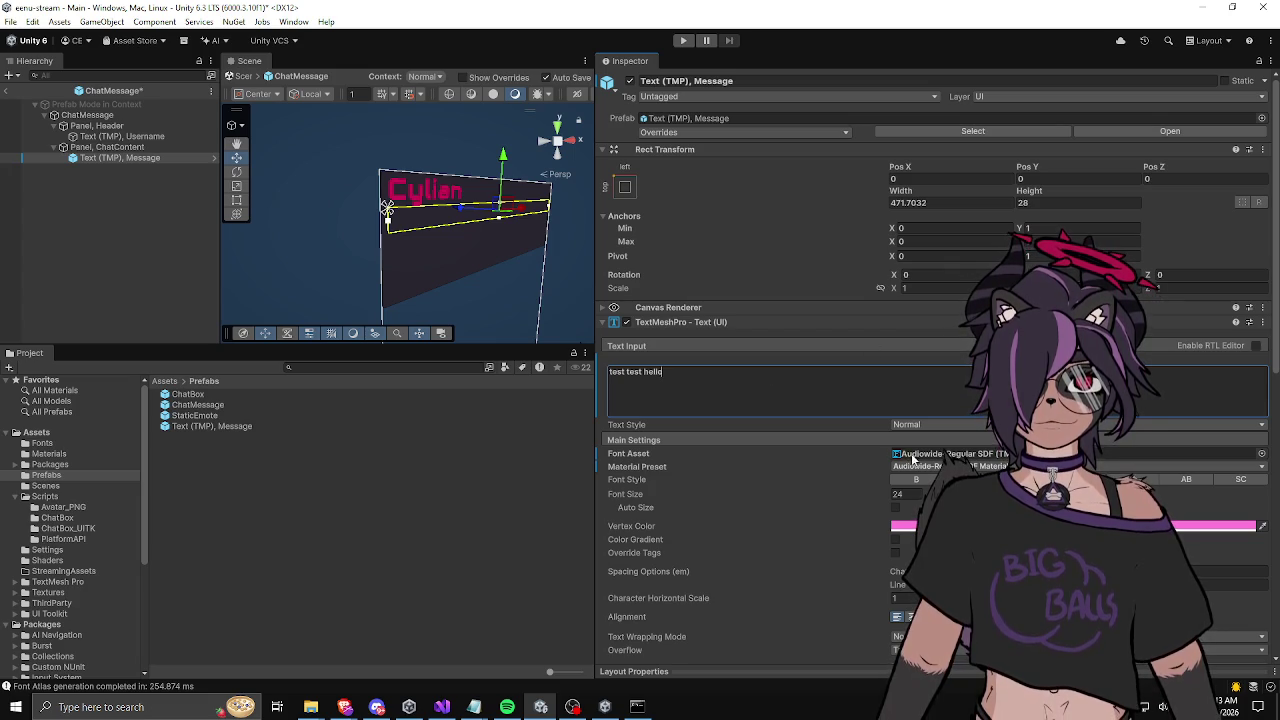
Step: Assign the Audiowide-Regular SDF font asset from the Fonts folder to the Message text
{"action": "left_click", "coordinate": [176, 386]}
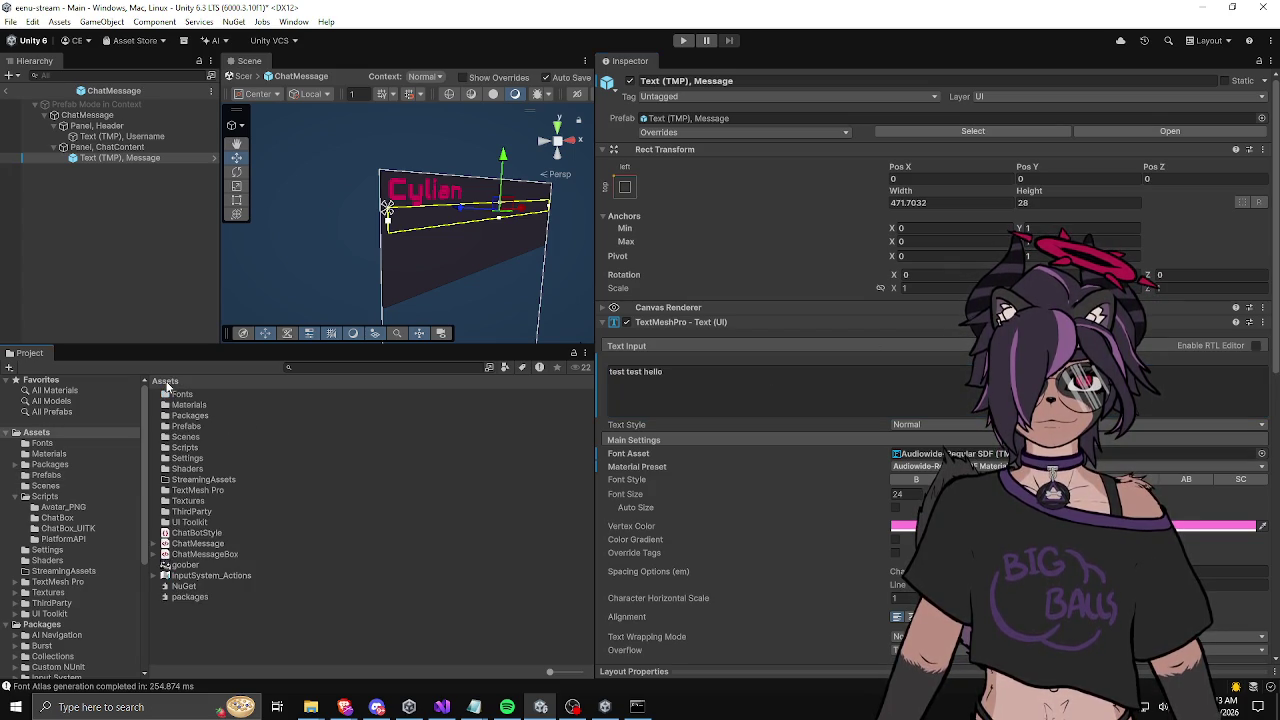
{"action": "double_click", "coordinate": [179, 393]}
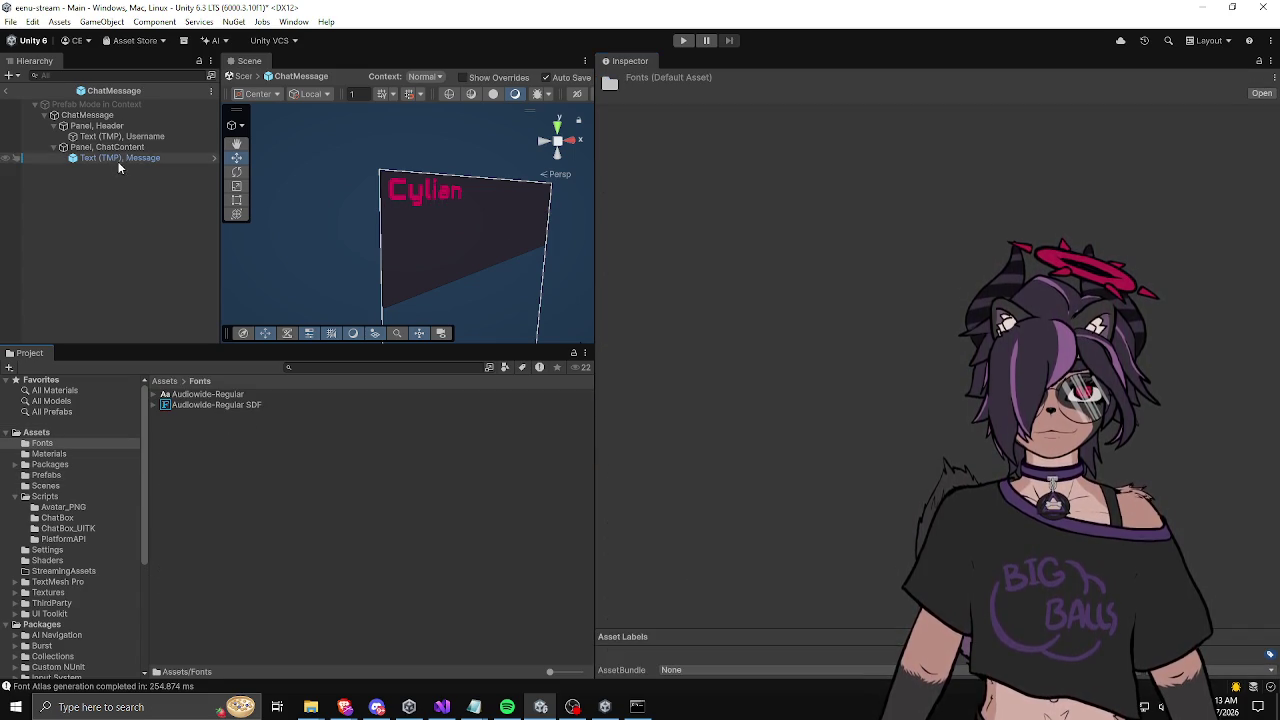
{"action": "left_click", "coordinate": [120, 158]}
{"action": "mouse_move", "coordinate": [215, 398]}
{"action": "left_mouse_down"}
{"action": "mouse_move", "coordinate": [929, 448]}
{"action": "mouse_move", "coordinate": [927, 479]}
{"action": "left_mouse_up"}
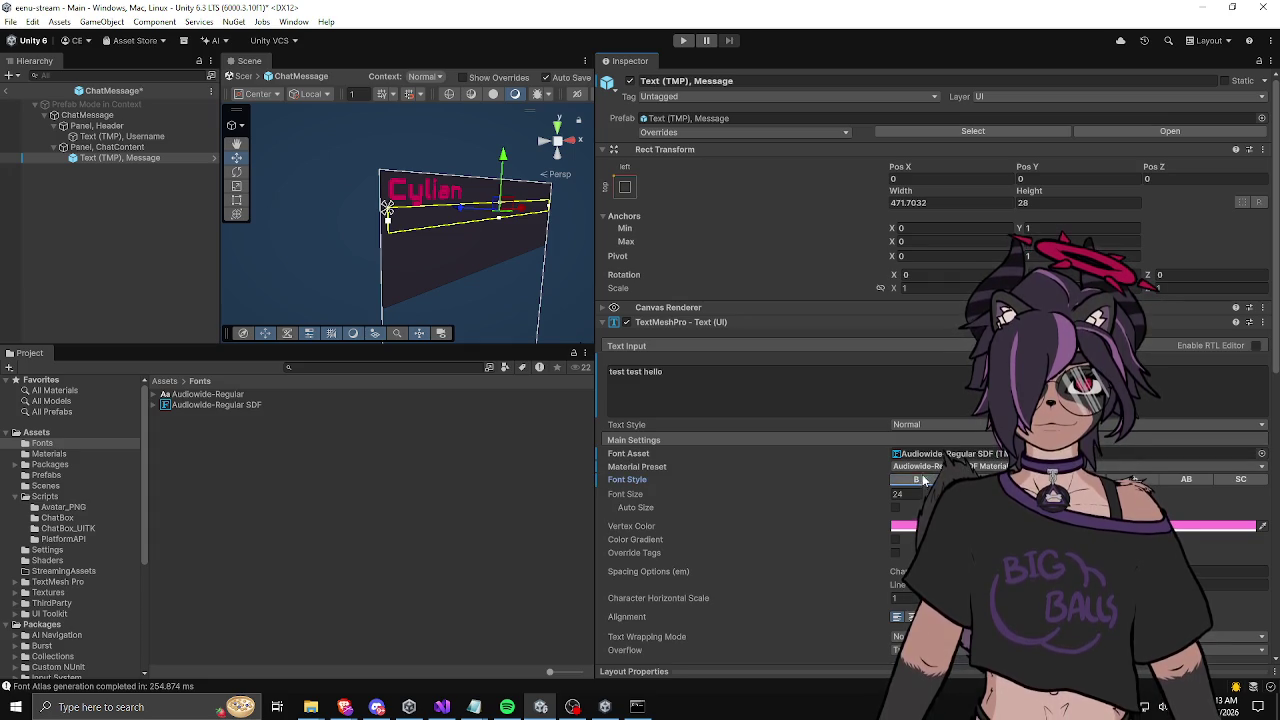
Step: Reduce the Message text's font size from 24 to 21
{"action": "double_click", "coordinate": [709, 381]}
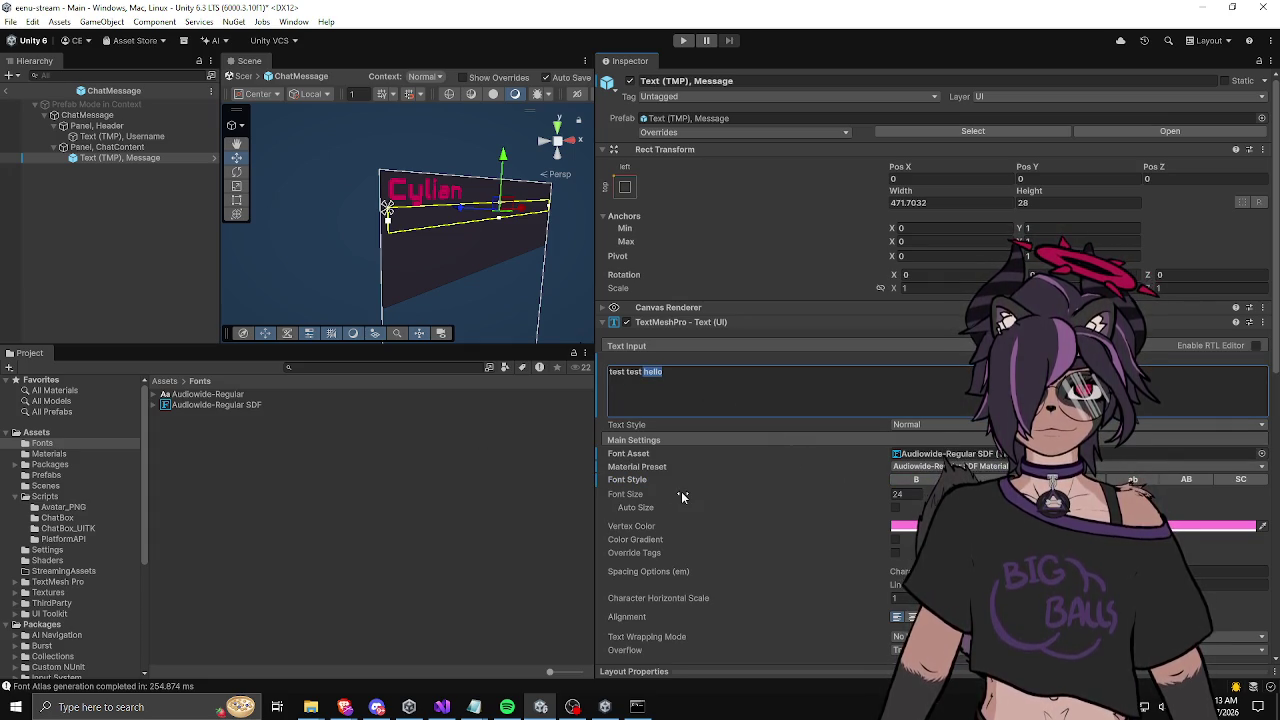
{"action": "left_click_drag", "start_coordinate": [885, 499], "coordinate": [821, 501]}
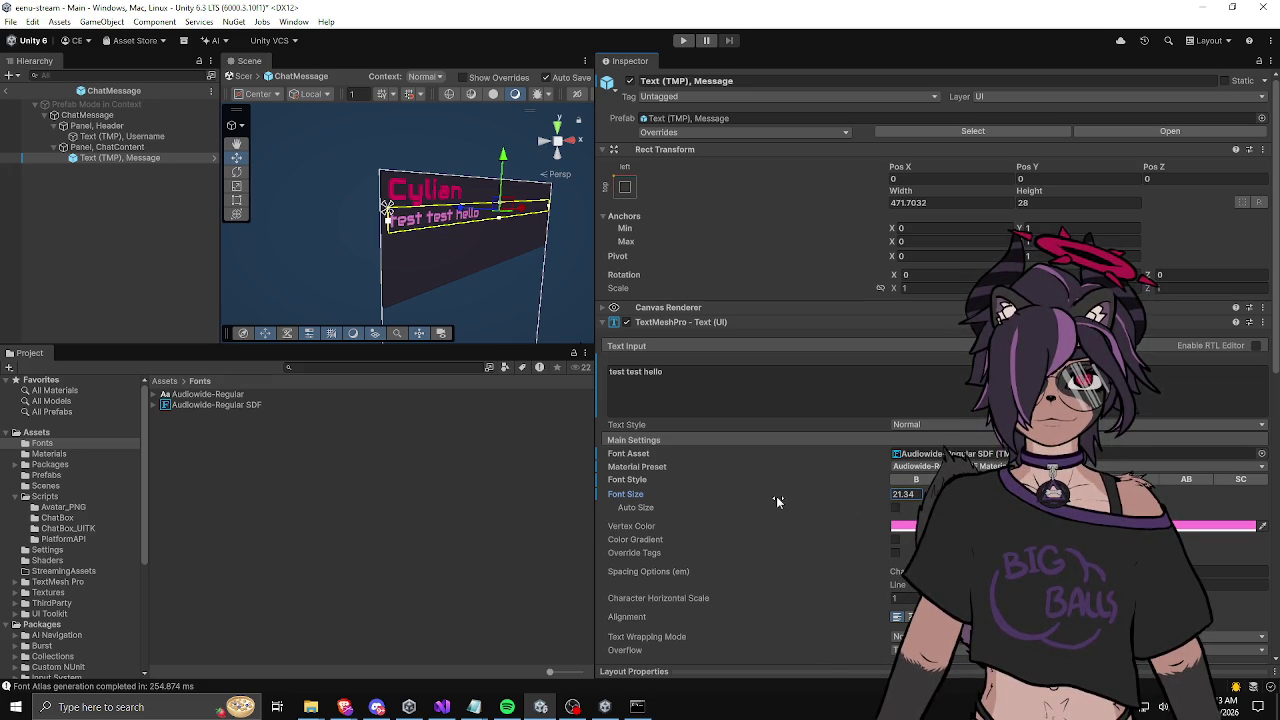
{"action": "left_click", "coordinate": [900, 494]}
{"action": "type", "text": "24"}
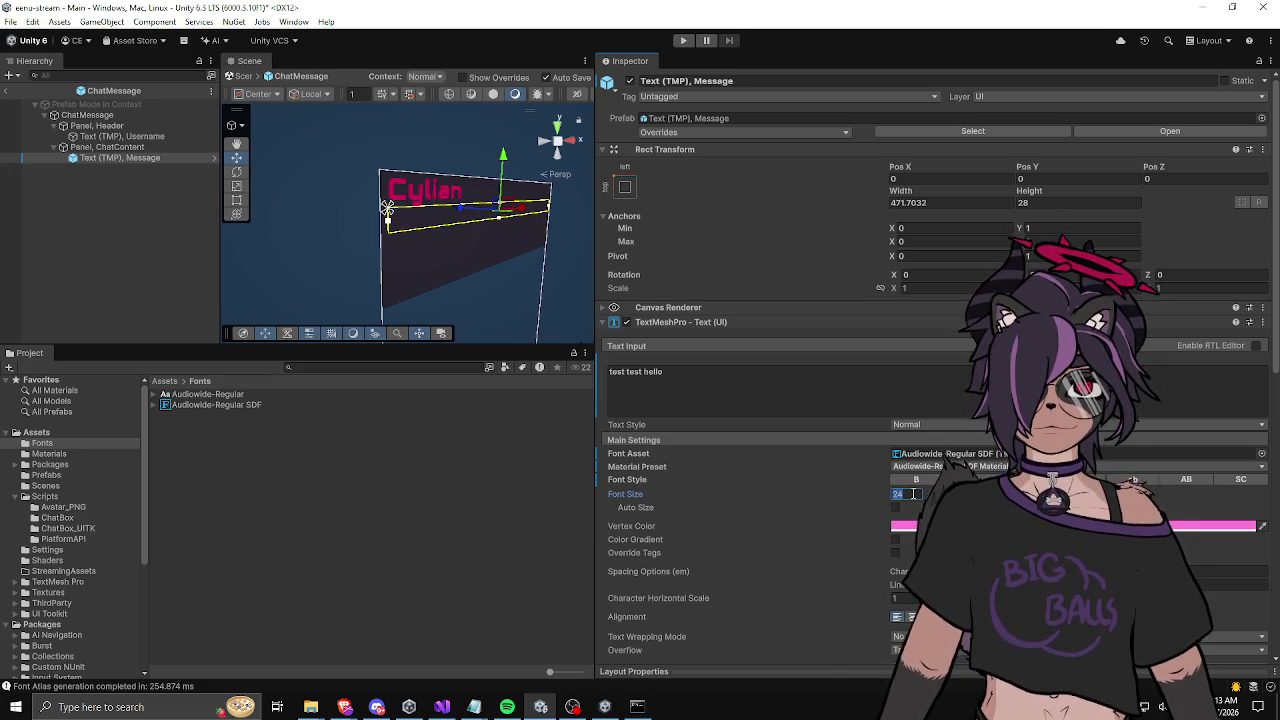
{"action": "type", "text": "21"}
{"action": "scroll", "coordinate": [437, 259], "scroll_direction": "down", "scroll_amount": 1}
{"action": "scroll", "coordinate": [437, 259], "scroll_direction": "down", "scroll_amount": 3}
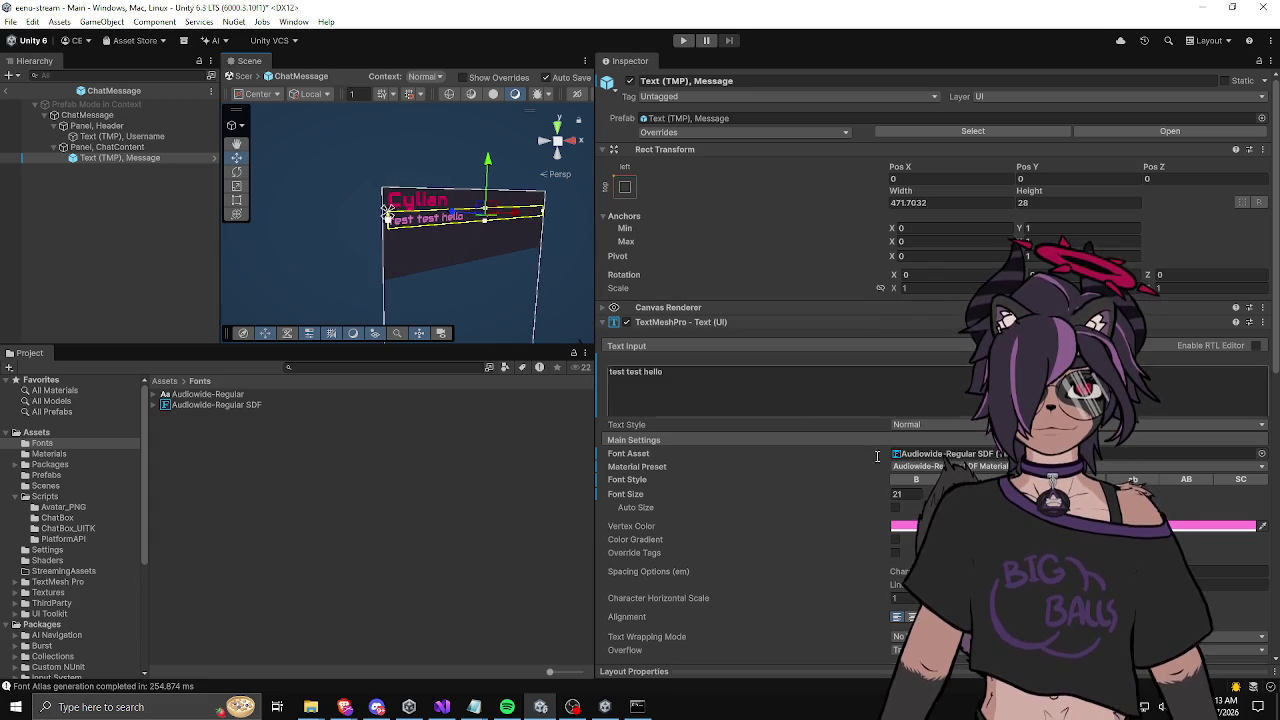
{"action": "left_click", "coordinate": [945, 526]}
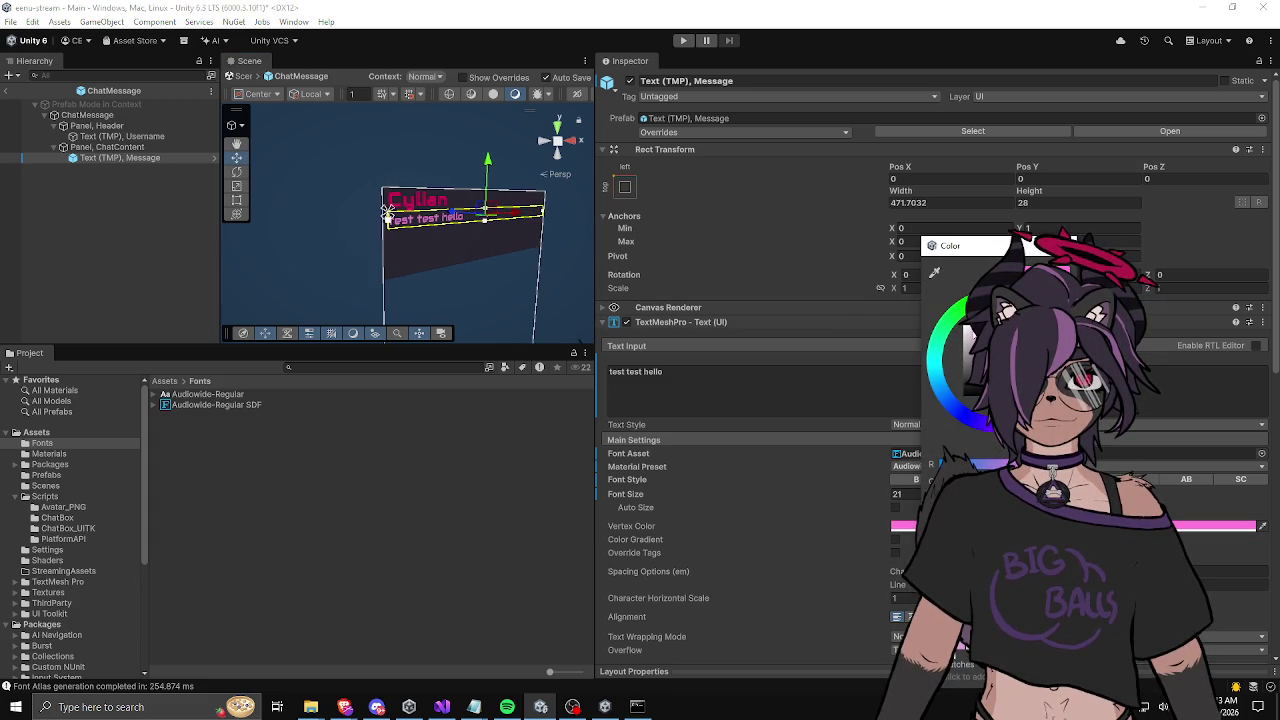
Step: Try white on the message text's vertex colour, revert to pink, then select the Username text
{"action": "left_click", "coordinate": [925, 315]}
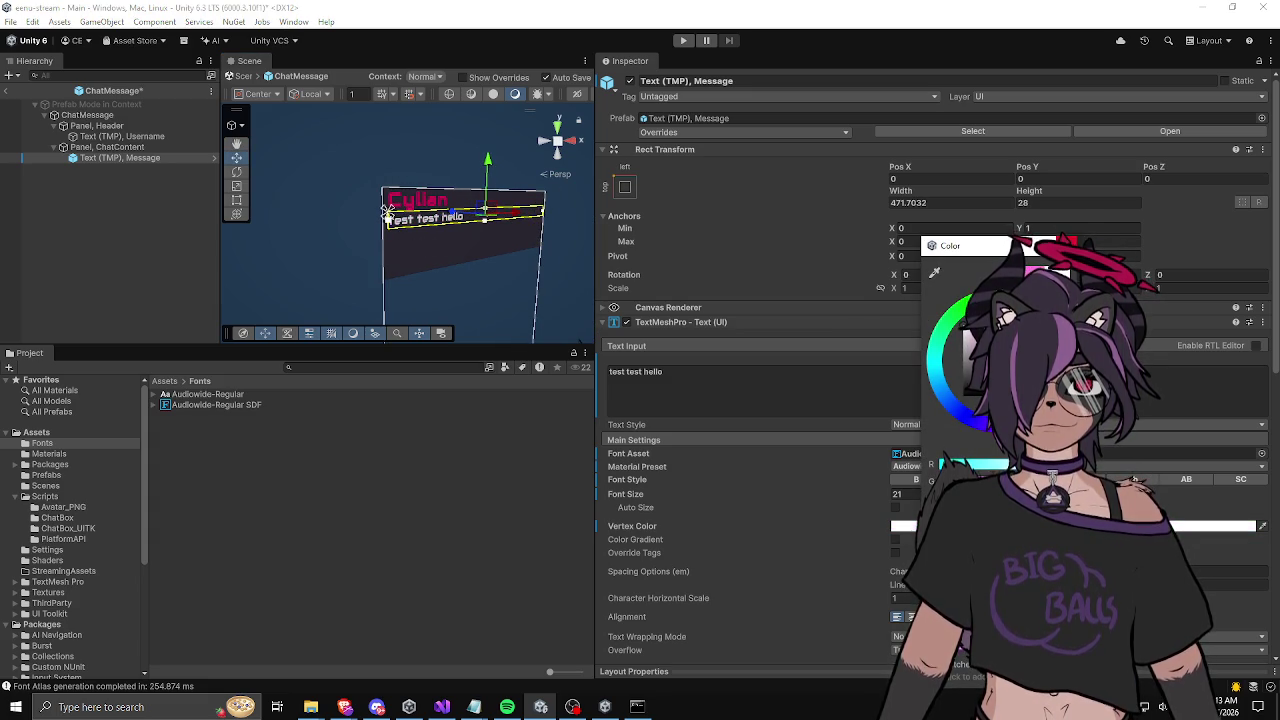
{"action": "left_click", "coordinate": [398, 505]}
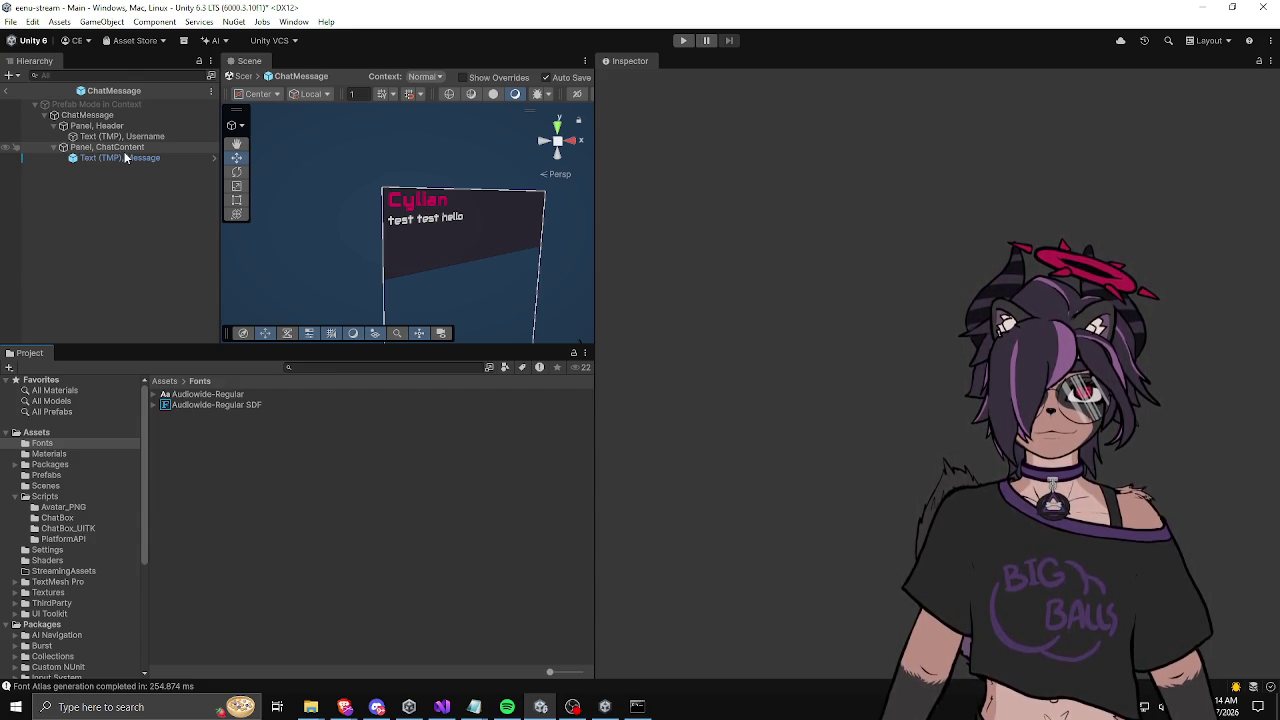
{"action": "mouse_move", "coordinate": [115, 136]}
{"action": "left_mouse_down"}
{"action": "mouse_move", "coordinate": [100, 126]}
{"action": "mouse_move", "coordinate": [117, 160]}
{"action": "left_mouse_up"}
{"action": "left_click", "coordinate": [117, 160]}
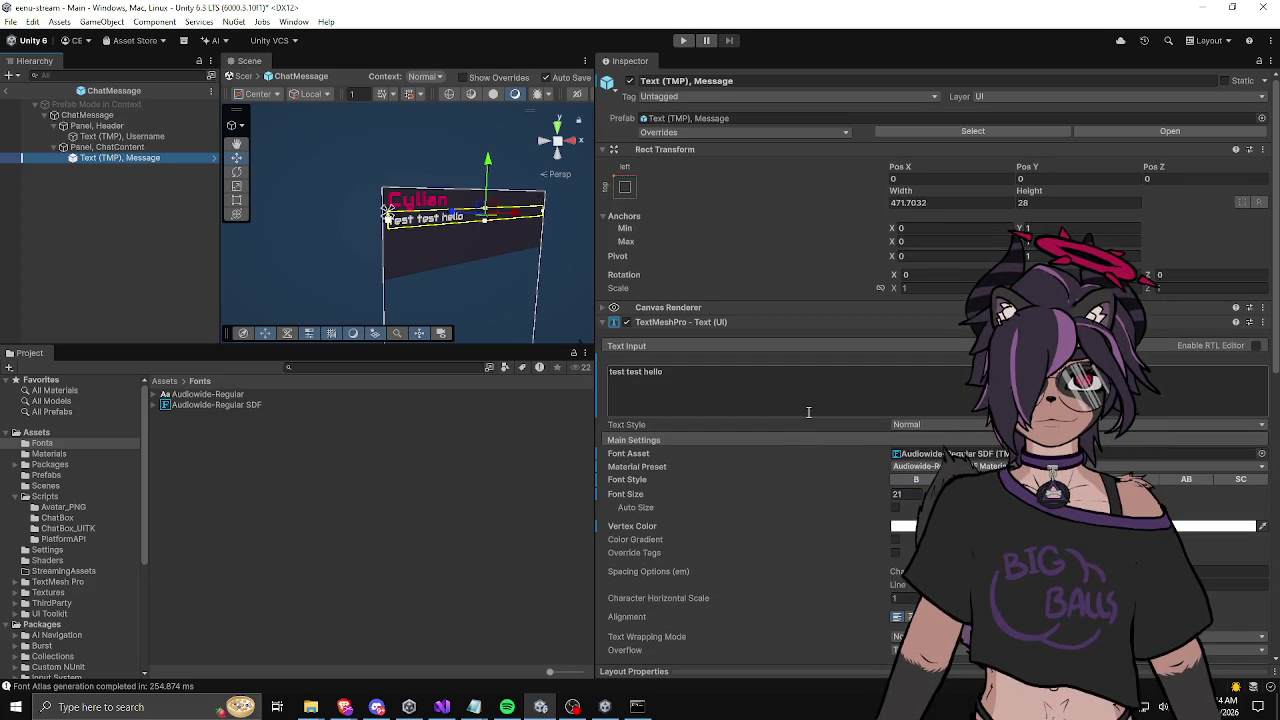
{"action": "left_click", "coordinate": [1250, 526]}
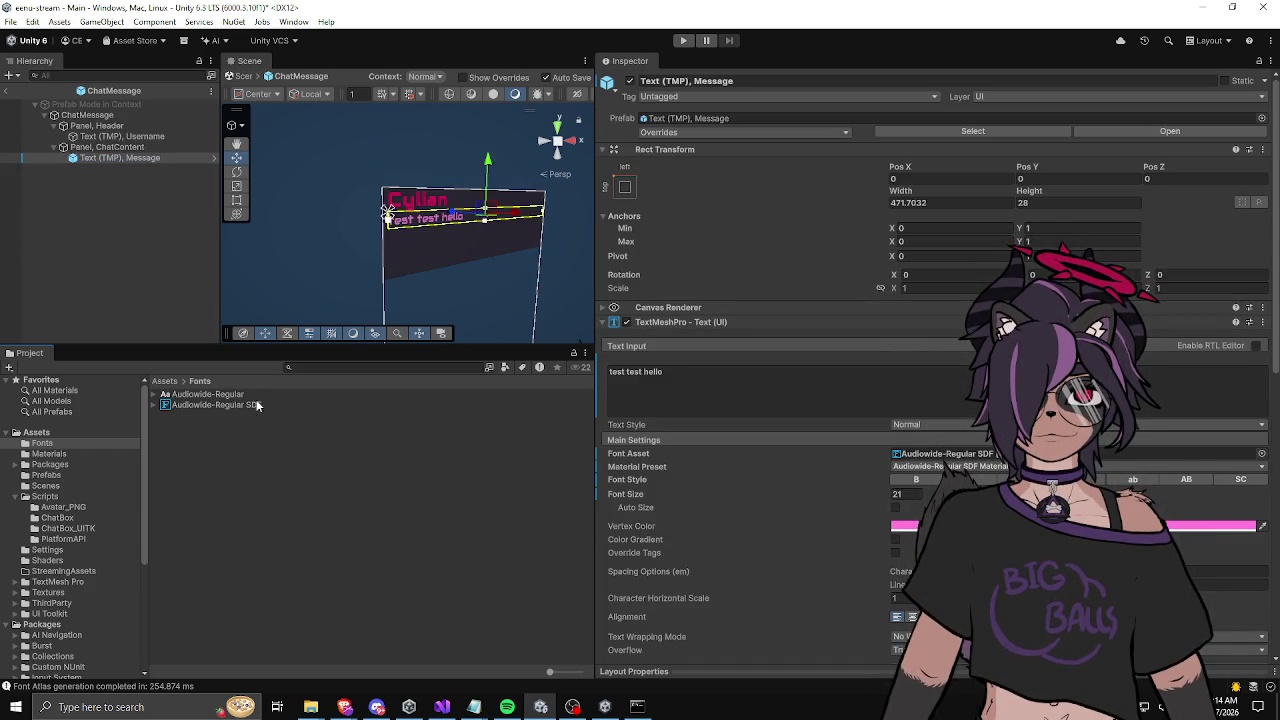
{"action": "left_click", "coordinate": [140, 137]}
{"action": "scroll", "coordinate": [780, 450], "scroll_direction": "down", "scroll_amount": 3}
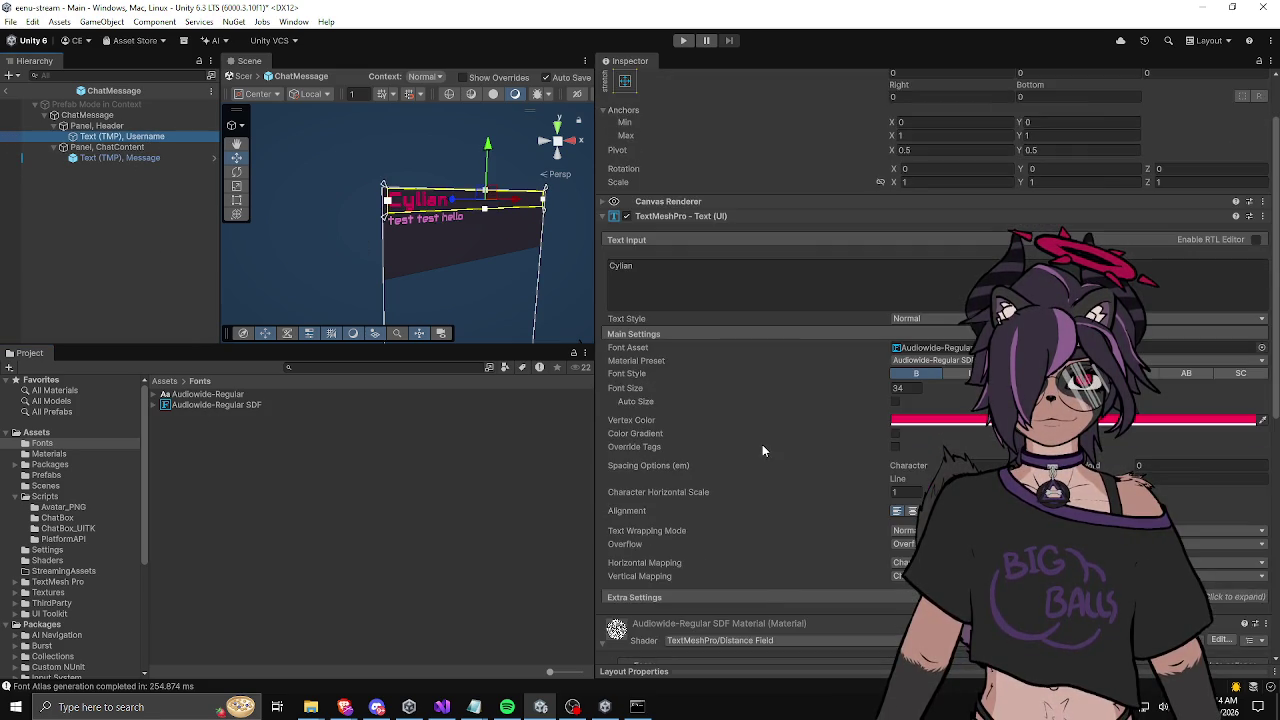
Step: Duplicate Audiowide-Regular SDF with Ctrl+D and rename the copy Audiowide-Regular SDF_Bold
{"action": "left_click", "coordinate": [234, 395]}
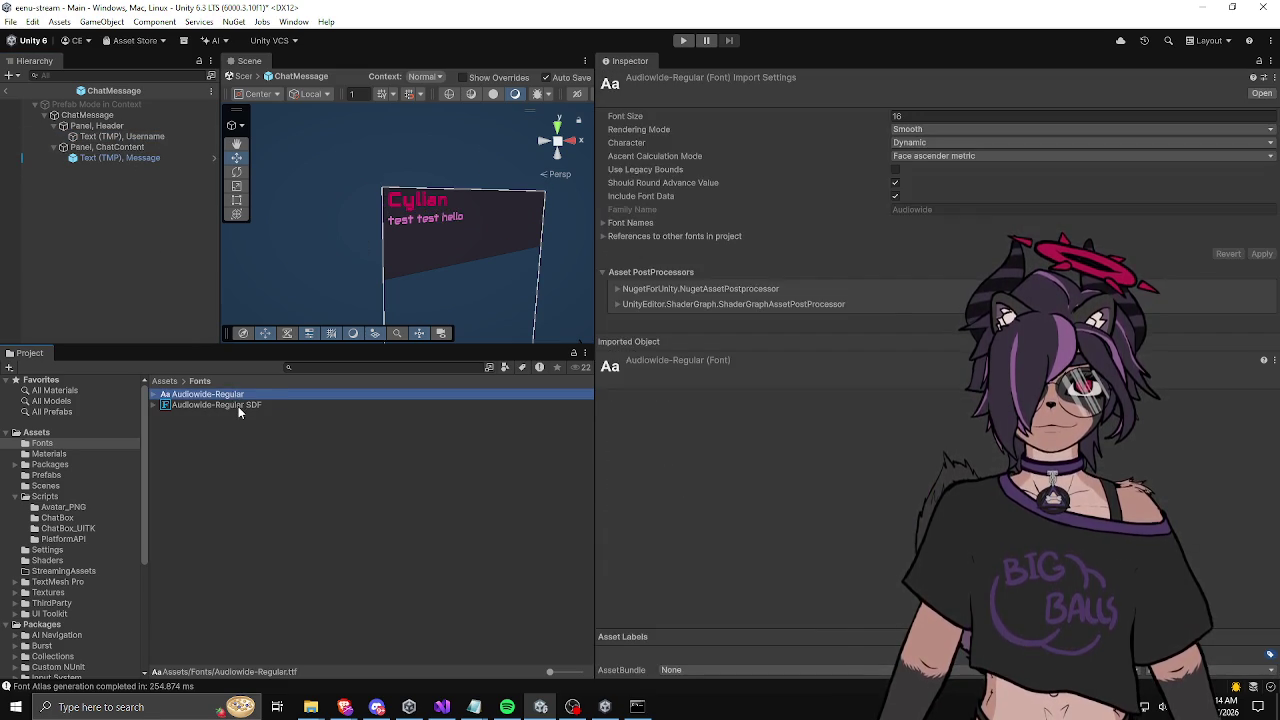
{"action": "left_click", "coordinate": [238, 406]}
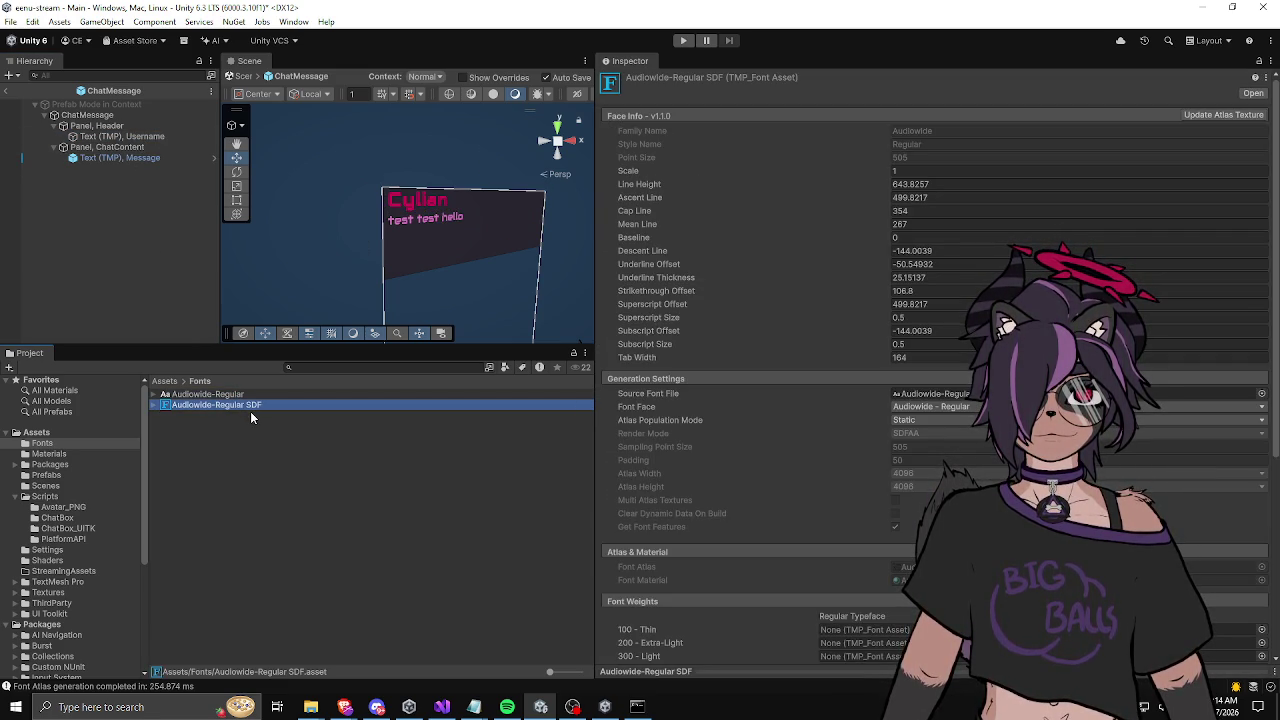
{"action": "key", "text": "ctrl+d"}
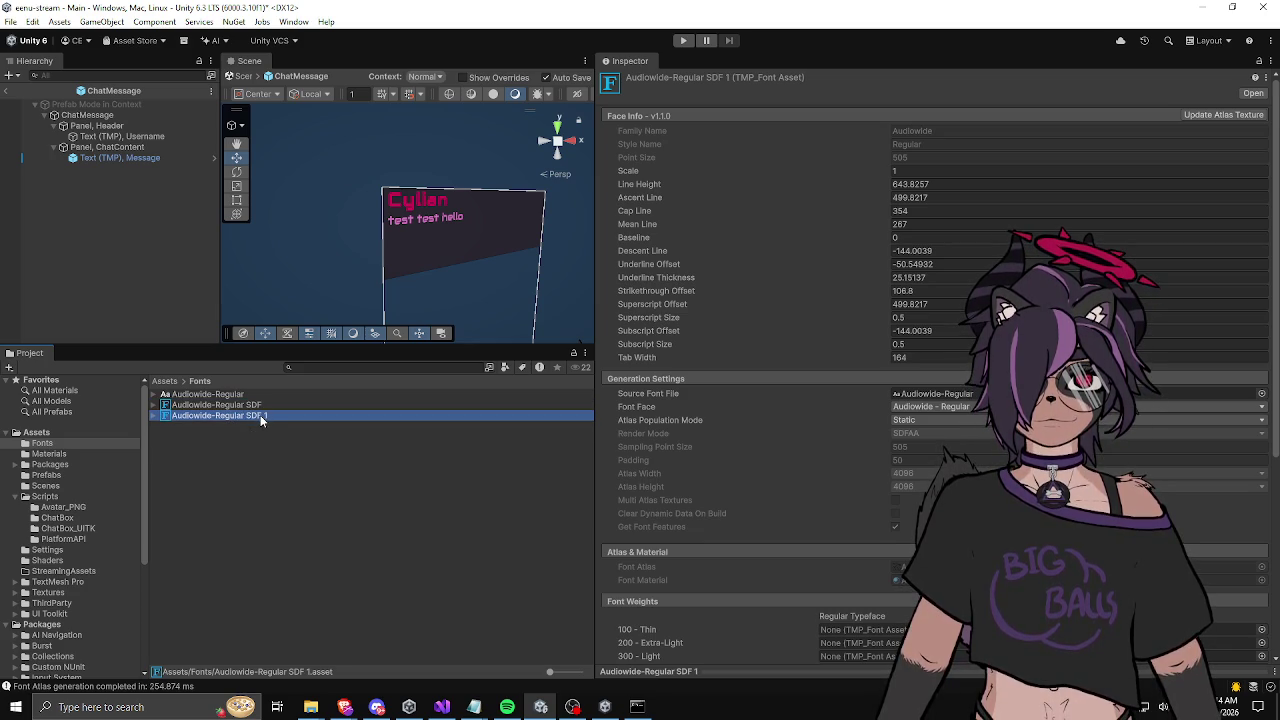
{"action": "left_click", "coordinate": [260, 415]}
{"action": "left_click_drag", "start_coordinate": [260, 415], "coordinate": [296, 418]}
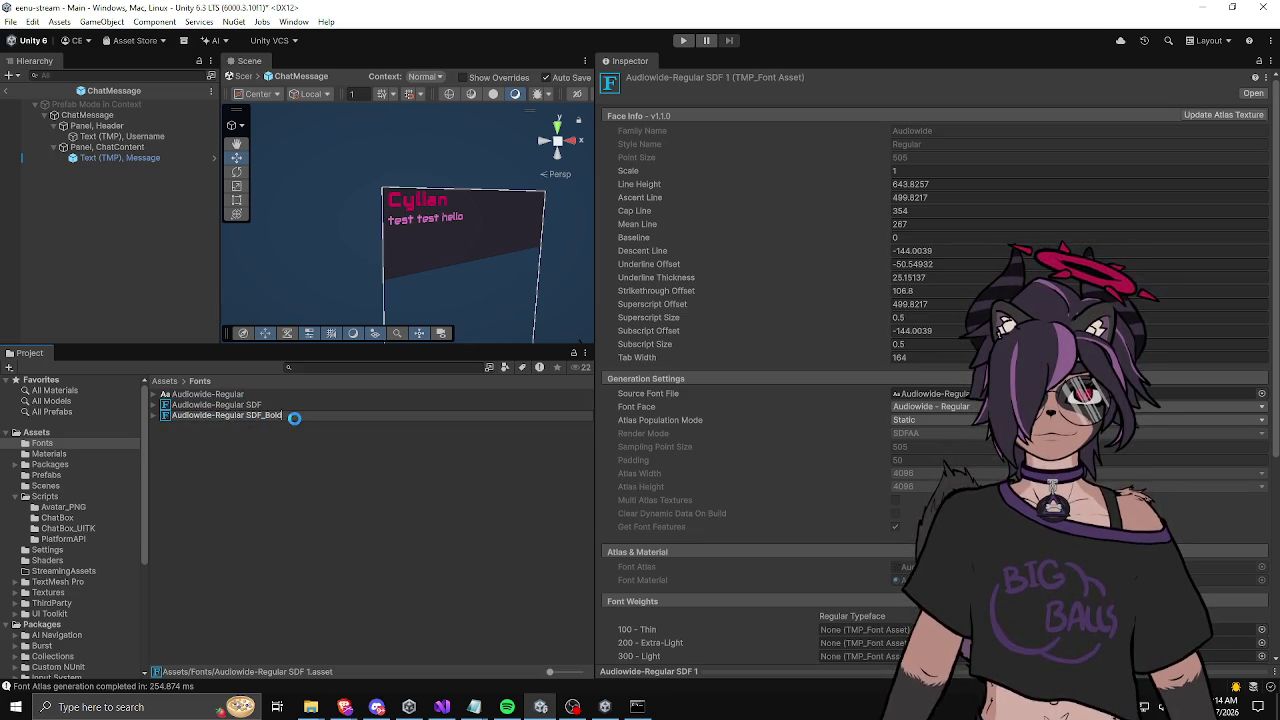
{"action": "key", "text": "Return"}
{"action": "left_click", "coordinate": [132, 158]}
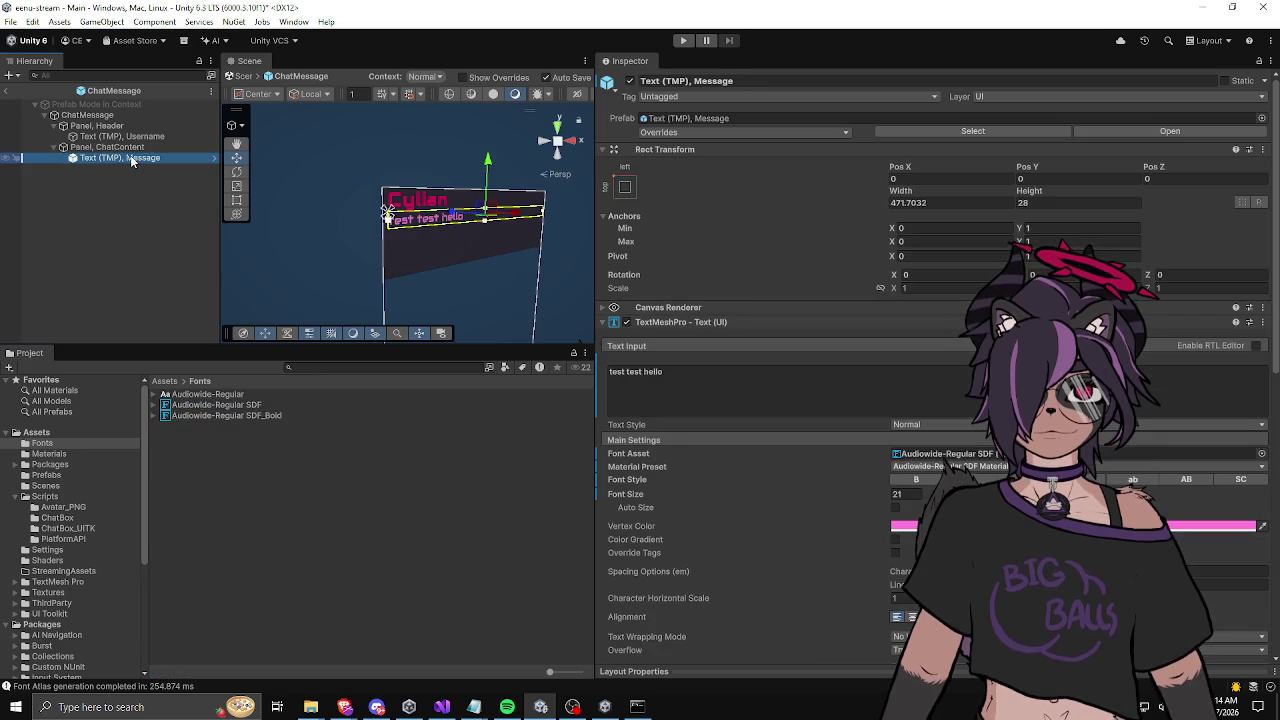
Step: Select the Username text and compare the Audiowide-Regular SDF and SDF_Bold font assets
{"action": "scroll", "coordinate": [683, 472], "scroll_direction": "down", "scroll_amount": 3}
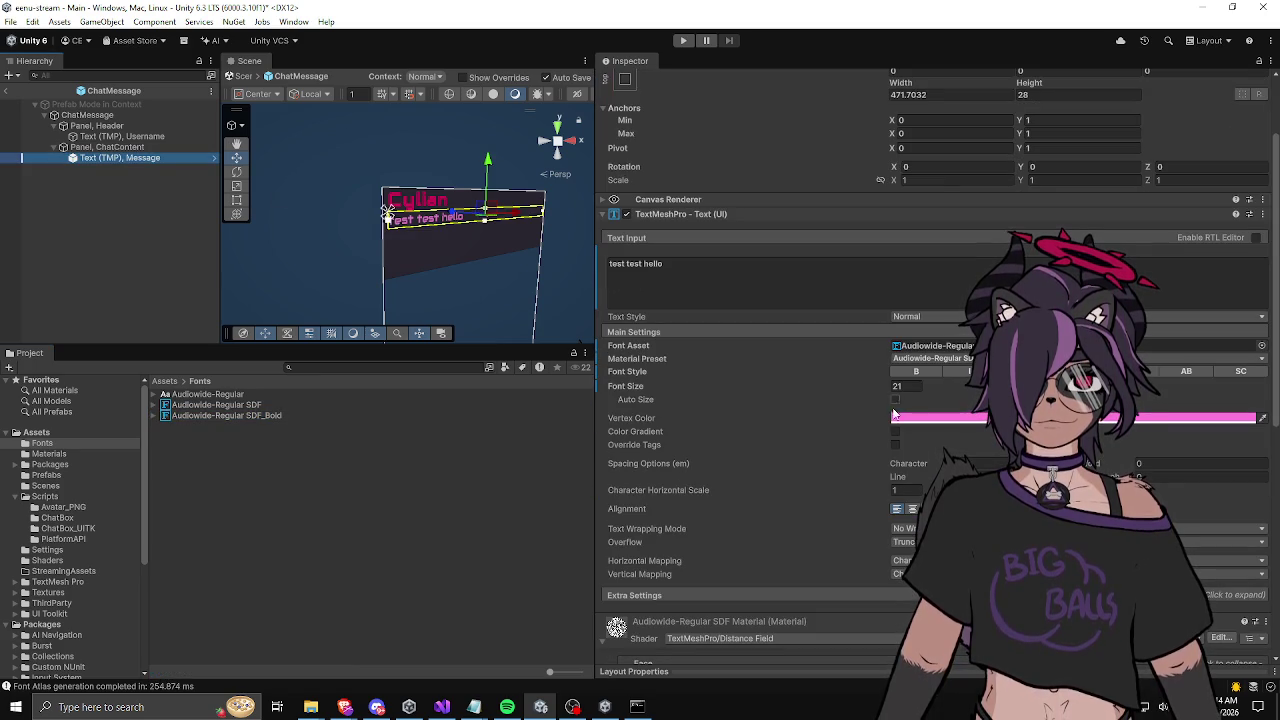
{"action": "scroll", "coordinate": [804, 426], "scroll_direction": "up", "scroll_amount": 1}
{"action": "left_click", "coordinate": [140, 137]}
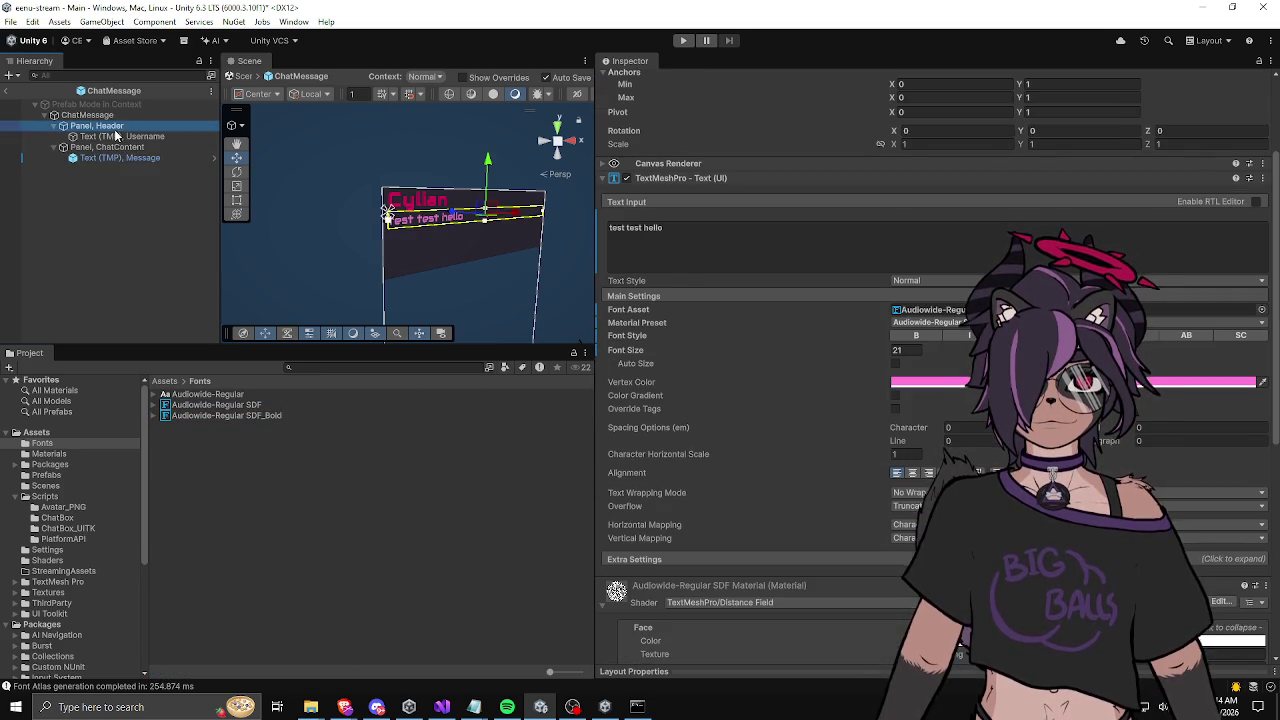
{"action": "scroll", "coordinate": [756, 402], "scroll_direction": "down", "scroll_amount": 10}
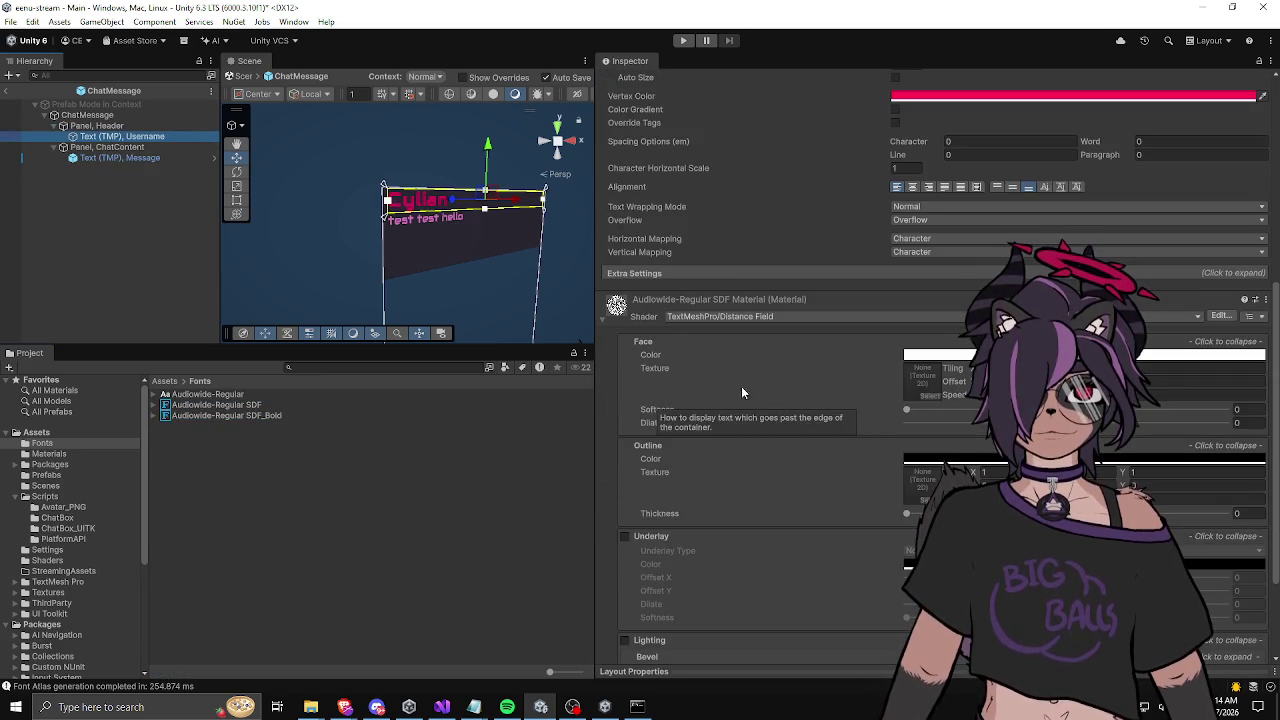
{"action": "scroll", "coordinate": [716, 298], "scroll_direction": "up", "scroll_amount": 7}
{"action": "left_click", "coordinate": [1000, 324]}
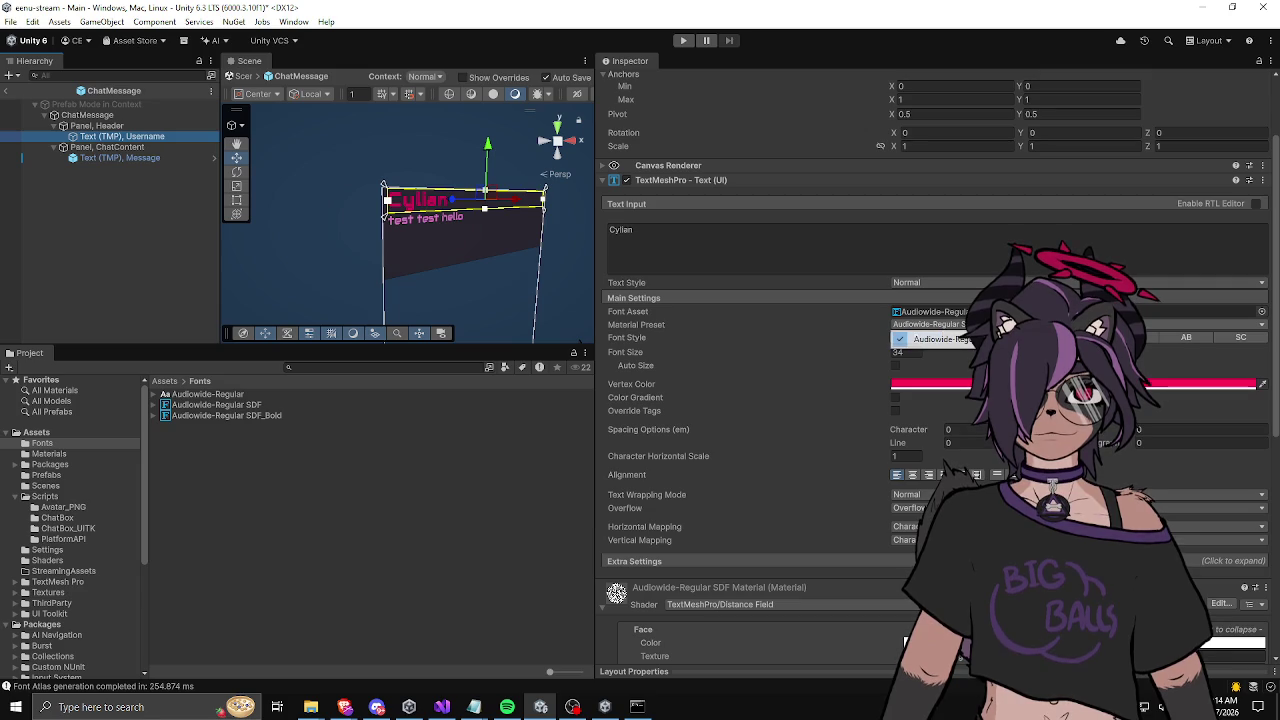
{"action": "right_click", "coordinate": [229, 404]}
{"action": "left_click", "coordinate": [191, 432]}
{"action": "left_click", "coordinate": [185, 420]}
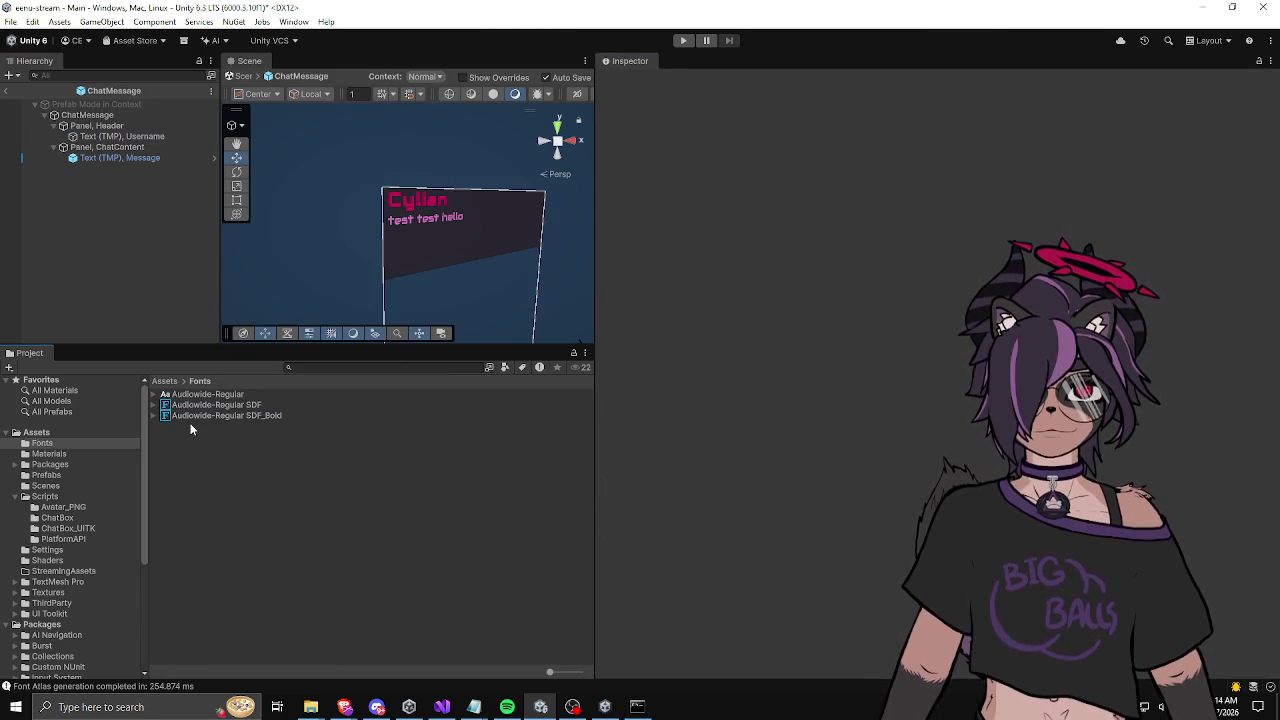
{"action": "left_click", "coordinate": [227, 416]}
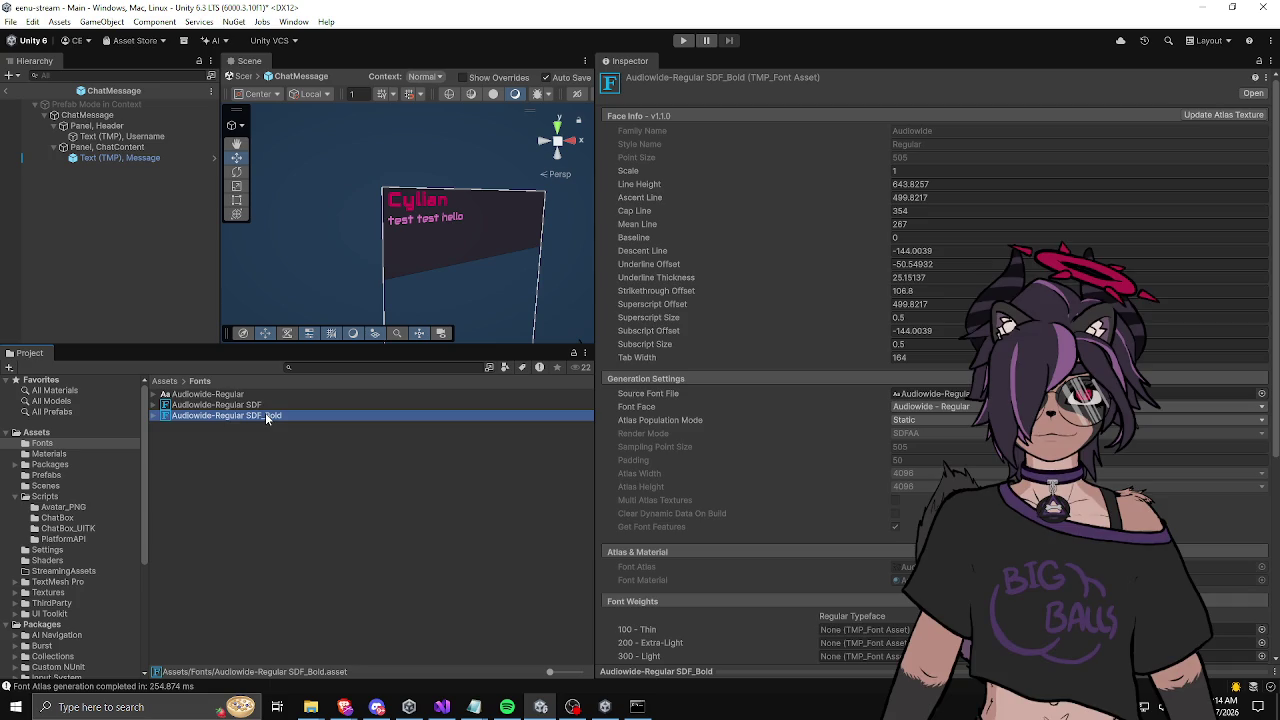
{"action": "left_click", "coordinate": [242, 404]}
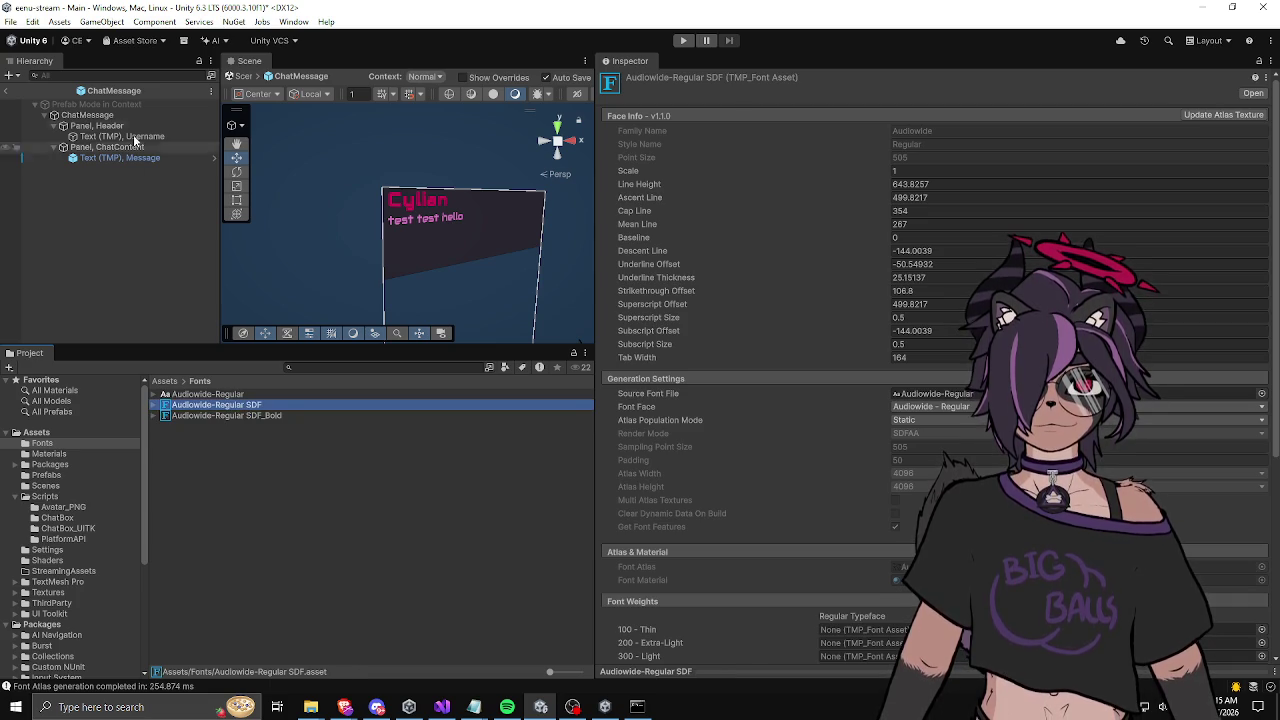
{"action": "left_click", "coordinate": [114, 139]}
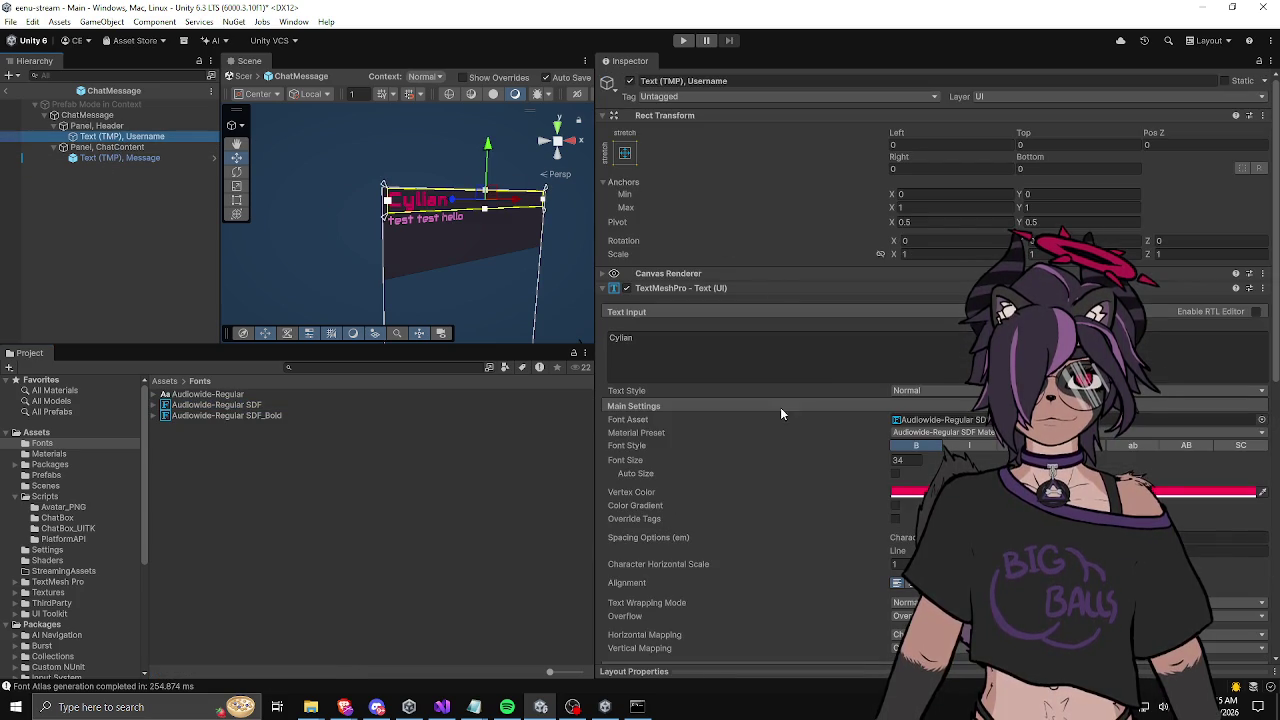
Step: Inspect the ChatContent panel's settings
{"action": "scroll", "coordinate": [854, 428], "scroll_direction": "down", "scroll_amount": 5}
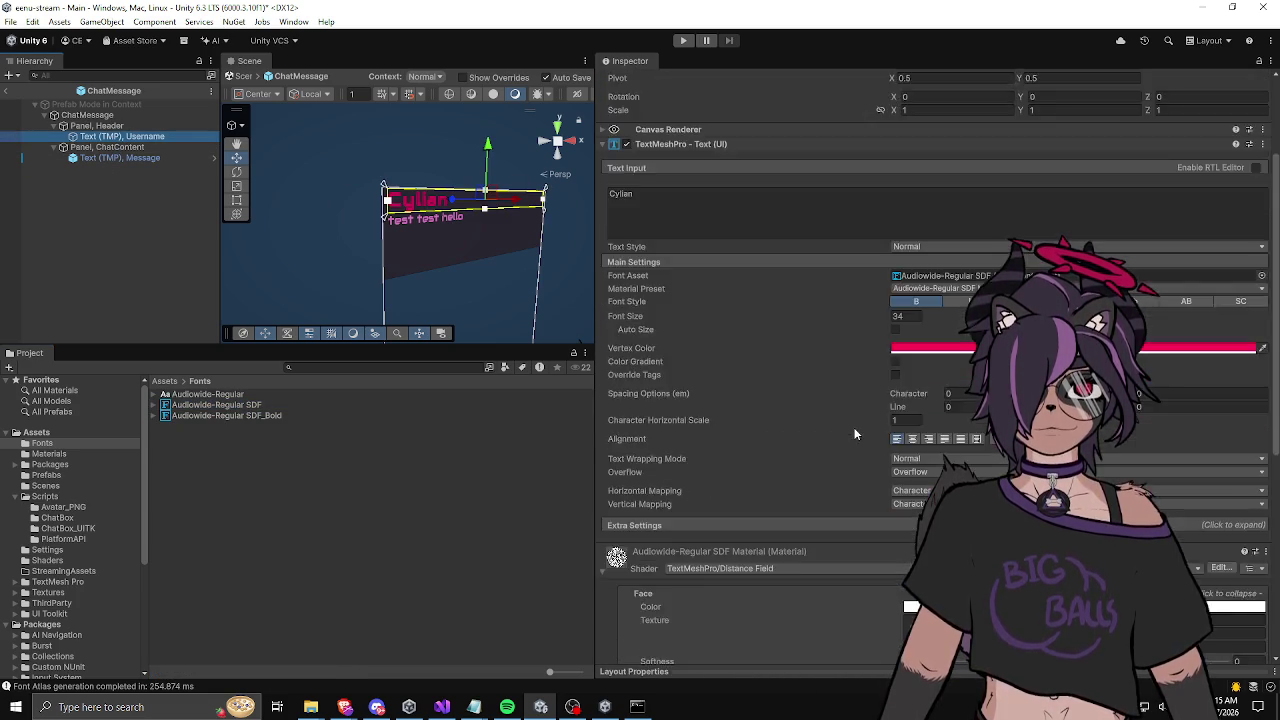
{"action": "scroll", "coordinate": [849, 427], "scroll_direction": "down", "scroll_amount": 2}
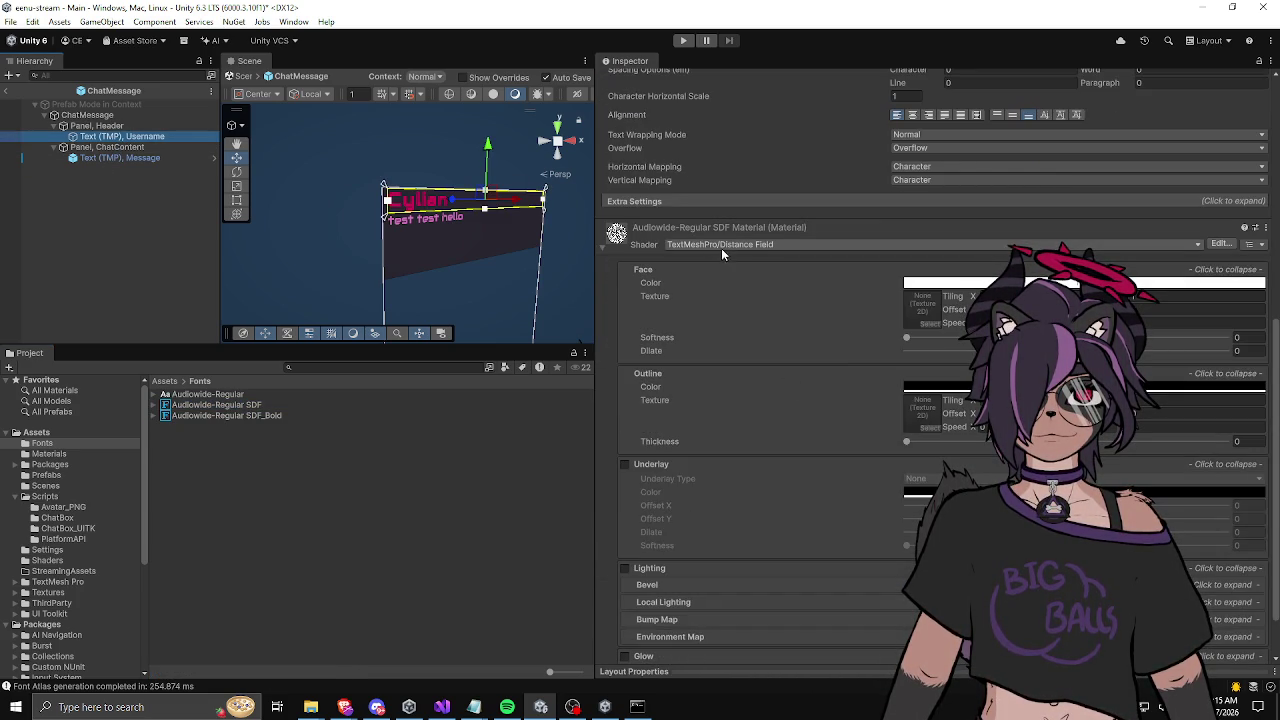
{"action": "scroll", "coordinate": [629, 546], "scroll_direction": "down", "scroll_amount": 1}
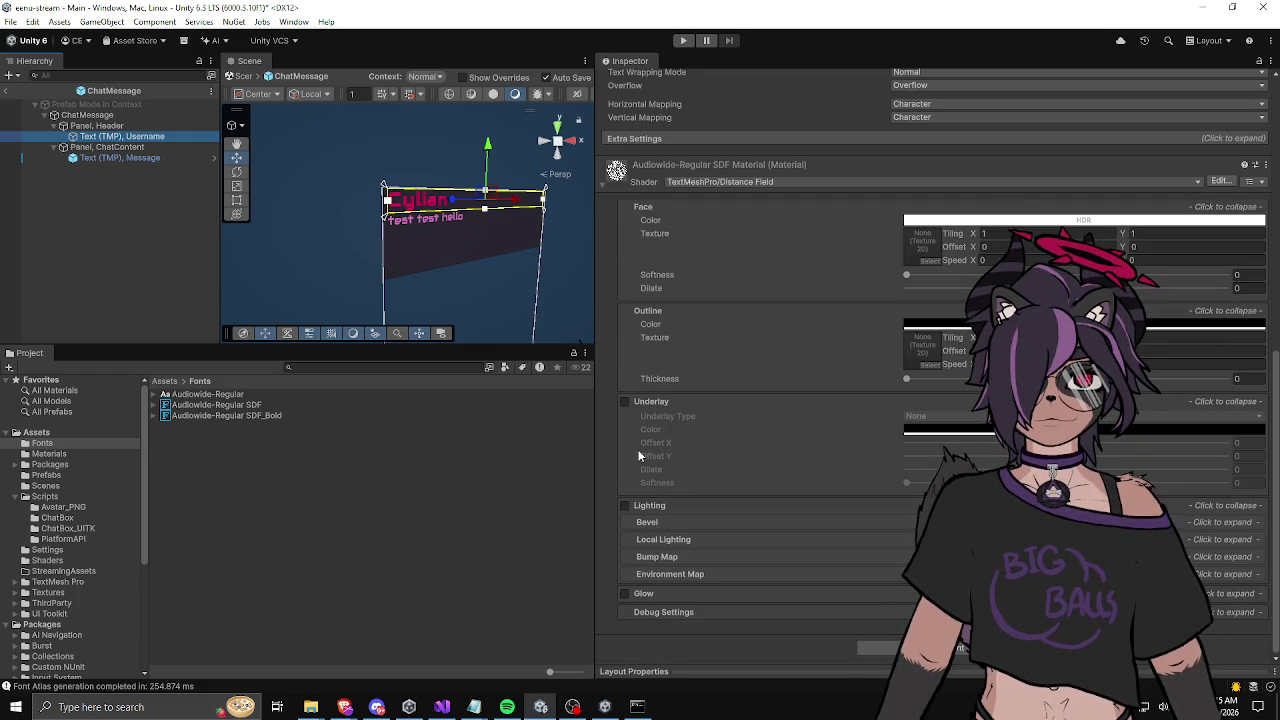
{"action": "left_click", "coordinate": [109, 148]}
{"action": "scroll", "coordinate": [702, 347], "scroll_direction": "down", "scroll_amount": 10}
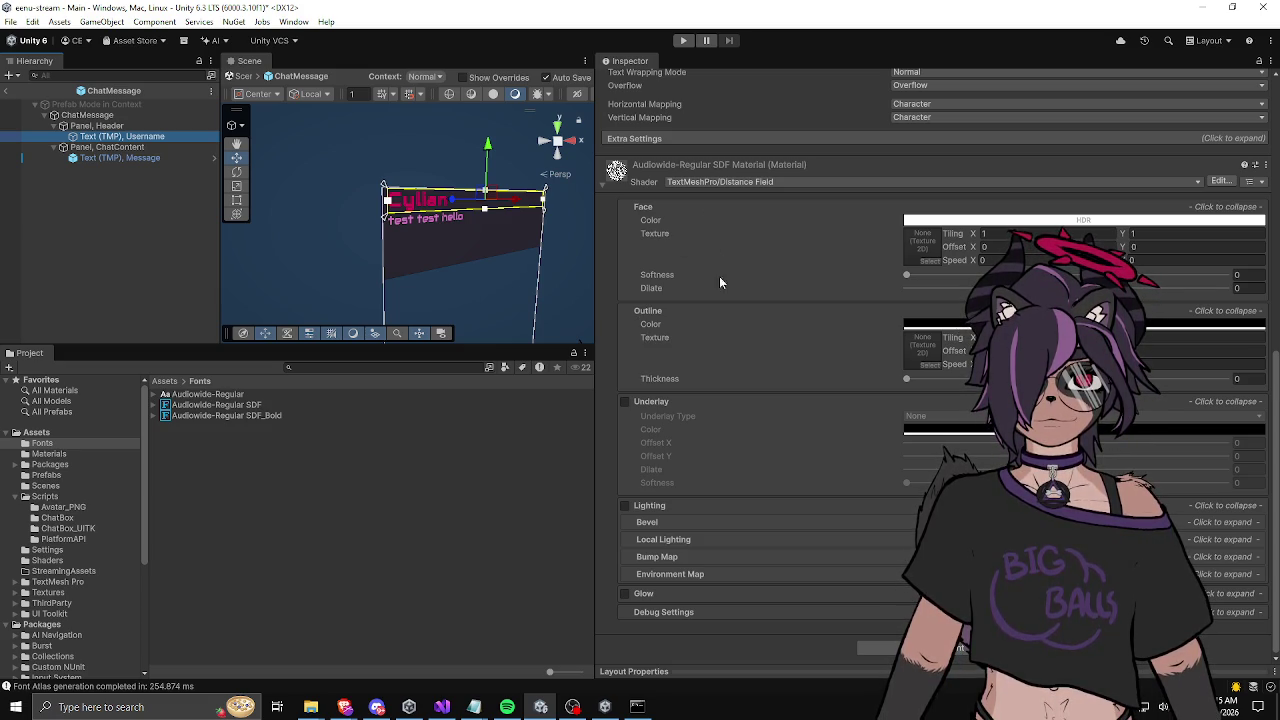
{"action": "left_click_drag", "start_coordinate": [596, 333], "coordinate": [690, 340]}
{"action": "scroll", "coordinate": [784, 381], "scroll_direction": "up", "scroll_amount": 3}
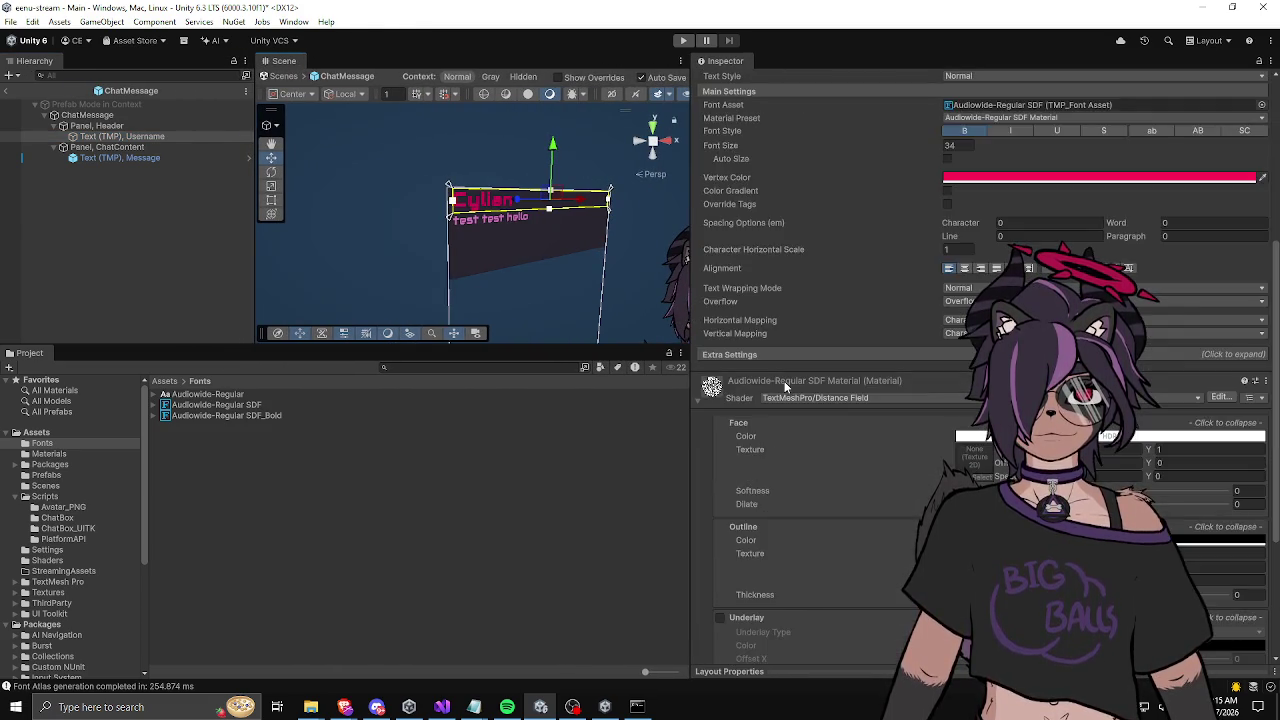
{"action": "scroll", "coordinate": [784, 381], "scroll_direction": "up", "scroll_amount": 4}
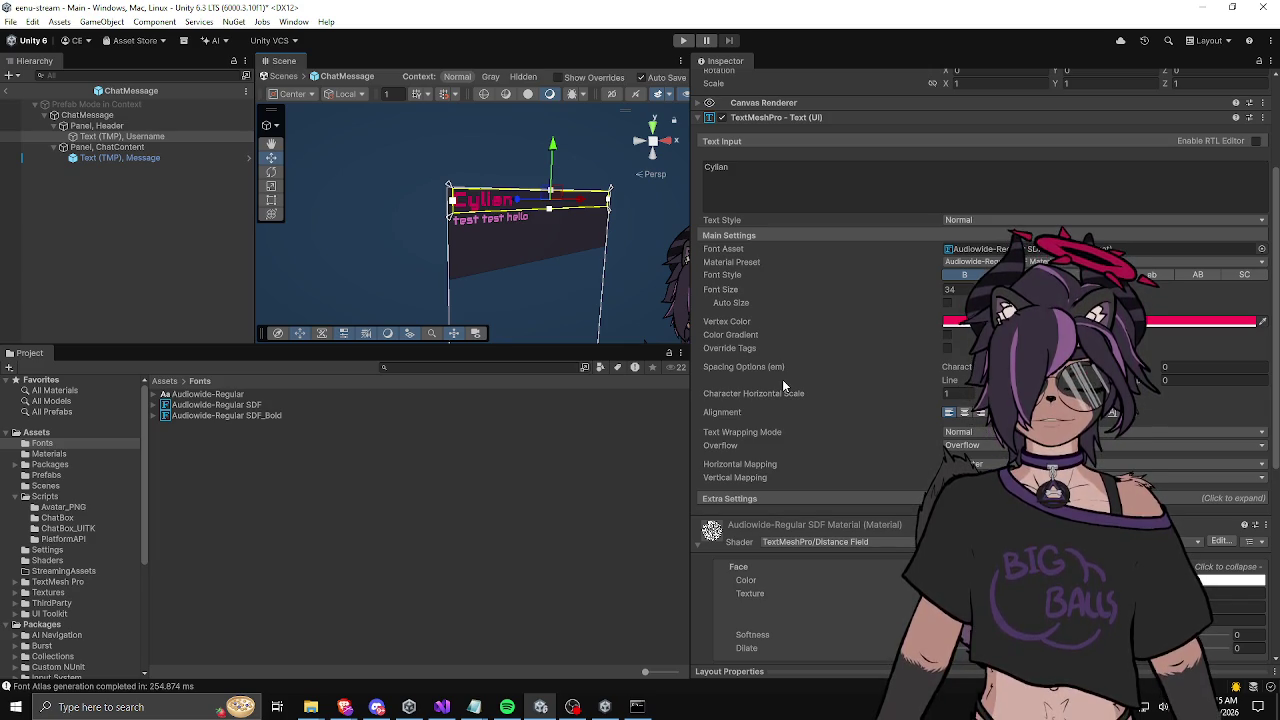
{"action": "scroll", "coordinate": [783, 385], "scroll_direction": "down", "scroll_amount": 5}
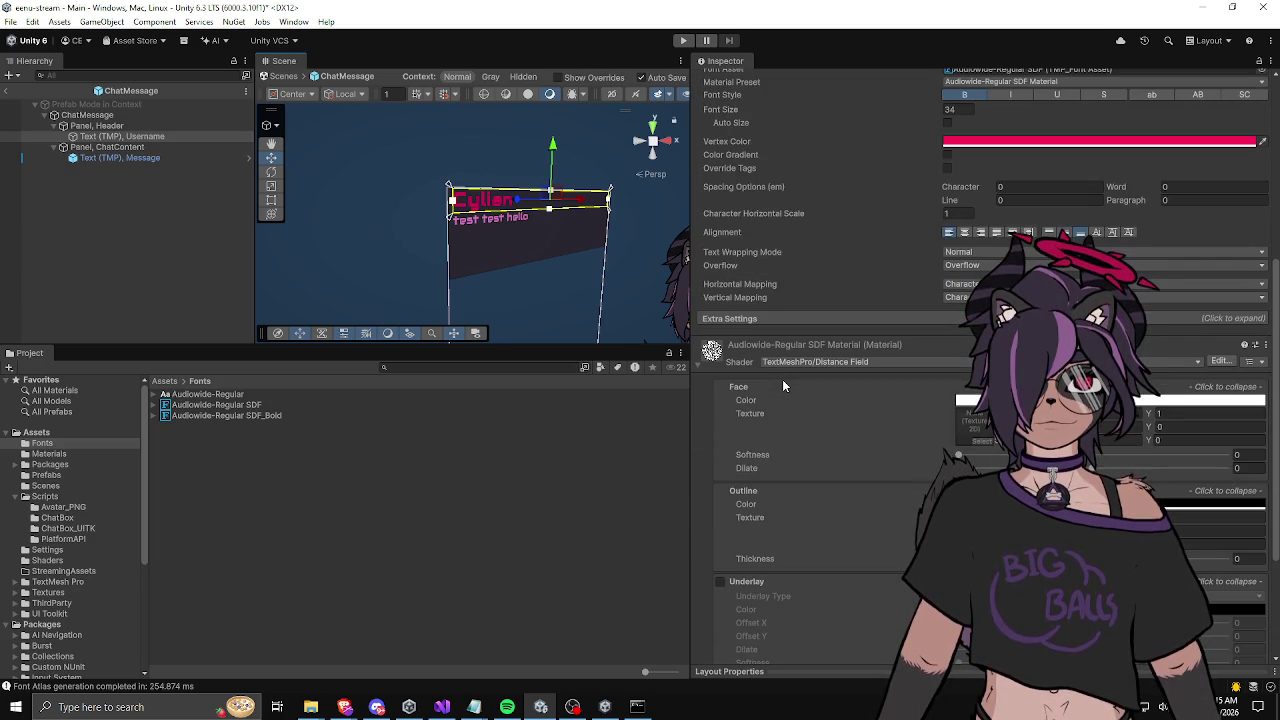
{"action": "scroll", "coordinate": [783, 385], "scroll_direction": "down", "scroll_amount": 5}
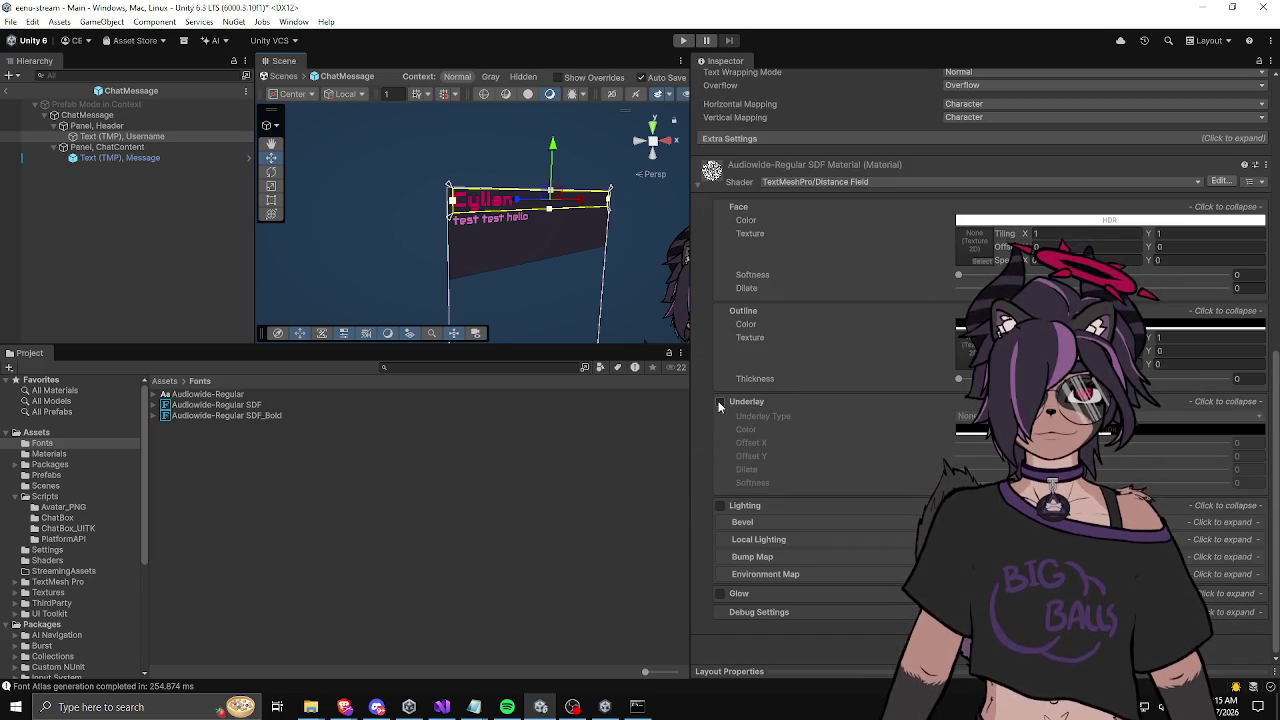
{"action": "scroll", "coordinate": [758, 388], "scroll_direction": "up", "scroll_amount": 10}
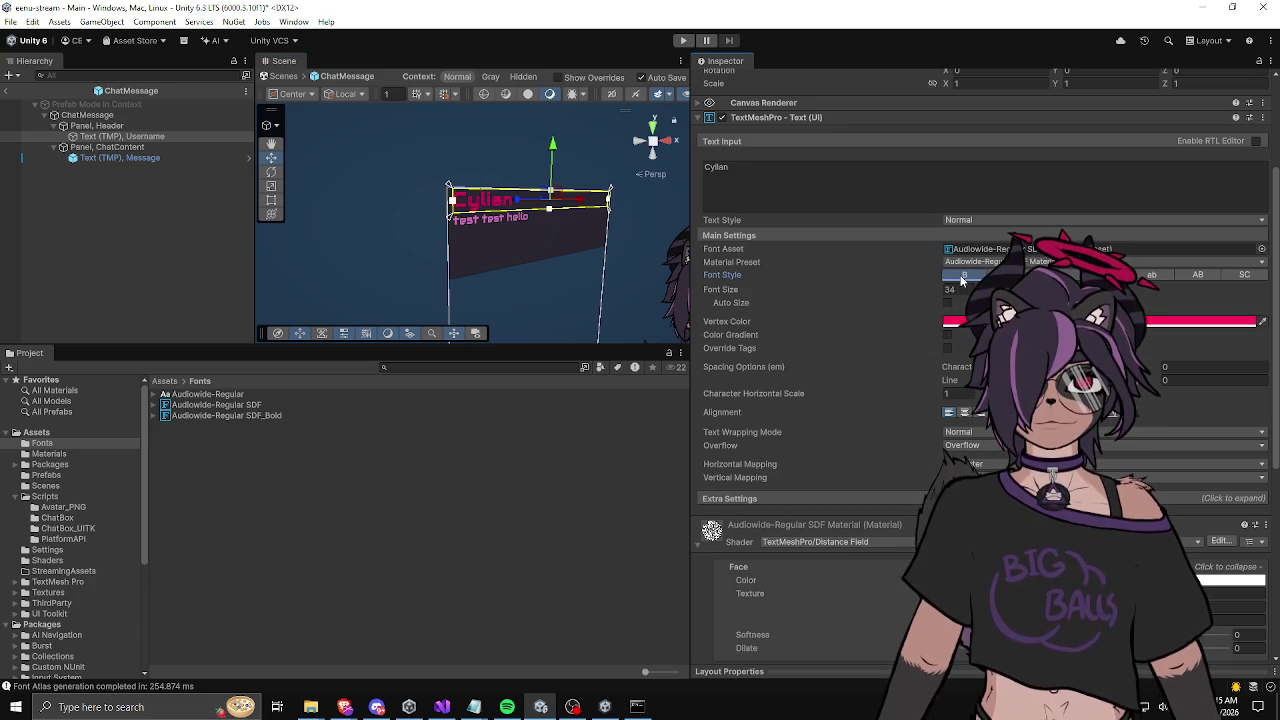
Step: Turn on Bold font style for the username text 'Cylian'
{"action": "left_click", "coordinate": [961, 276]}
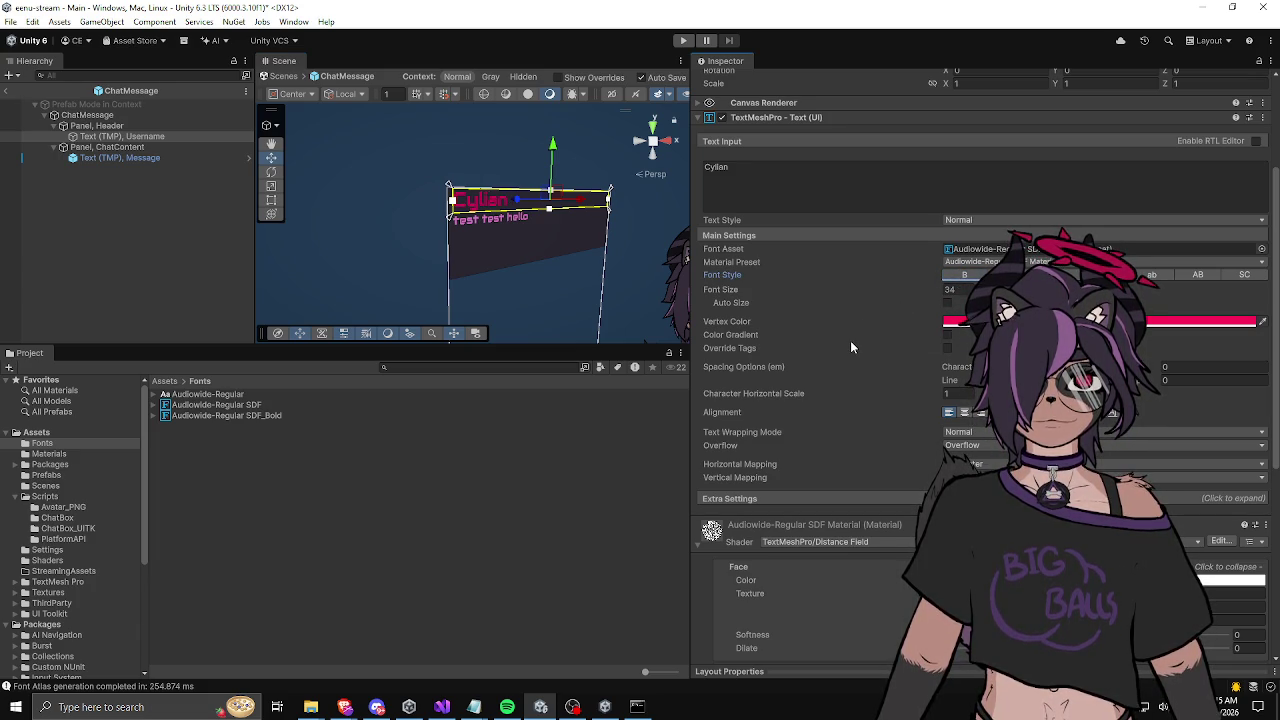
{"action": "scroll", "coordinate": [850, 345], "scroll_direction": "down", "scroll_amount": 4}
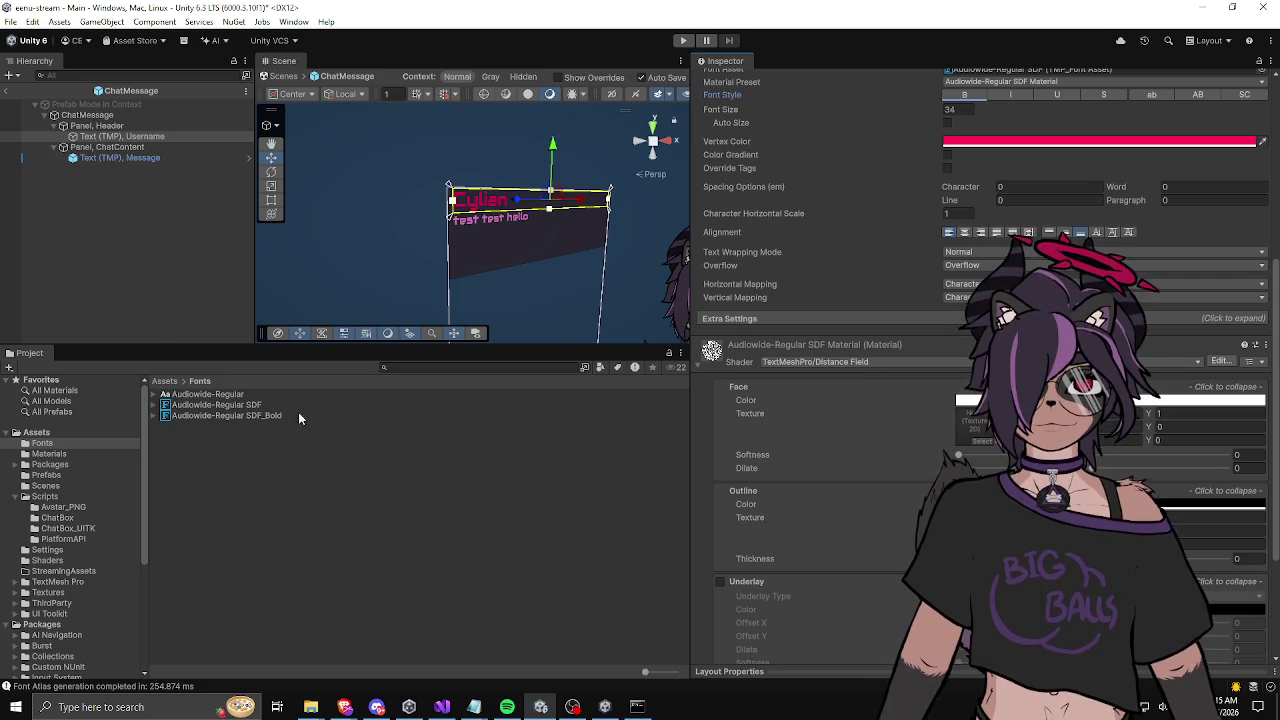
{"action": "scroll", "coordinate": [768, 273], "scroll_direction": "up", "scroll_amount": 7}
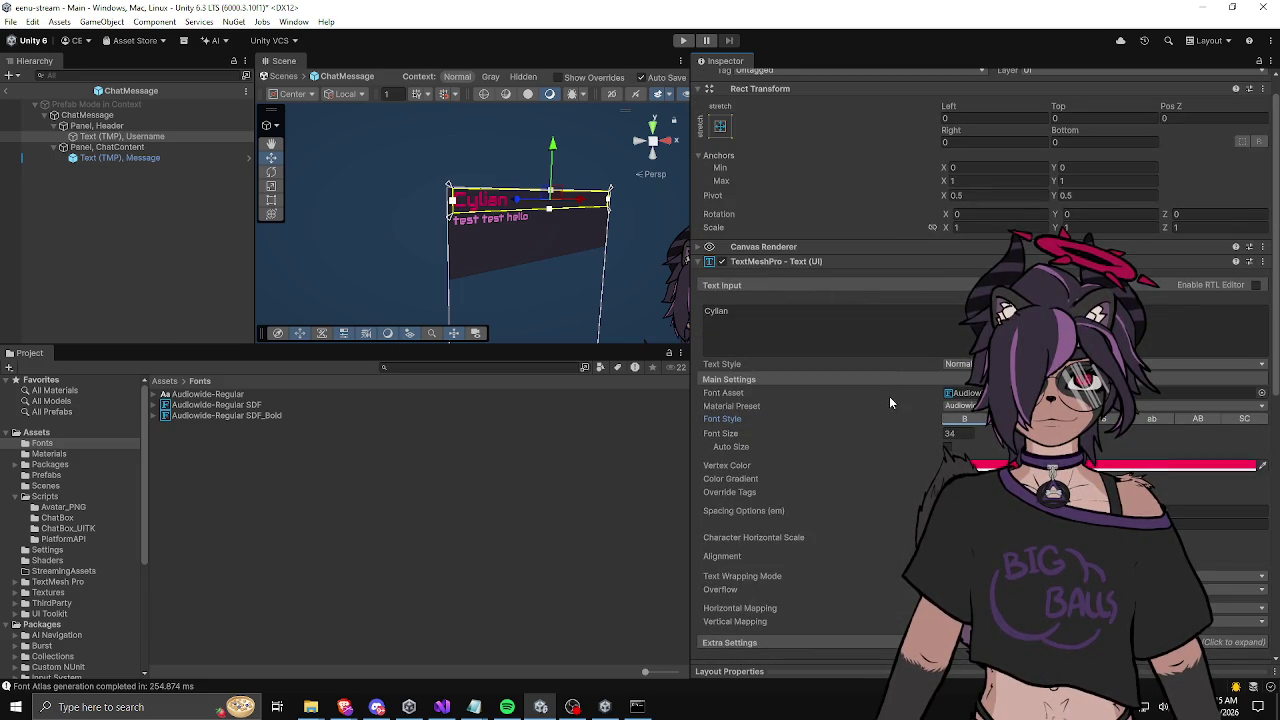
{"action": "left_click", "coordinate": [965, 406]}
{"action": "left_click", "coordinate": [967, 417]}
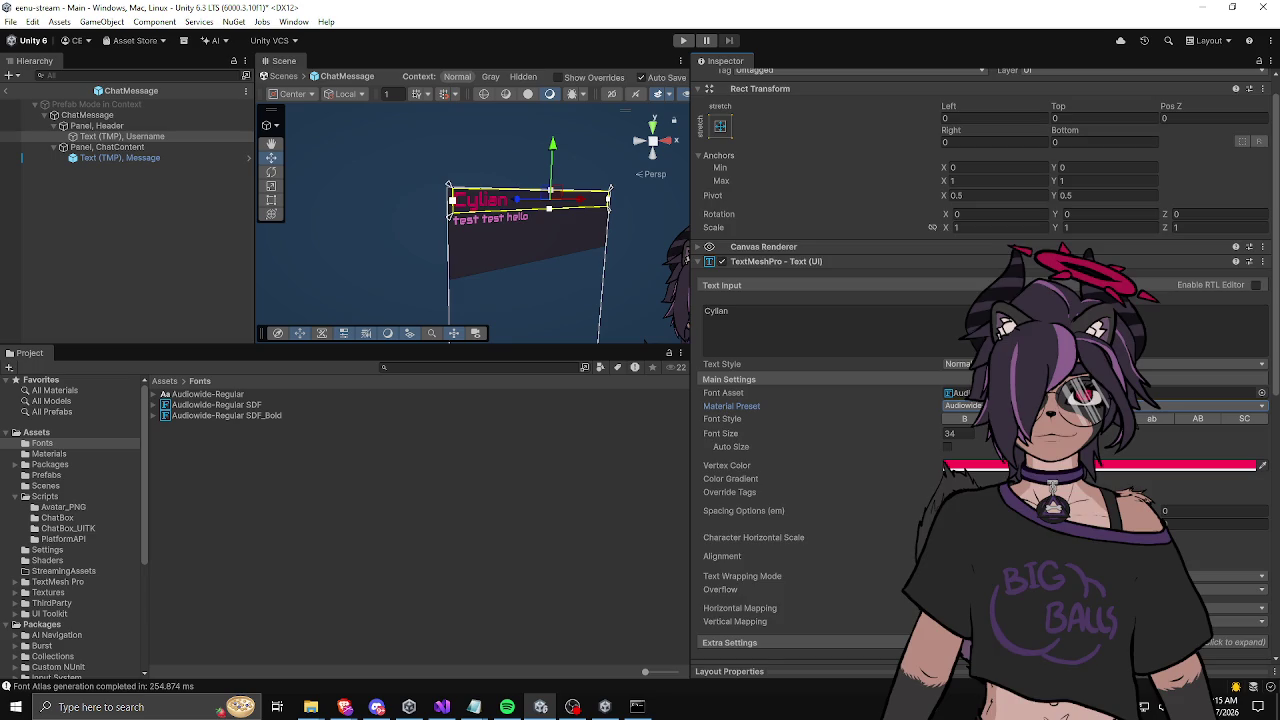
{"action": "scroll", "coordinate": [857, 404], "scroll_direction": "down", "scroll_amount": 3}
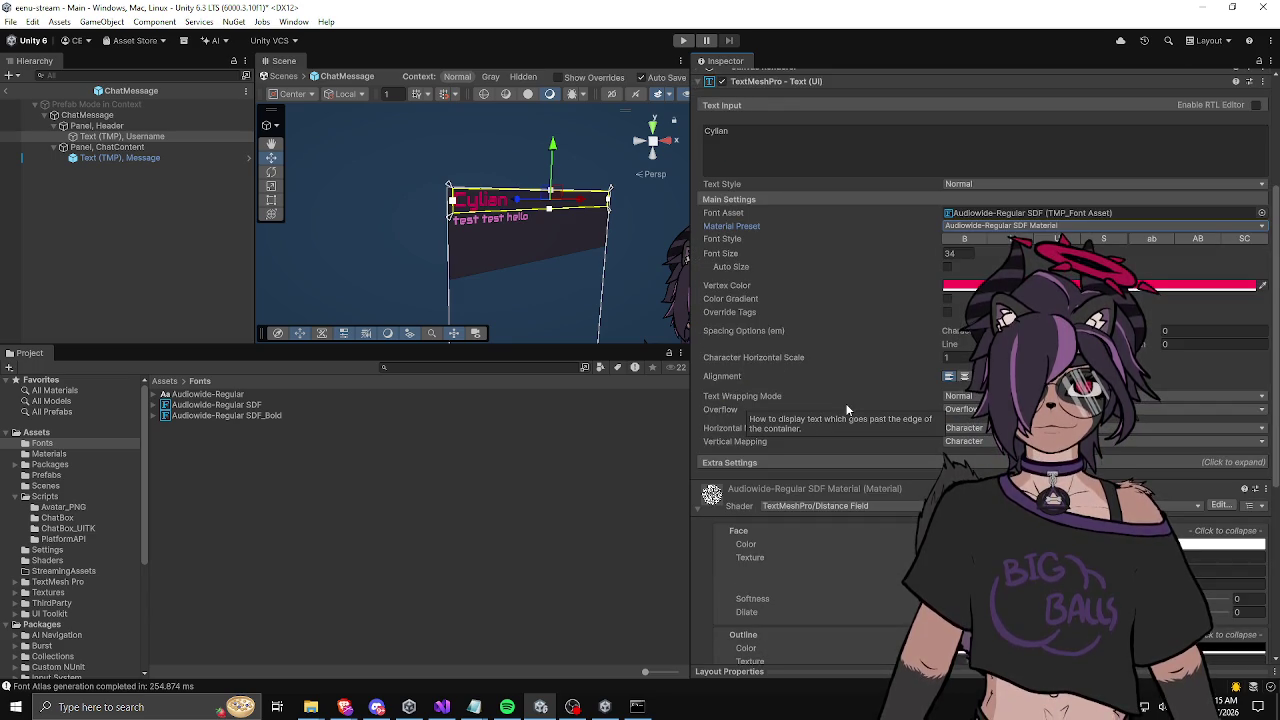
Step: Assign the Audiowide-Regular SDF_Bold font asset to the username text 'Cylian'
{"action": "left_click_drag", "start_coordinate": [244, 415], "coordinate": [980, 220]}
{"action": "left_click", "coordinate": [990, 225]}
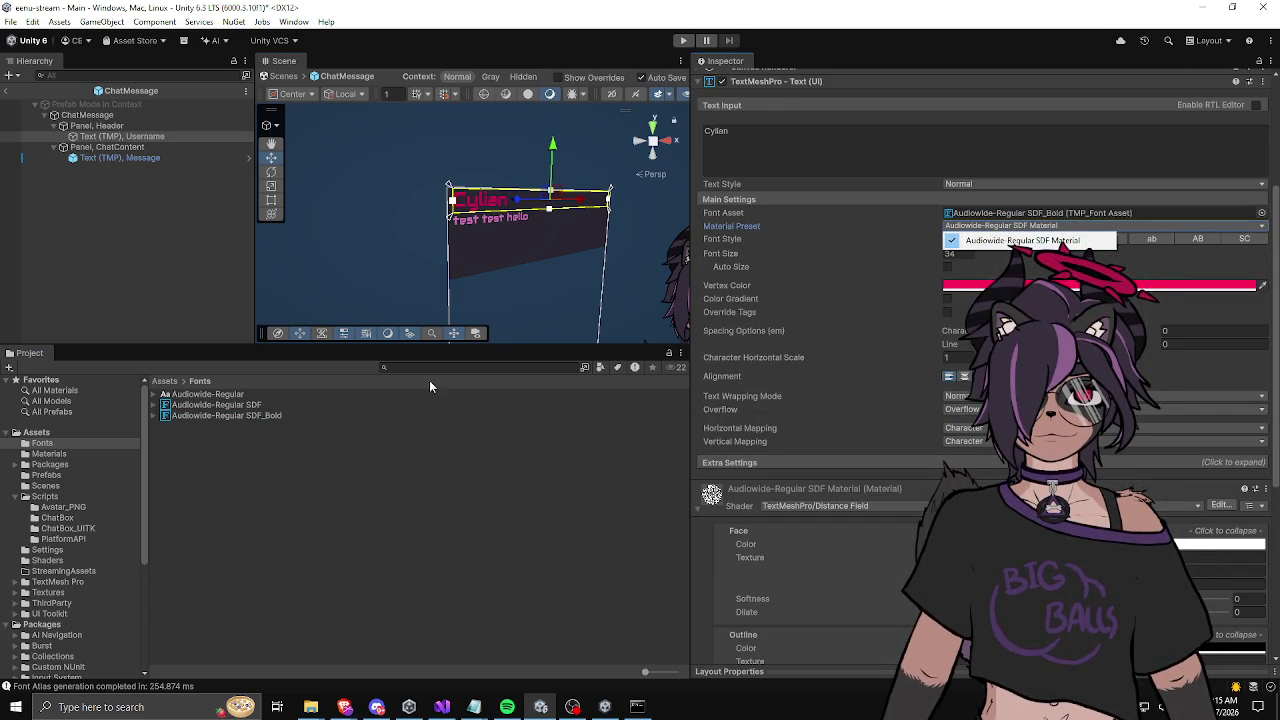
{"action": "left_click", "coordinate": [153, 416]}
Step: Expand both SDF font assets and browse the material's shader list, keeping Distance Field
{"action": "left_click", "coordinate": [154, 405]}
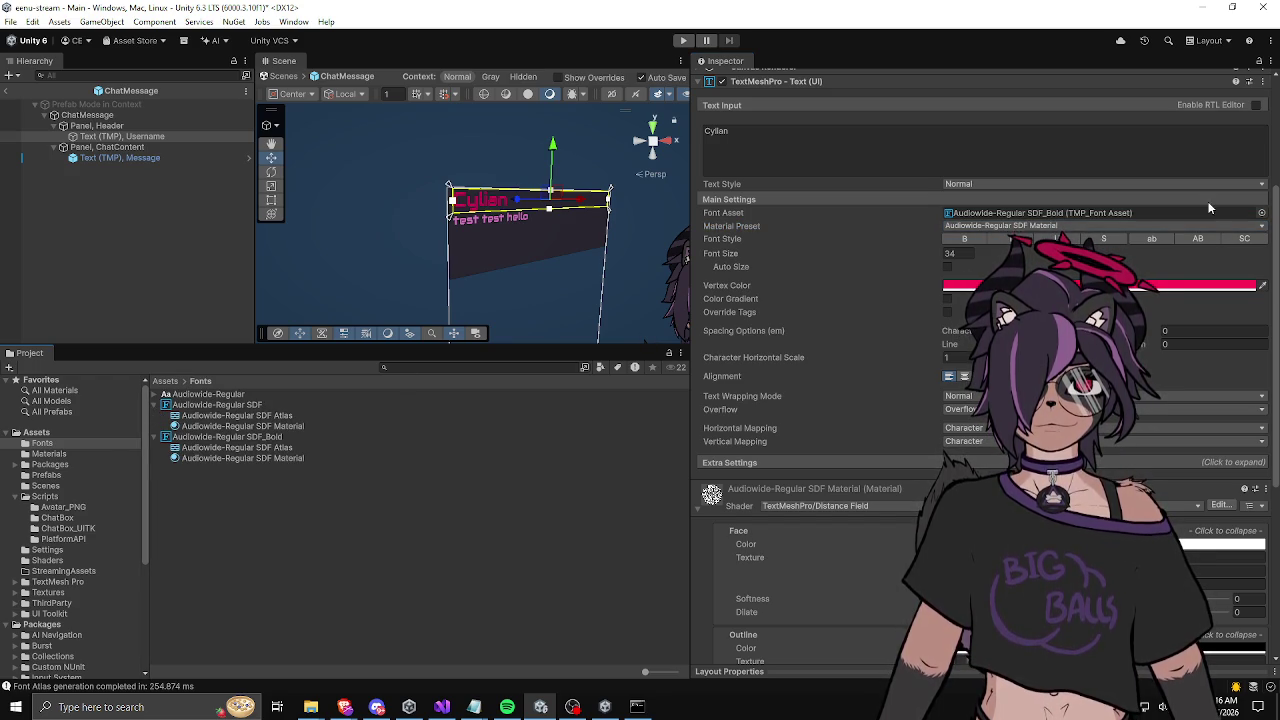
{"action": "scroll", "coordinate": [888, 354], "scroll_direction": "down", "scroll_amount": 3}
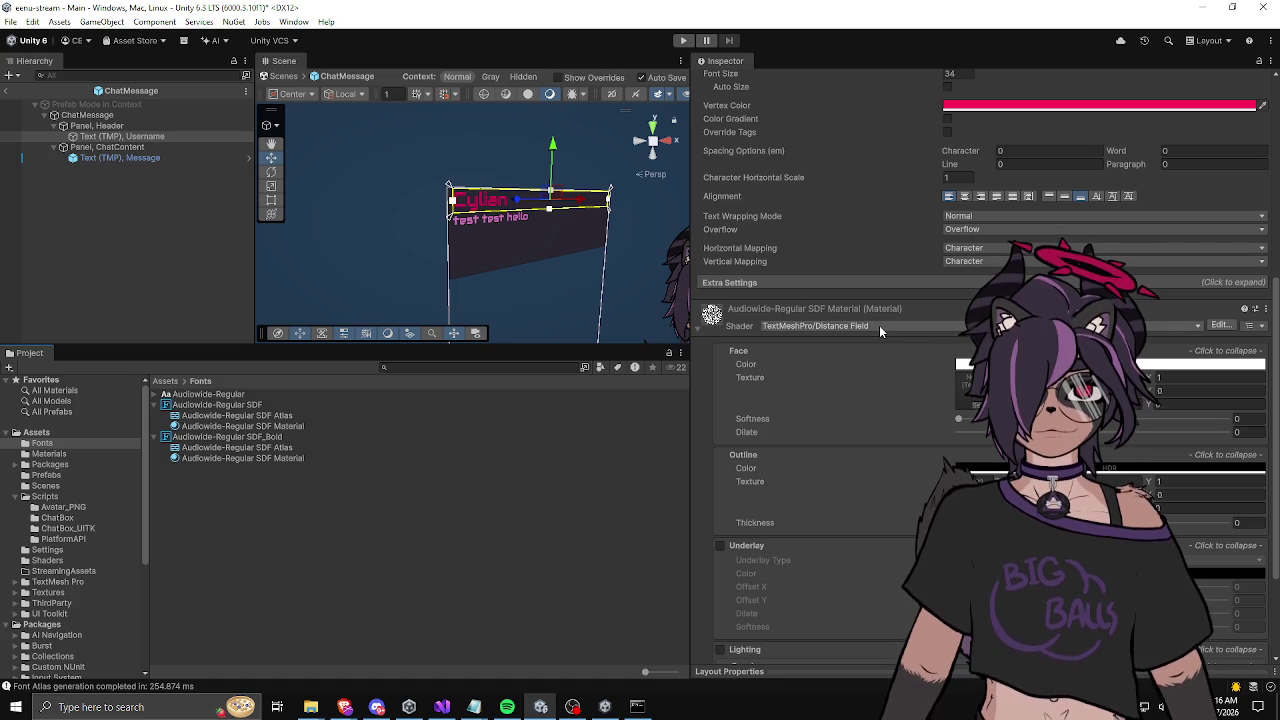
{"action": "left_click", "coordinate": [879, 325]}
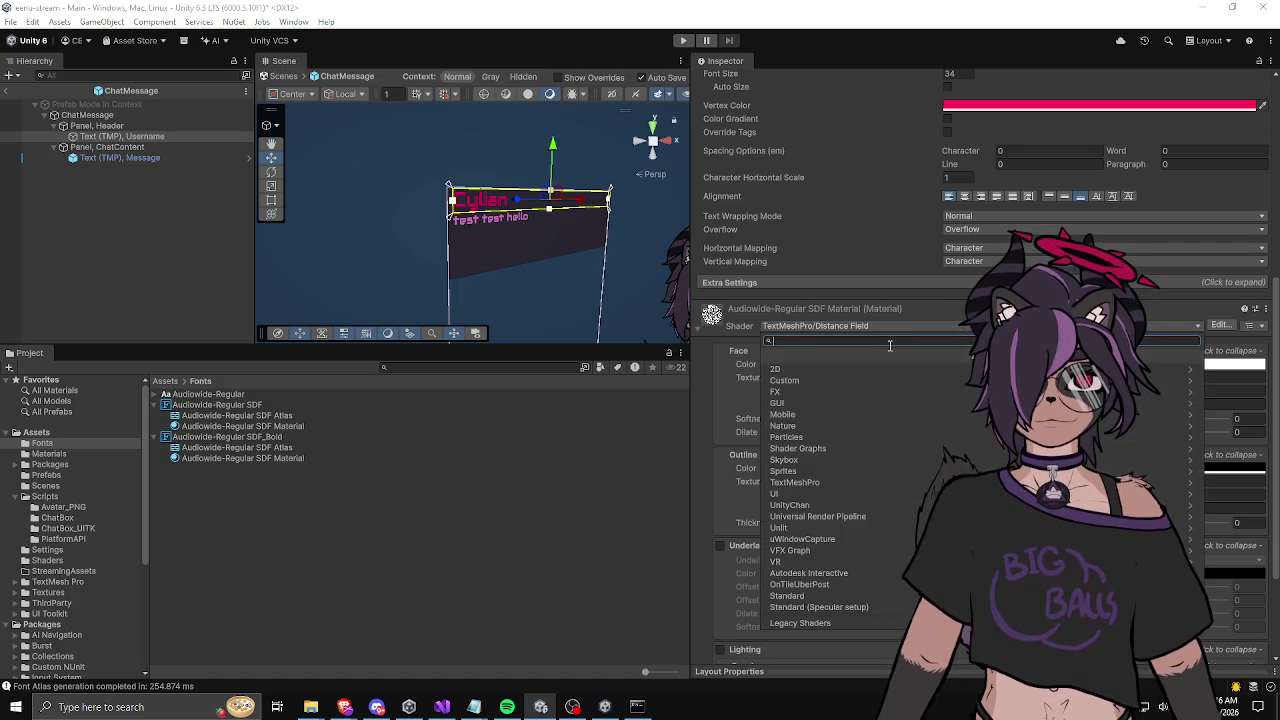
{"action": "left_click", "coordinate": [800, 482]}
{"action": "left_click", "coordinate": [778, 366]}
{"action": "left_click", "coordinate": [822, 480]}
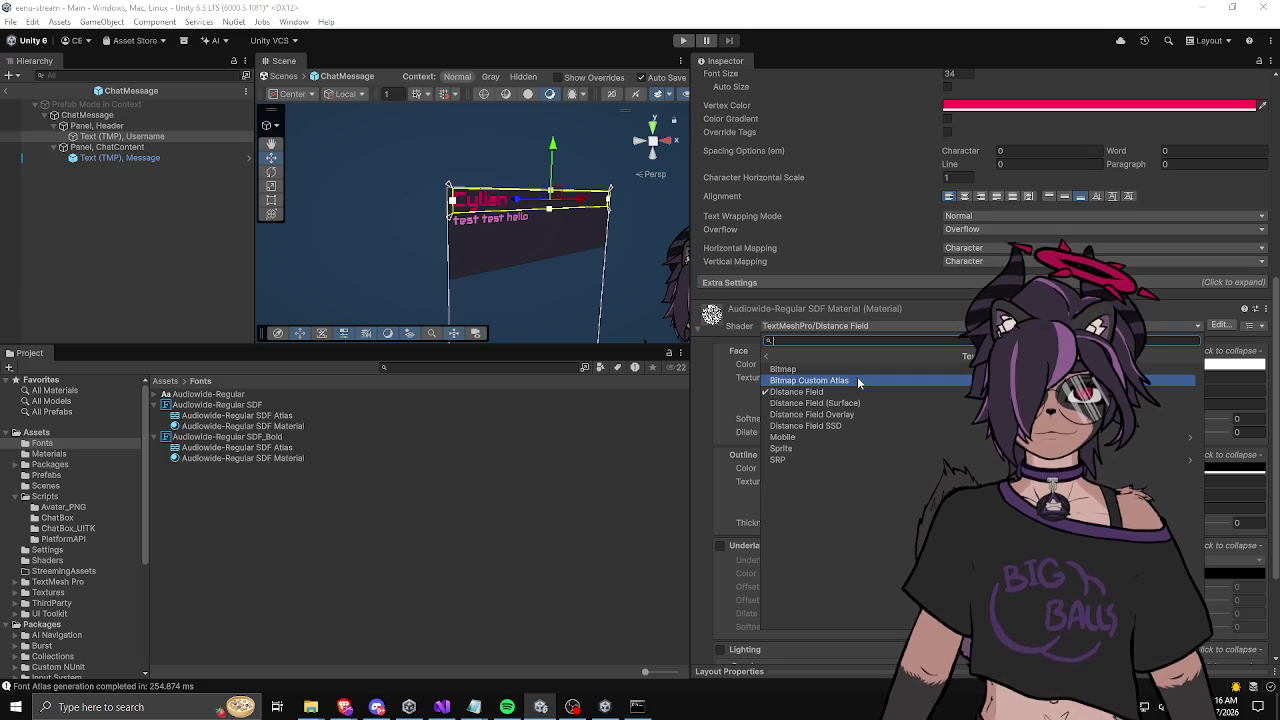
{"action": "left_click", "coordinate": [556, 424]}
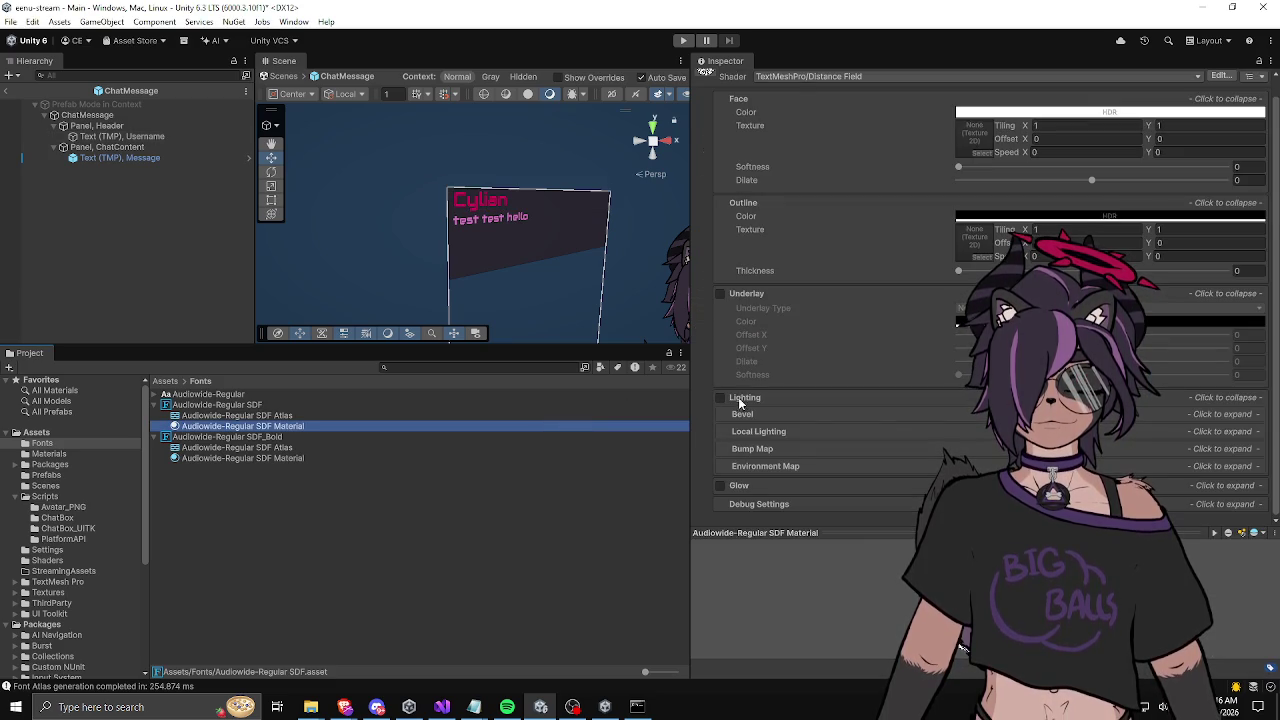
{"action": "double_click", "coordinate": [120, 158]}
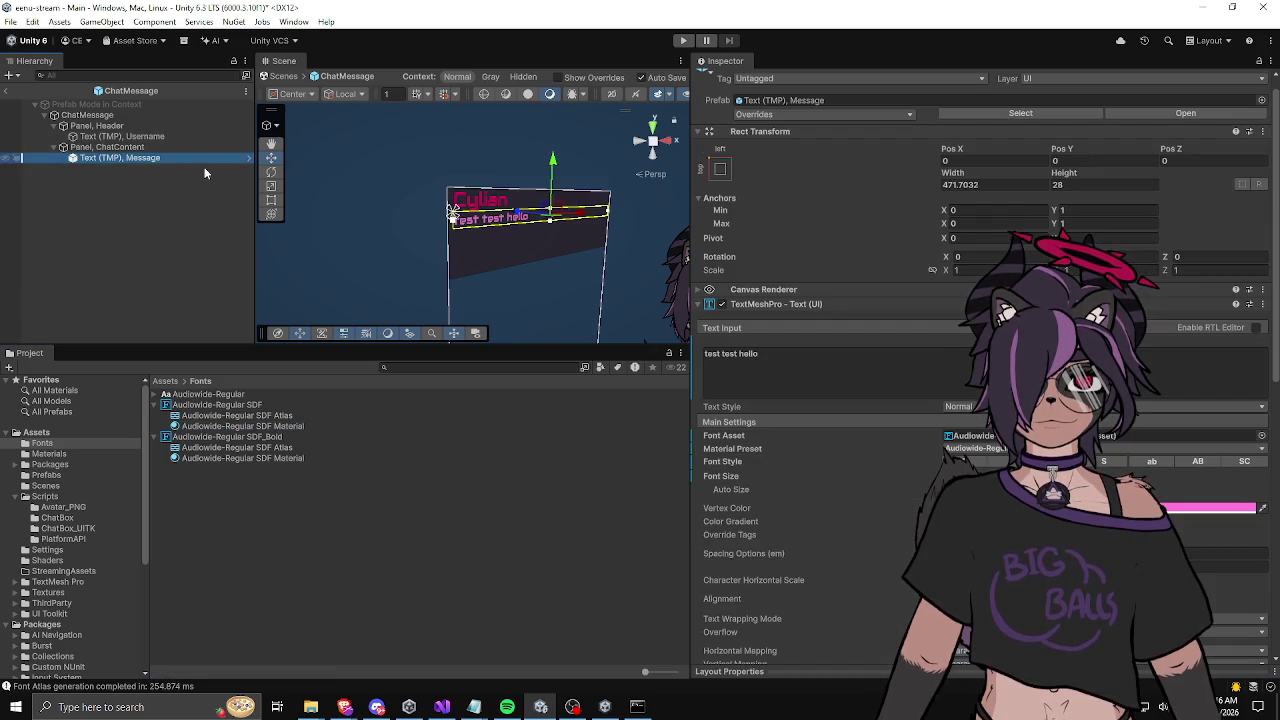
Step: Set Filter Mode to Trilinear on both the regular and bold Audiowide SDF atlas textures
{"action": "left_click", "coordinate": [457, 255]}
{"action": "scroll", "coordinate": [398, 260], "scroll_direction": "up", "scroll_amount": 3}
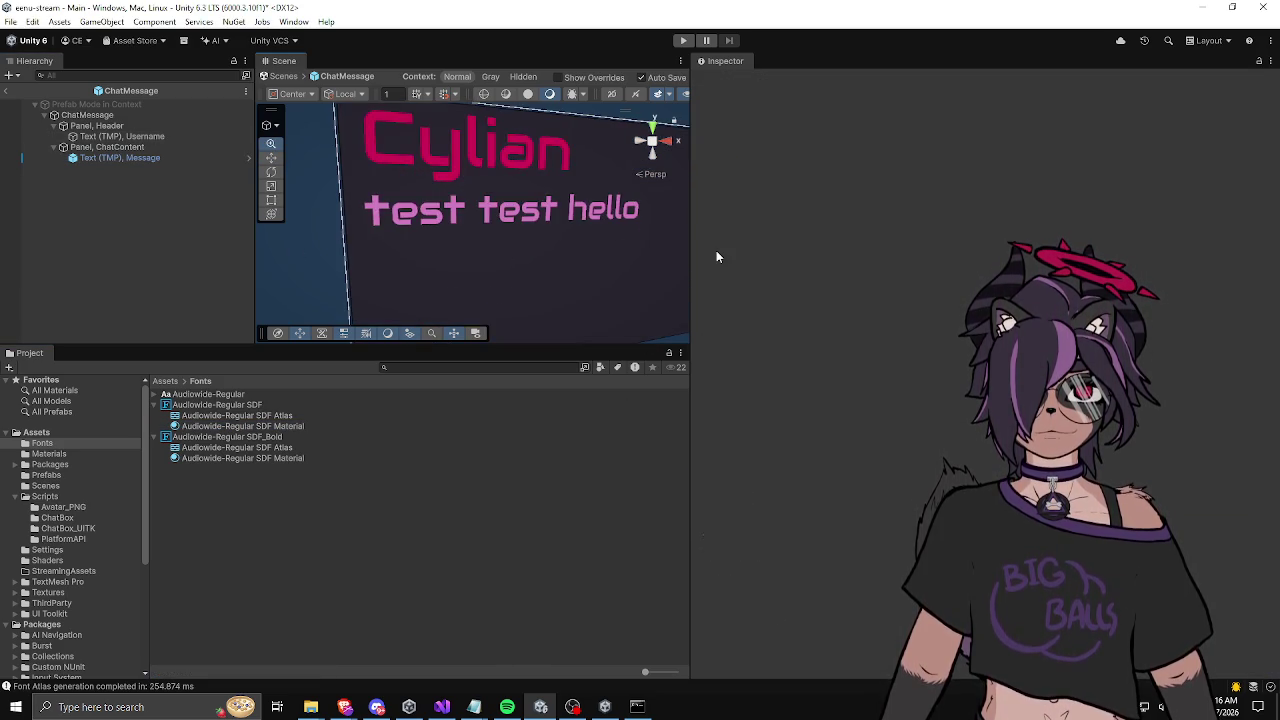
{"action": "scroll", "coordinate": [329, 294], "scroll_direction": "down", "scroll_amount": 5}
{"action": "scroll", "coordinate": [543, 290], "scroll_direction": "down", "scroll_amount": 3}
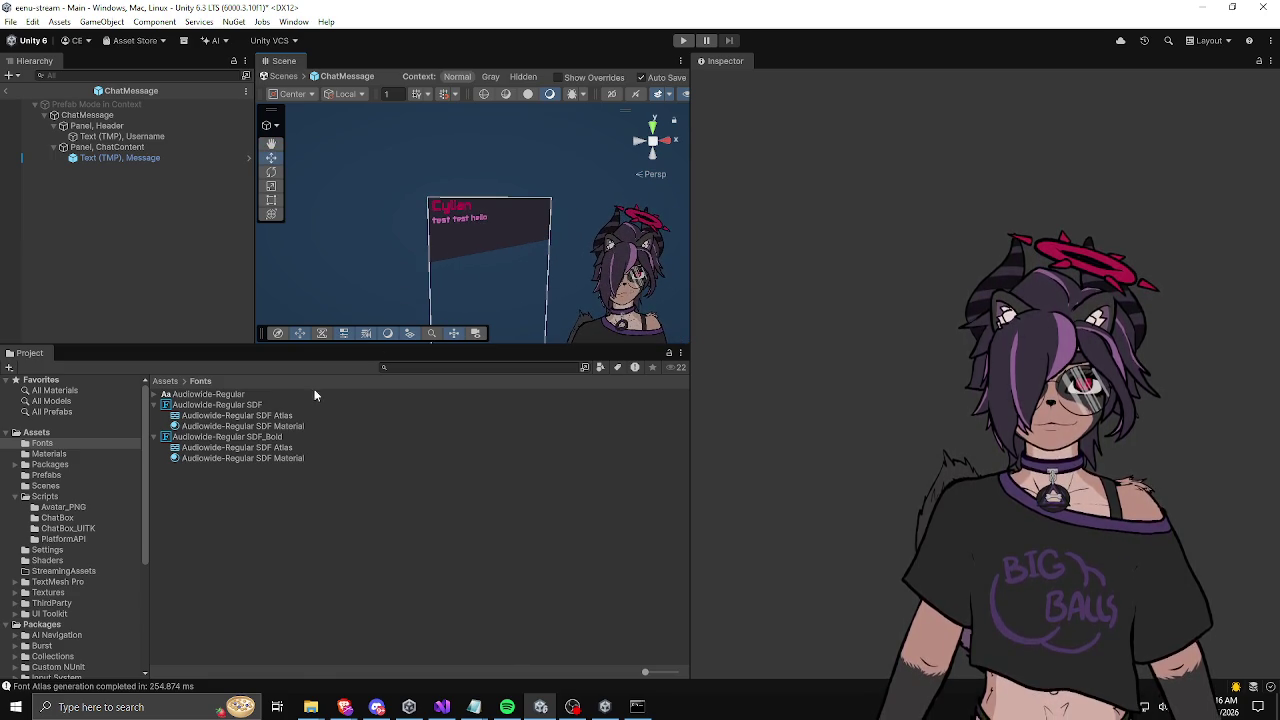
{"action": "left_click", "coordinate": [284, 416]}
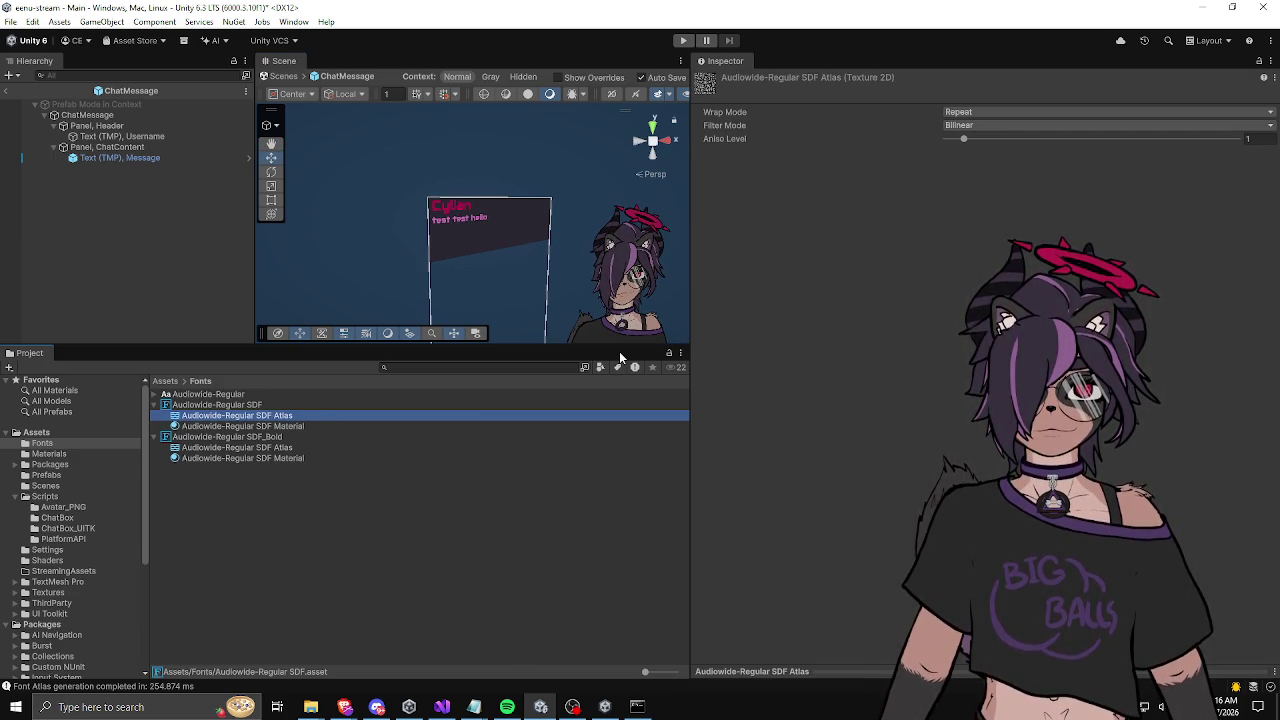
{"action": "left_click", "coordinate": [1008, 126]}
{"action": "left_click", "coordinate": [987, 168]}
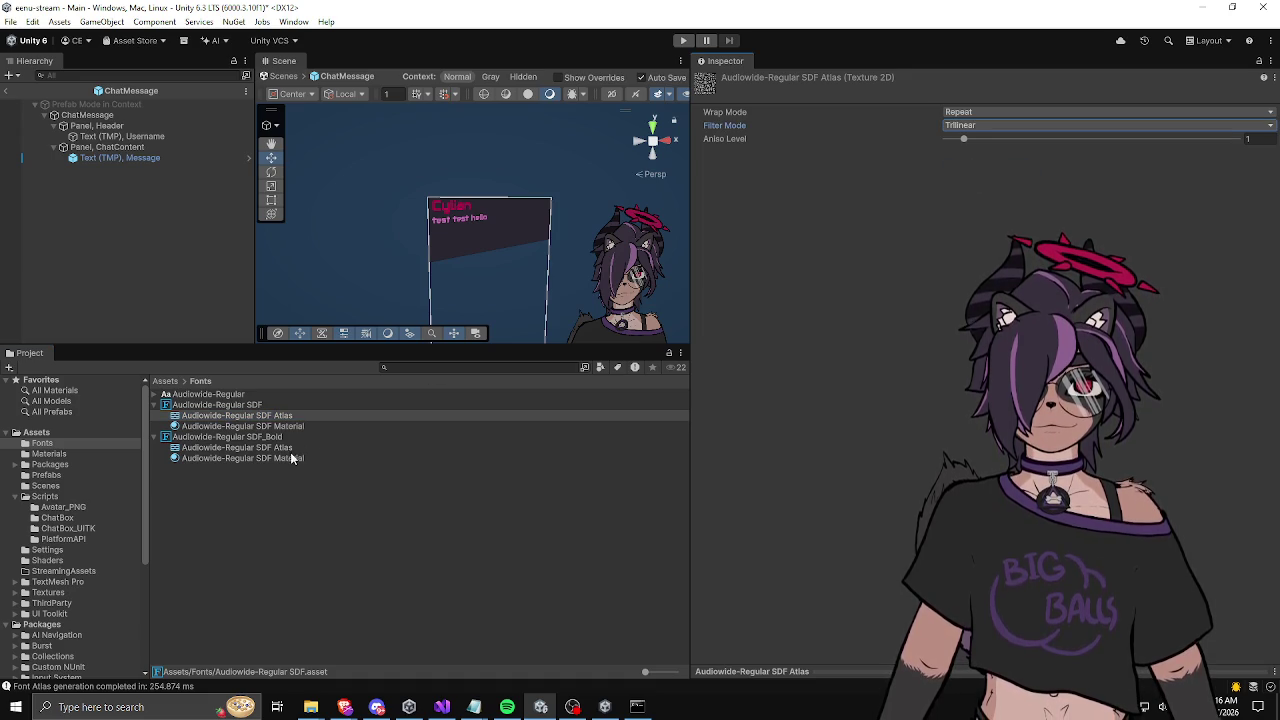
{"action": "left_click", "coordinate": [291, 457]}
{"action": "key", "text": "Up"}
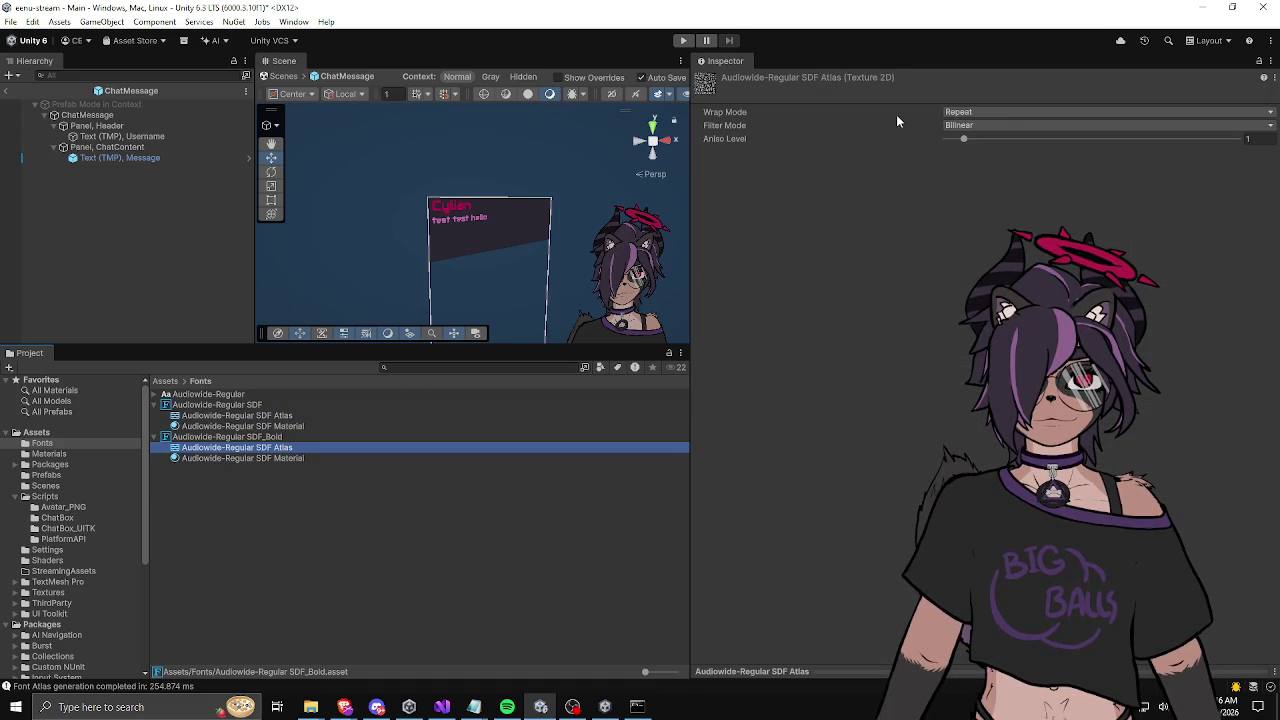
{"action": "left_click", "coordinate": [972, 126]}
{"action": "left_click", "coordinate": [975, 171]}
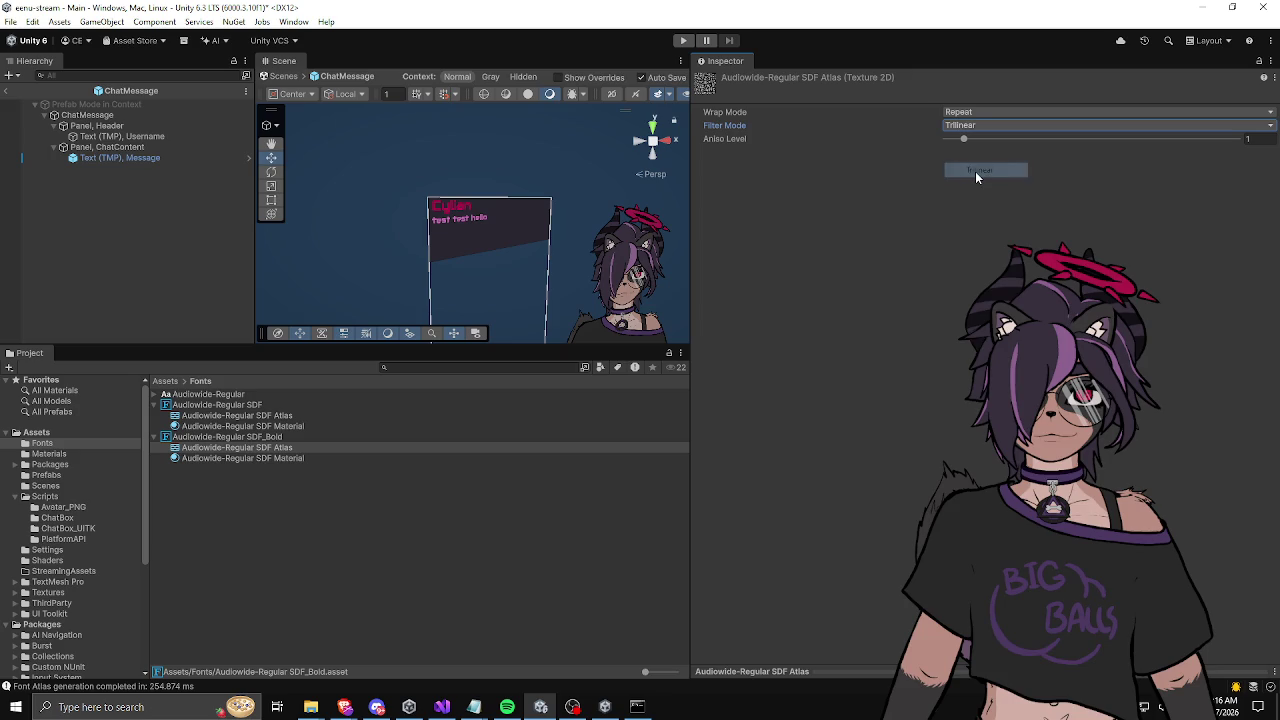
Step: Adjust the regular Audiowide SDF atlas's Aniso Level slider, leaving it at 1
{"action": "left_click", "coordinate": [320, 415]}
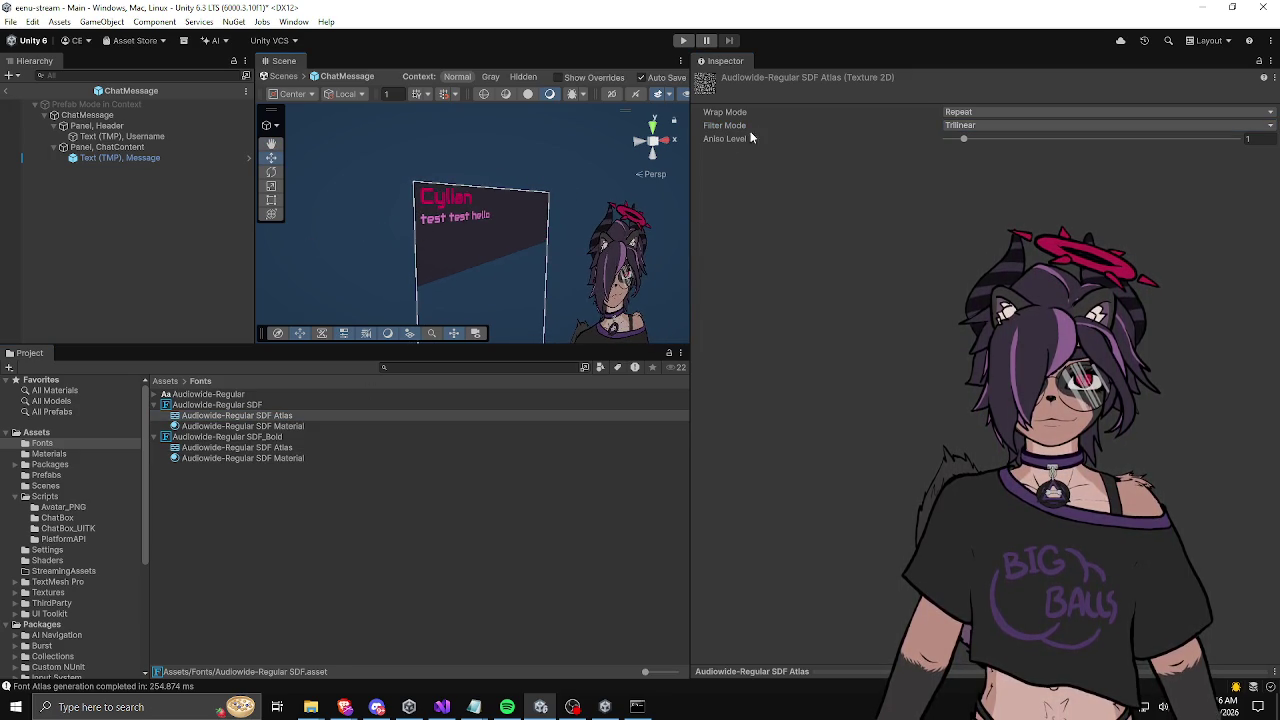
{"action": "left_click_drag", "start_coordinate": [962, 137], "coordinate": [1056, 139]}
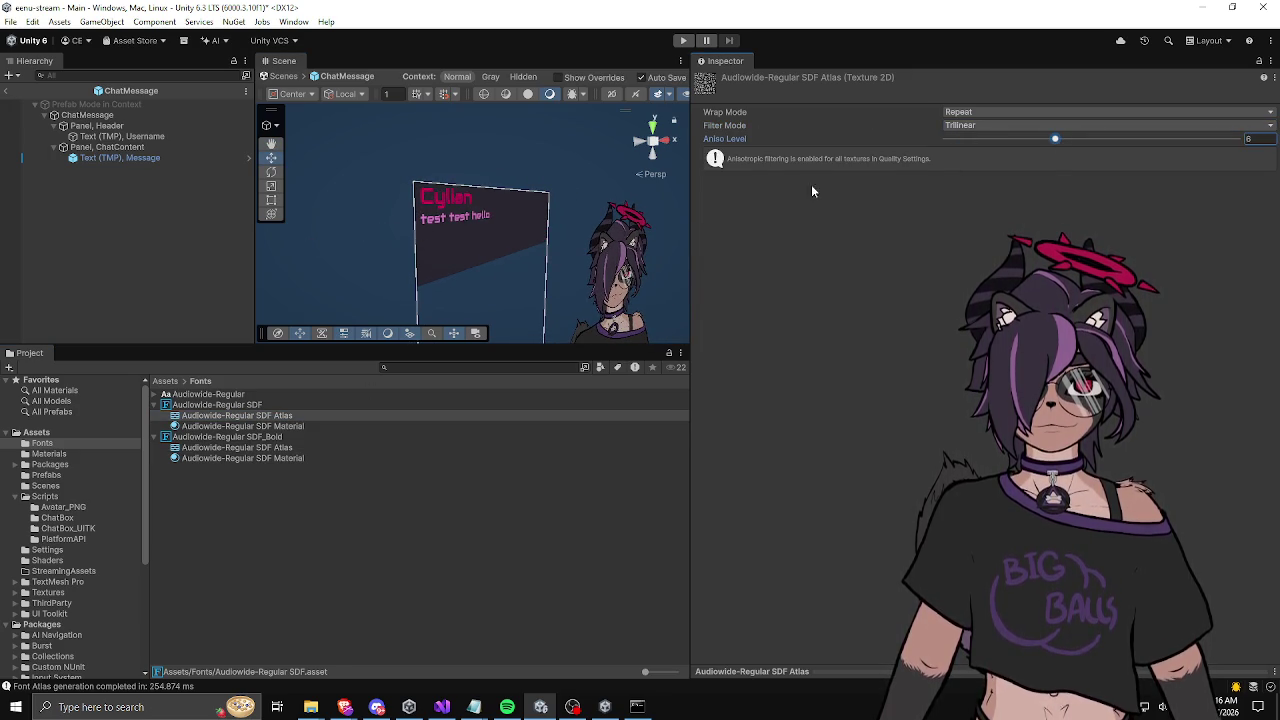
{"action": "scroll", "coordinate": [548, 212], "scroll_direction": "up", "scroll_amount": 2}
{"action": "mouse_move", "coordinate": [1051, 137]}
{"action": "left_mouse_down"}
{"action": "mouse_move", "coordinate": [1128, 138]}
{"action": "mouse_move", "coordinate": [948, 148]}
{"action": "mouse_move", "coordinate": [1218, 139]}
{"action": "mouse_move", "coordinate": [967, 158]}
{"action": "left_mouse_up"}
Step: Open the TextMeshPro Font Asset Creator, close it unused, then select the Username text
{"action": "left_click", "coordinate": [220, 394]}
{"action": "left_click", "coordinate": [211, 405]}
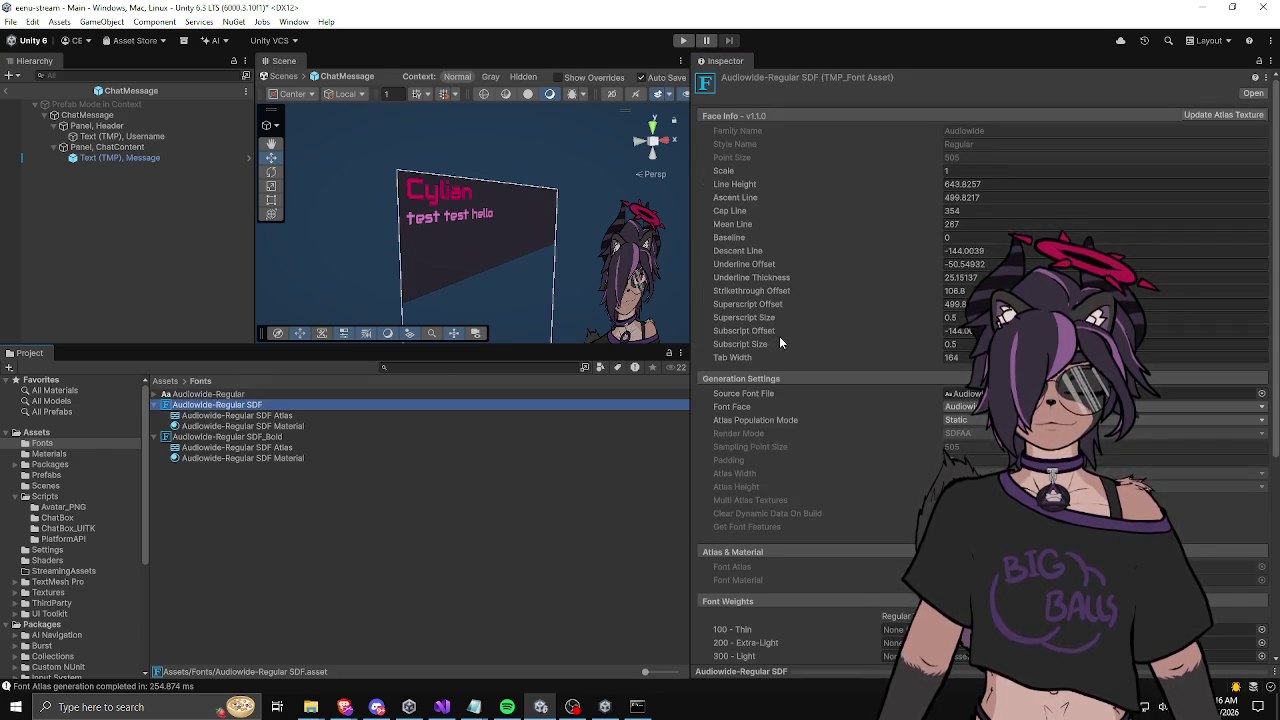
{"action": "scroll", "coordinate": [779, 340], "scroll_direction": "down", "scroll_amount": 10}
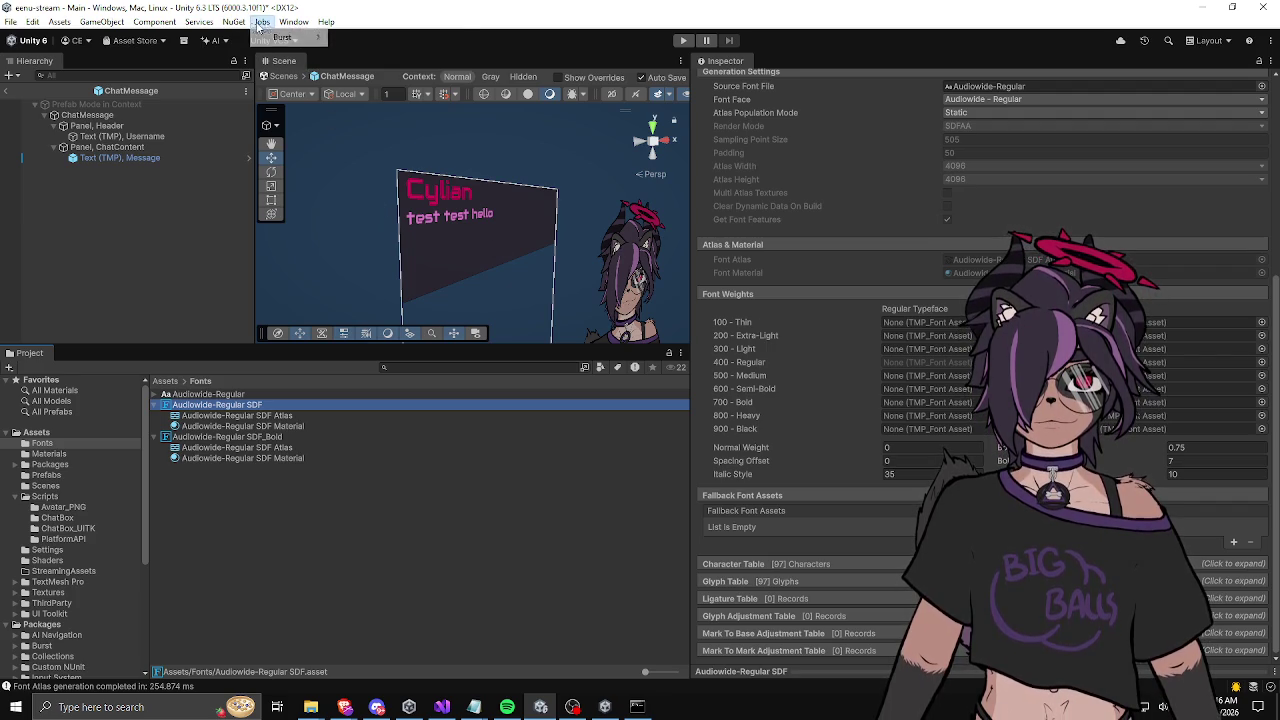
{"action": "left_click", "coordinate": [294, 21]}
{"action": "mouse_move", "coordinate": [335, 318]}
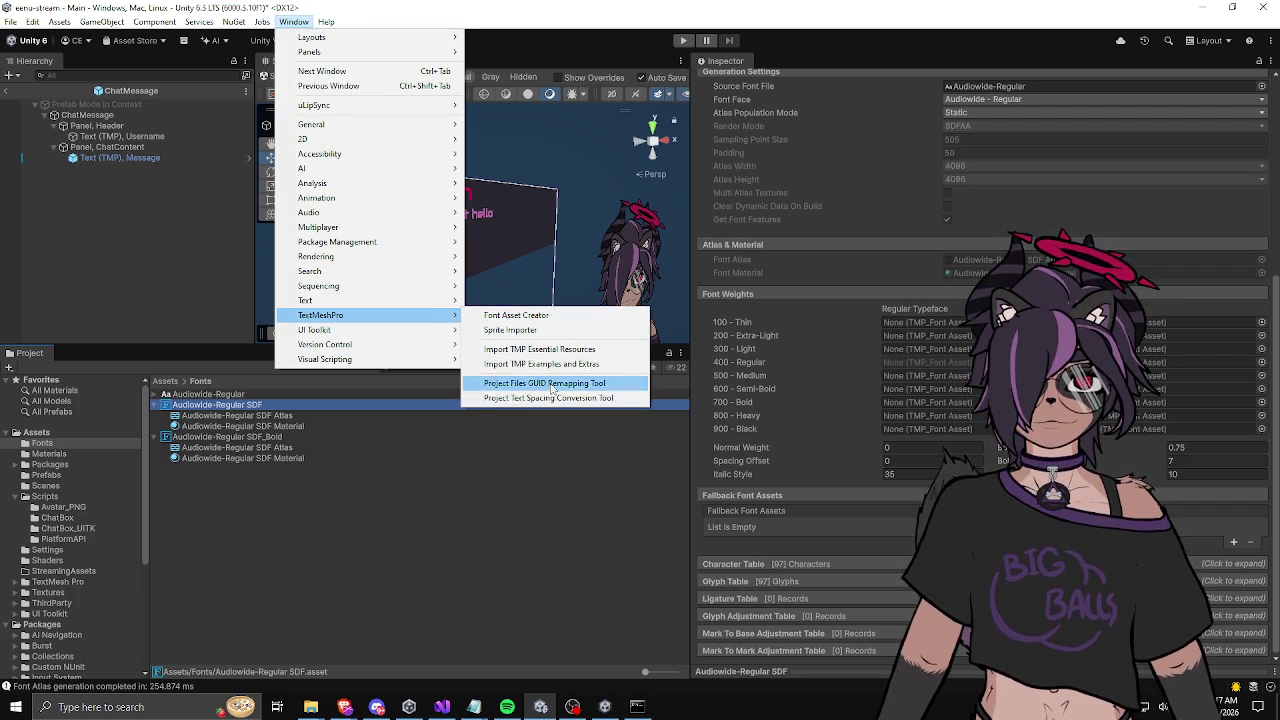
{"action": "left_click", "coordinate": [536, 316]}
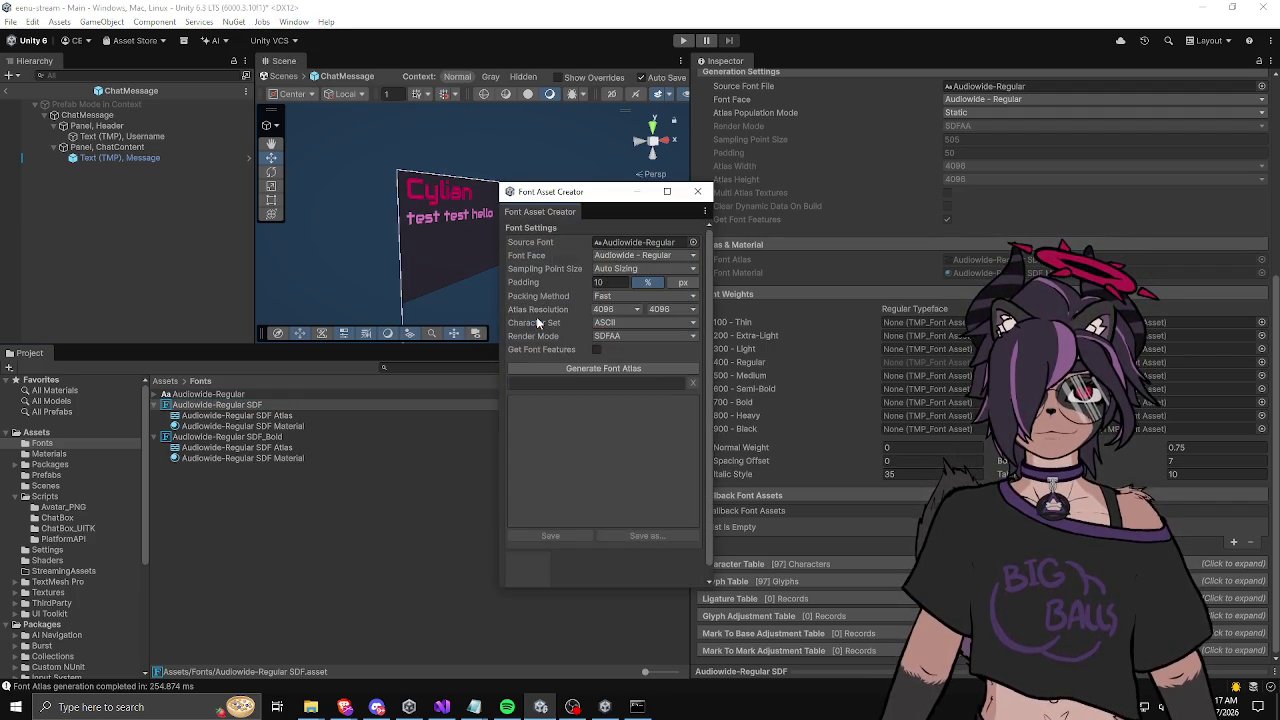
{"action": "left_click", "coordinate": [697, 191]}
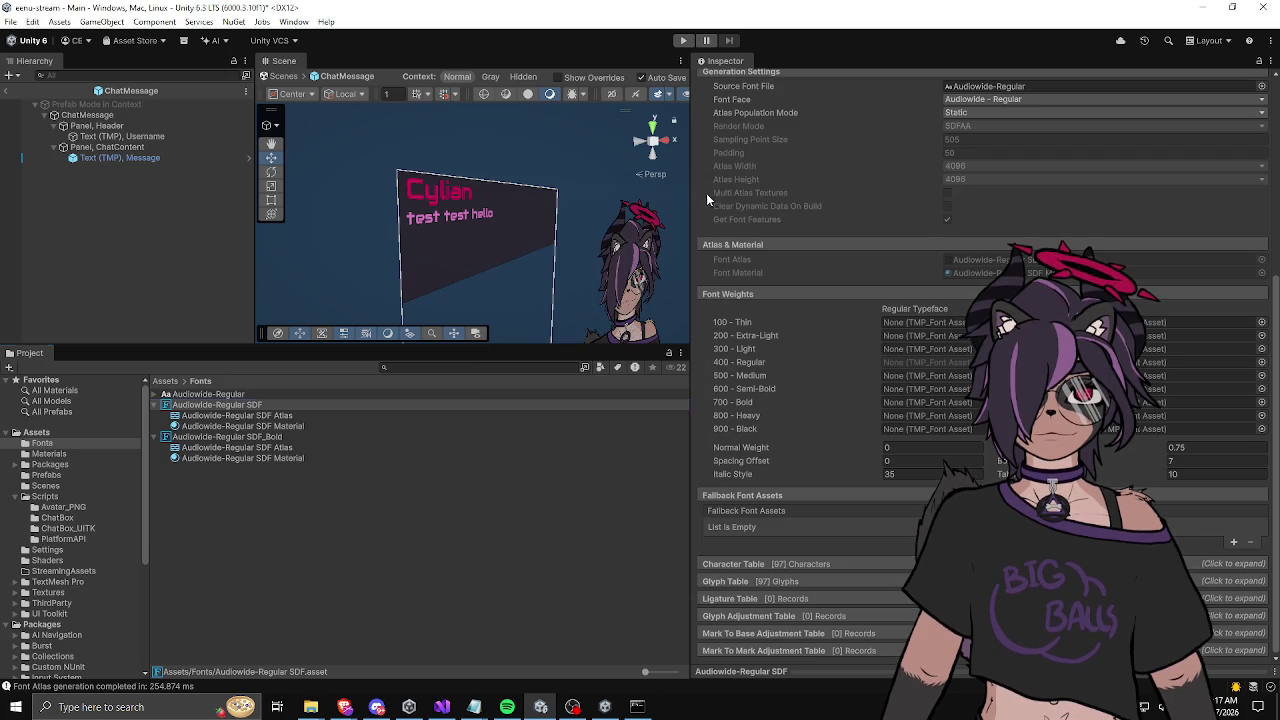
{"action": "left_click", "coordinate": [97, 125]}
{"action": "left_click", "coordinate": [101, 137]}
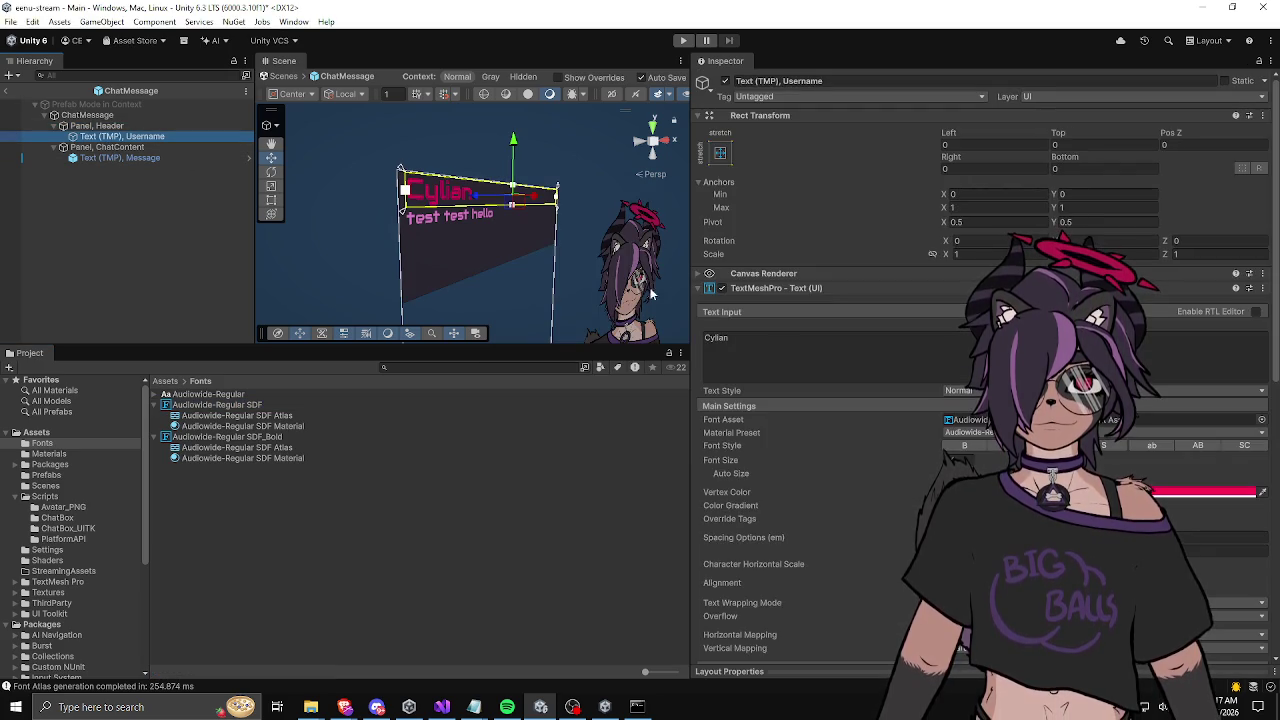
Step: Apply the Message text's Font Asset, Material Preset and Font Style overrides to the prefab
{"action": "scroll", "coordinate": [712, 300], "scroll_direction": "down", "scroll_amount": 3}
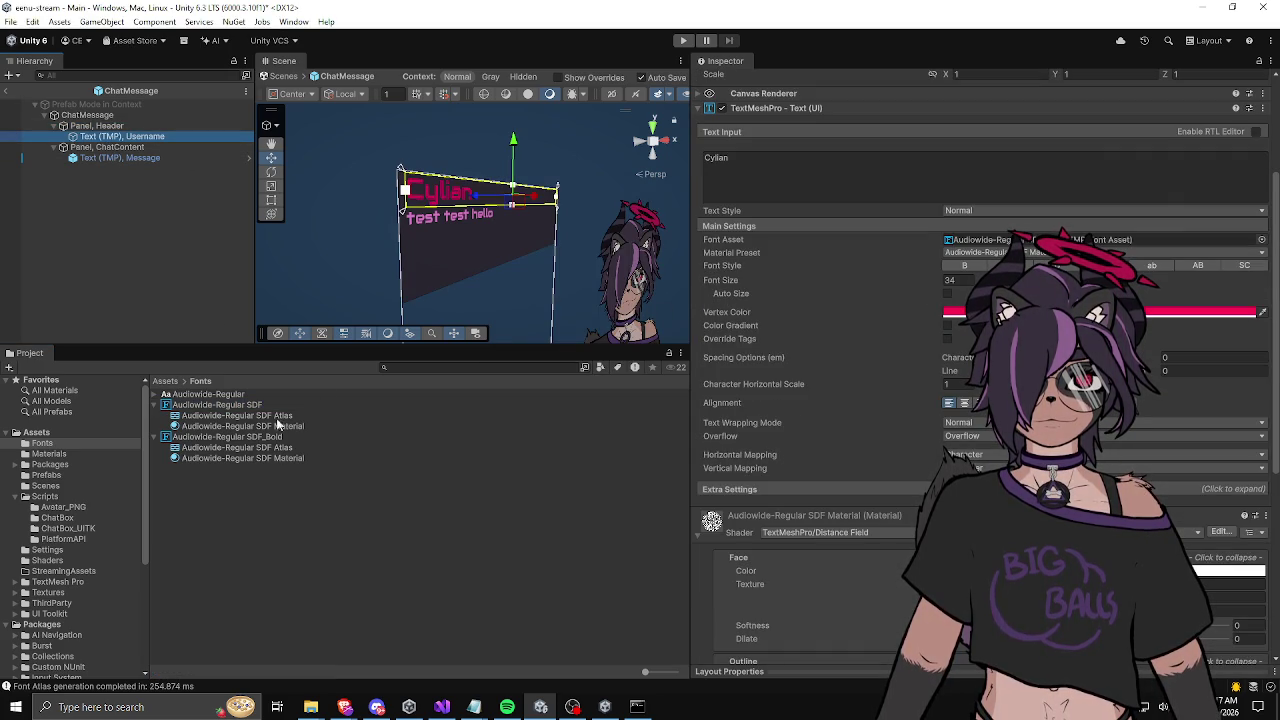
{"action": "left_click", "coordinate": [165, 158]}
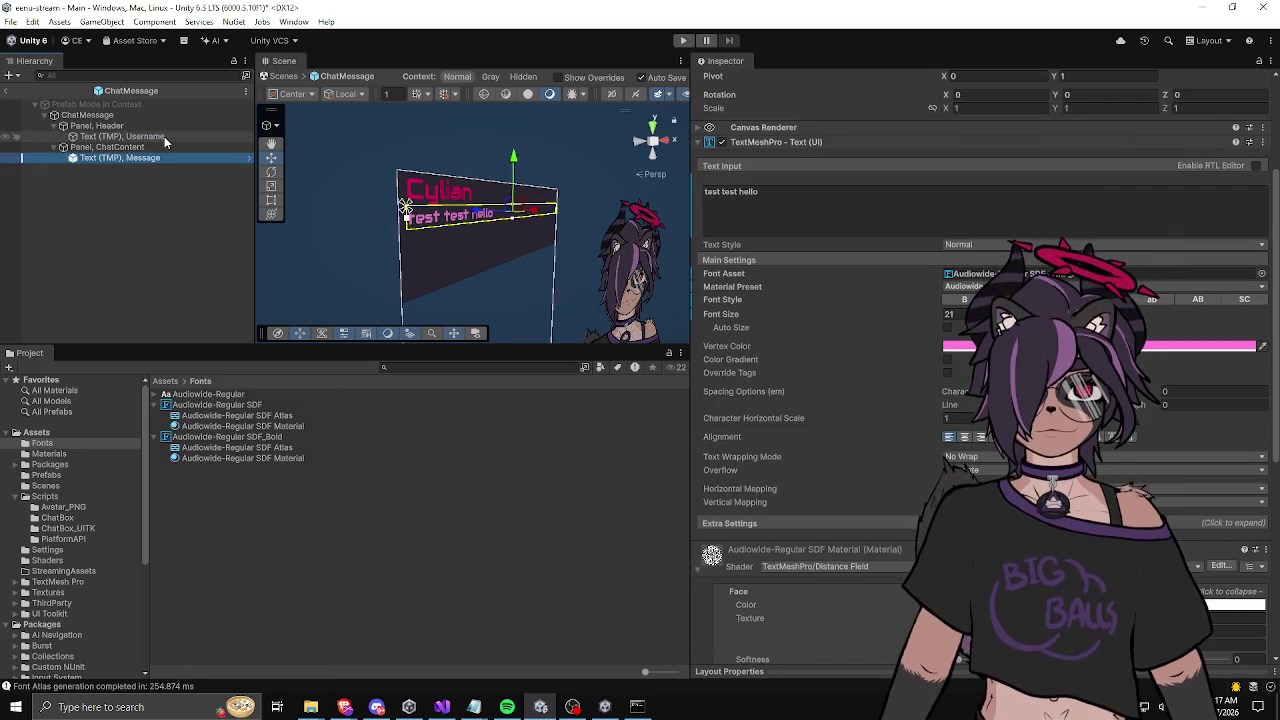
{"action": "right_click", "coordinate": [729, 277]}
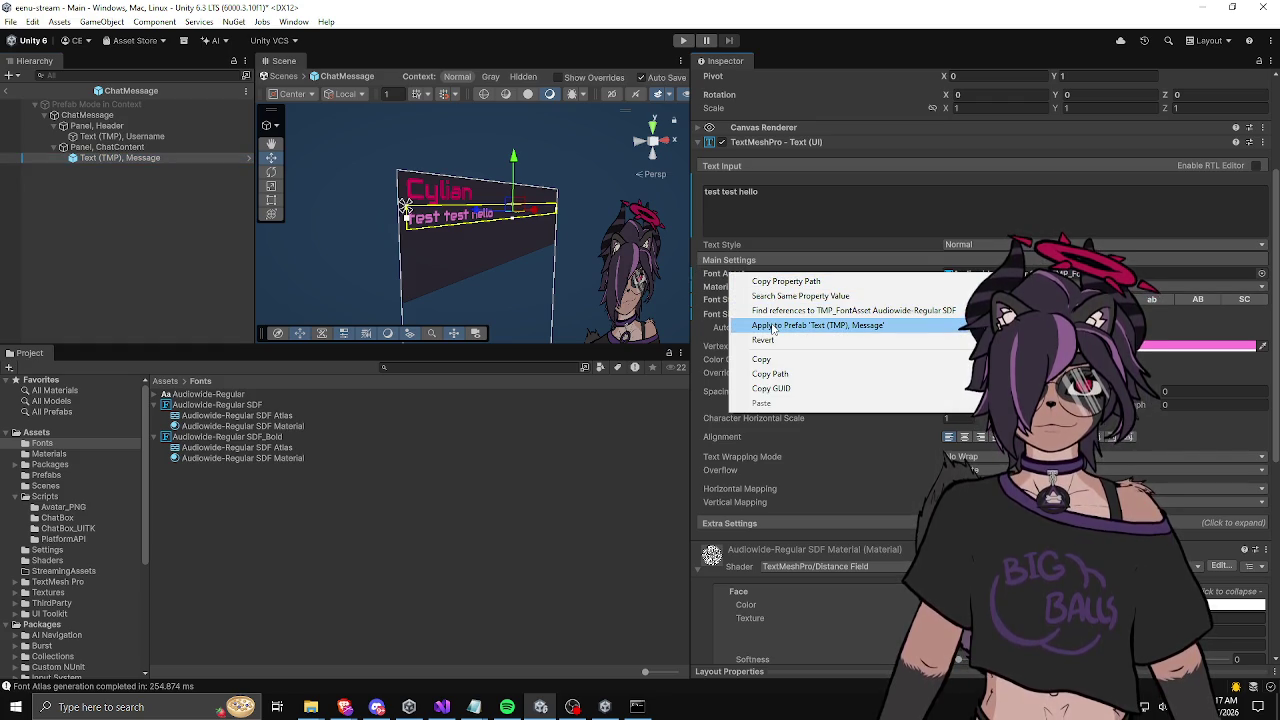
{"action": "left_click", "coordinate": [772, 326]}
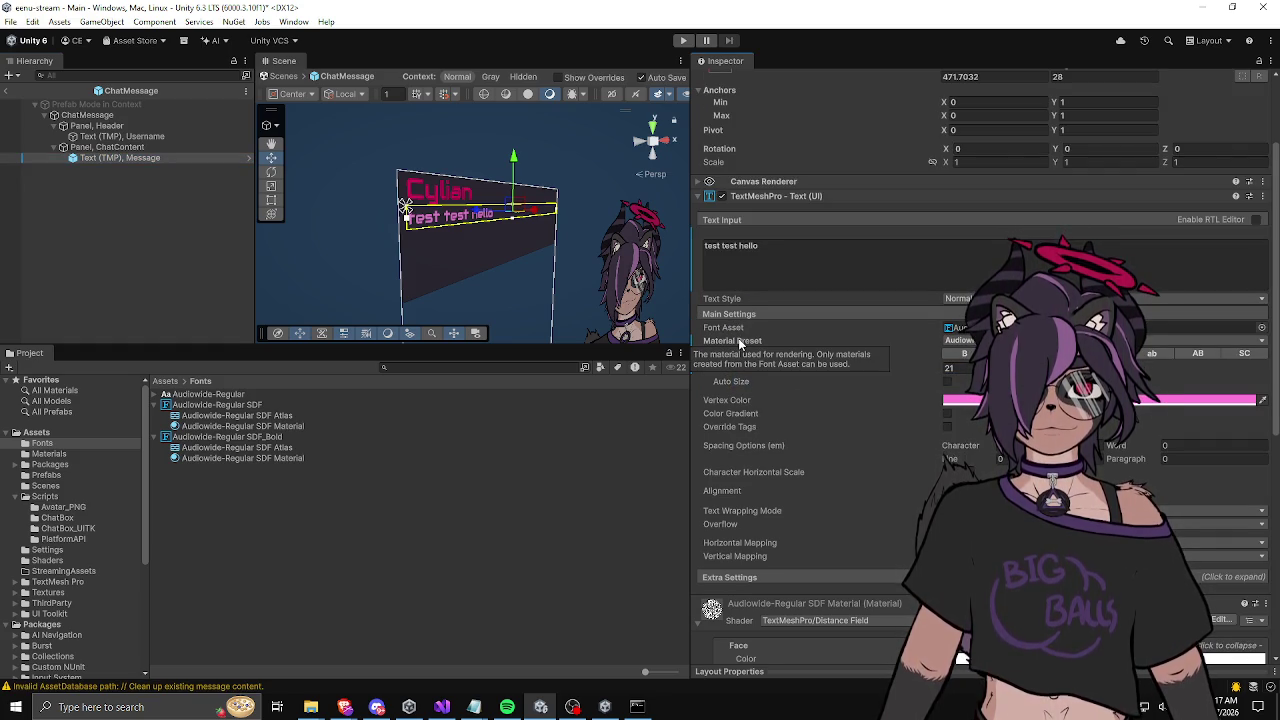
{"action": "right_click", "coordinate": [738, 338]}
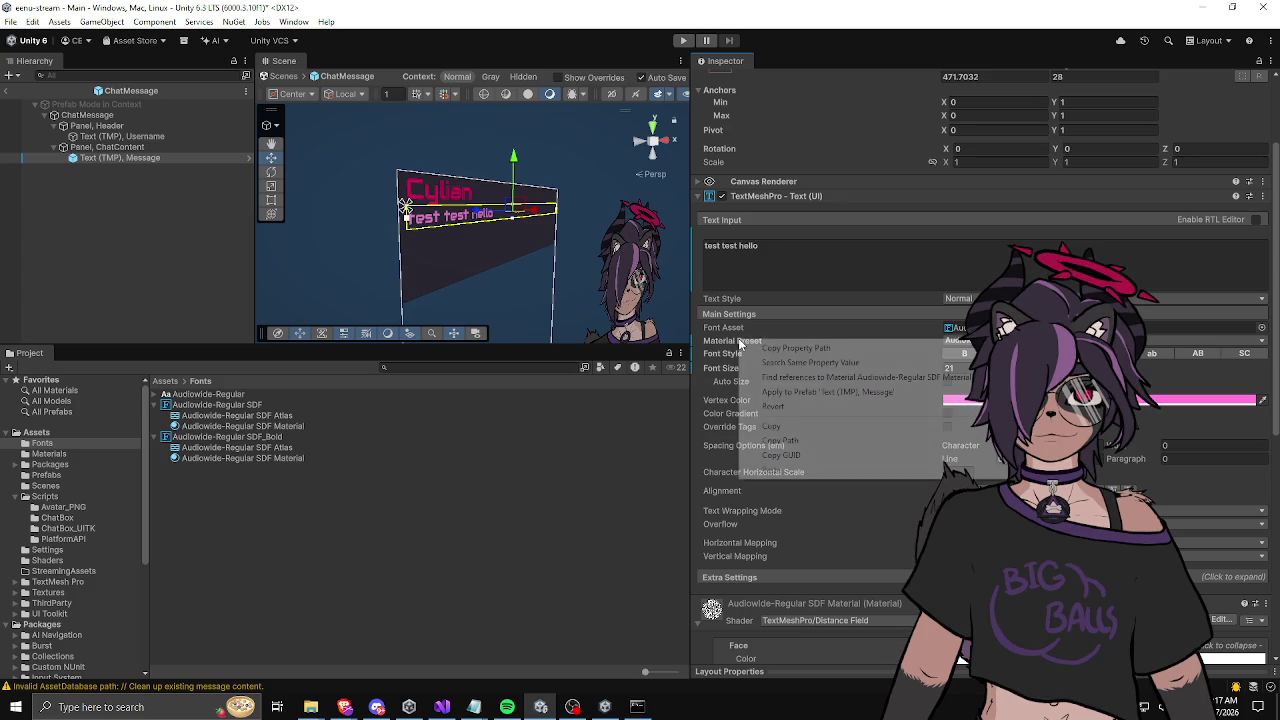
{"action": "left_click", "coordinate": [781, 388]}
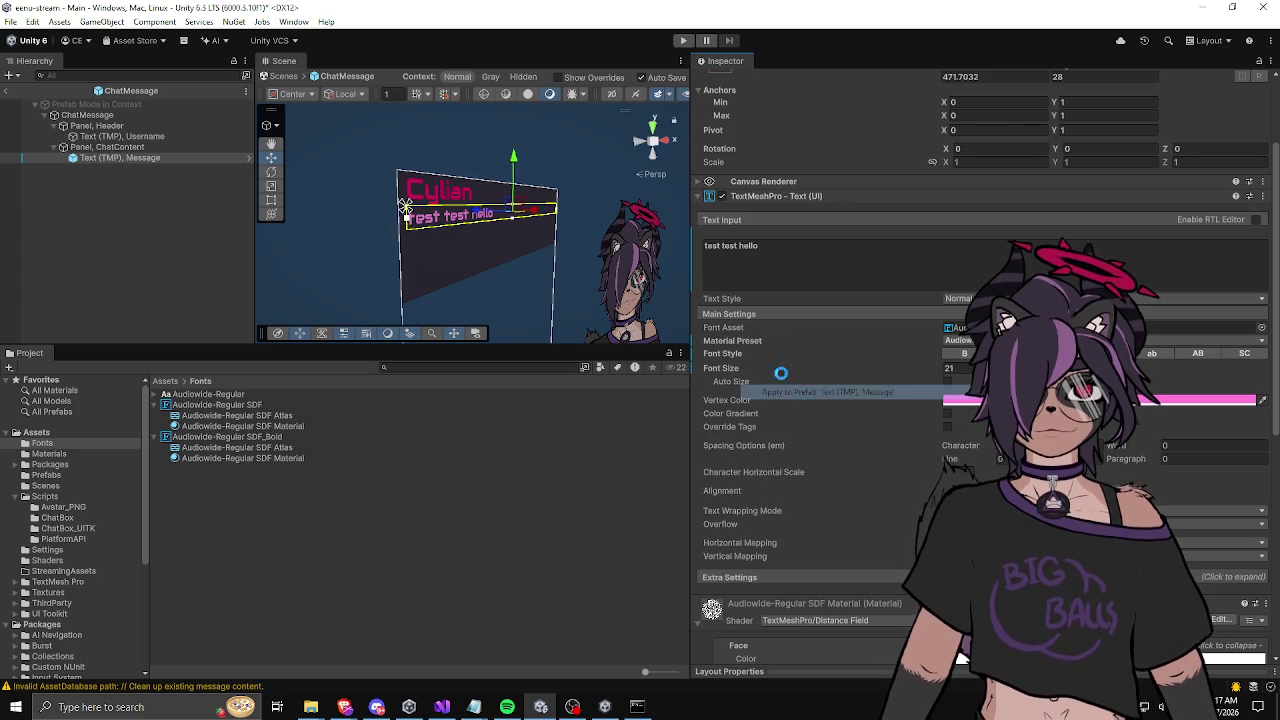
{"action": "right_click", "coordinate": [733, 350]}
{"action": "left_click", "coordinate": [778, 390]}
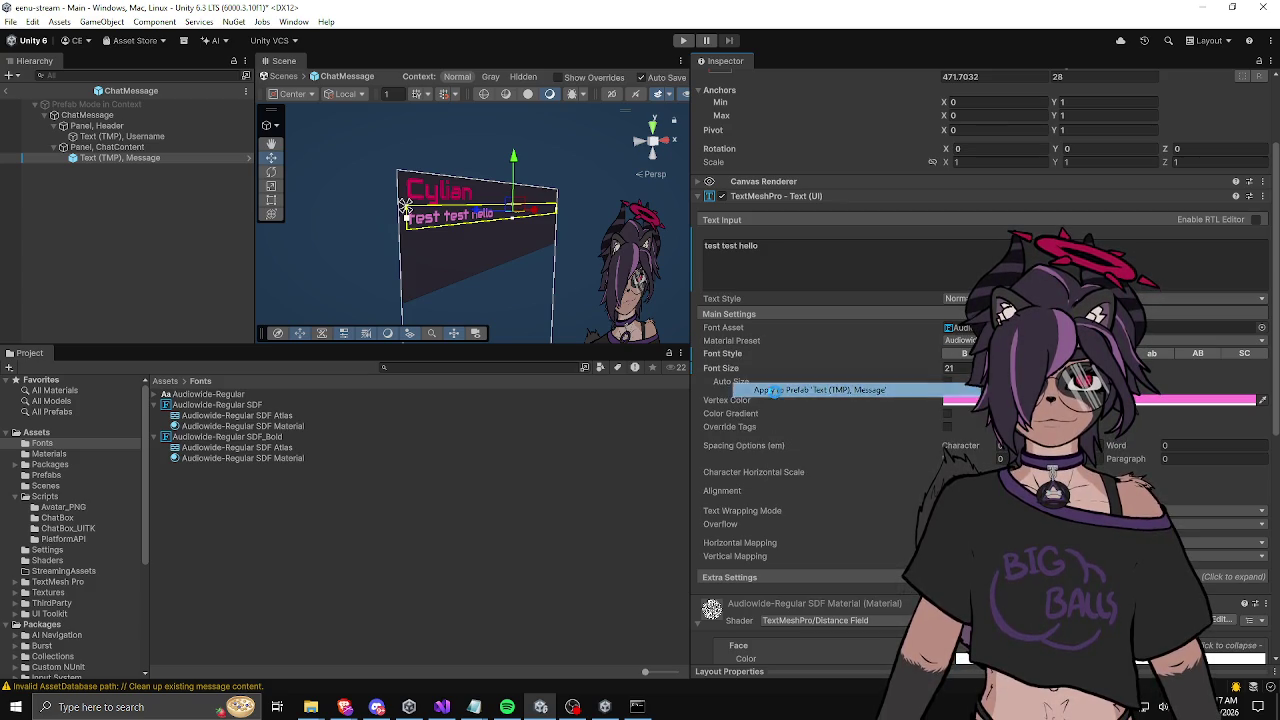
Step: Apply the Message font size override to the prefab and start tuning outline thickness and dilate
{"action": "right_click", "coordinate": [733, 368]}
{"action": "left_click", "coordinate": [774, 408]}
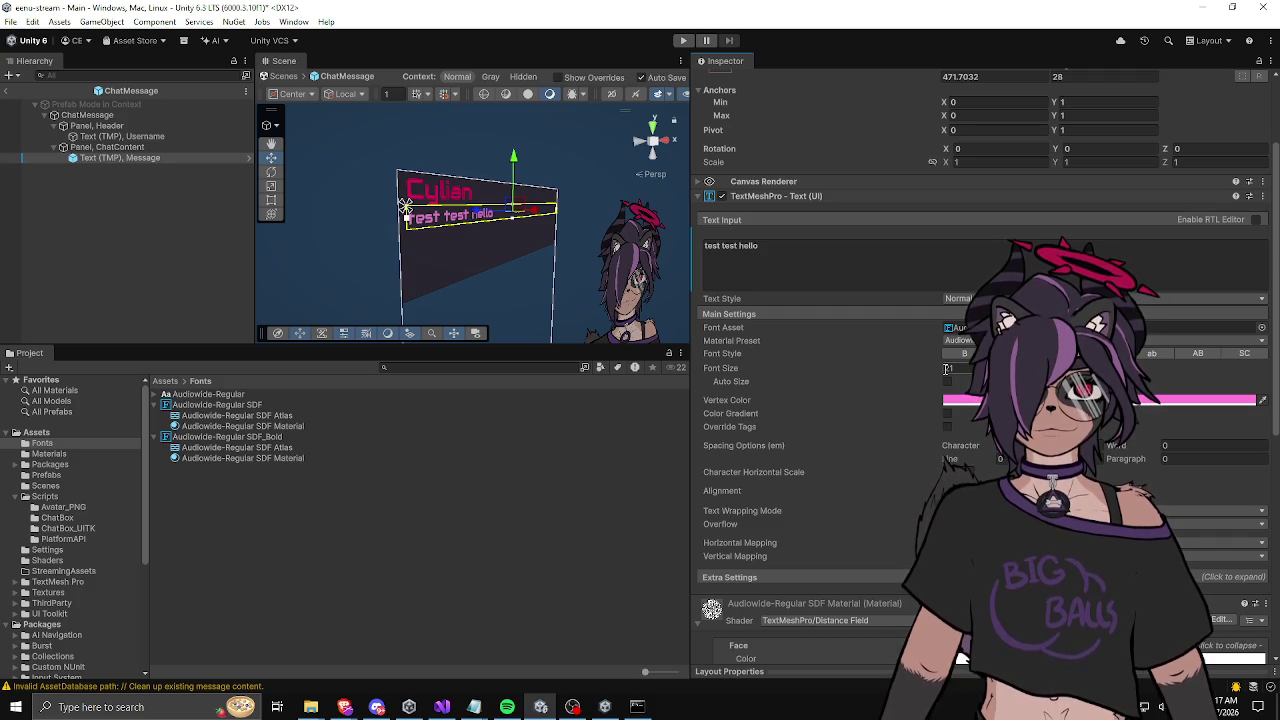
{"action": "scroll", "coordinate": [735, 329], "scroll_direction": "down", "scroll_amount": 6}
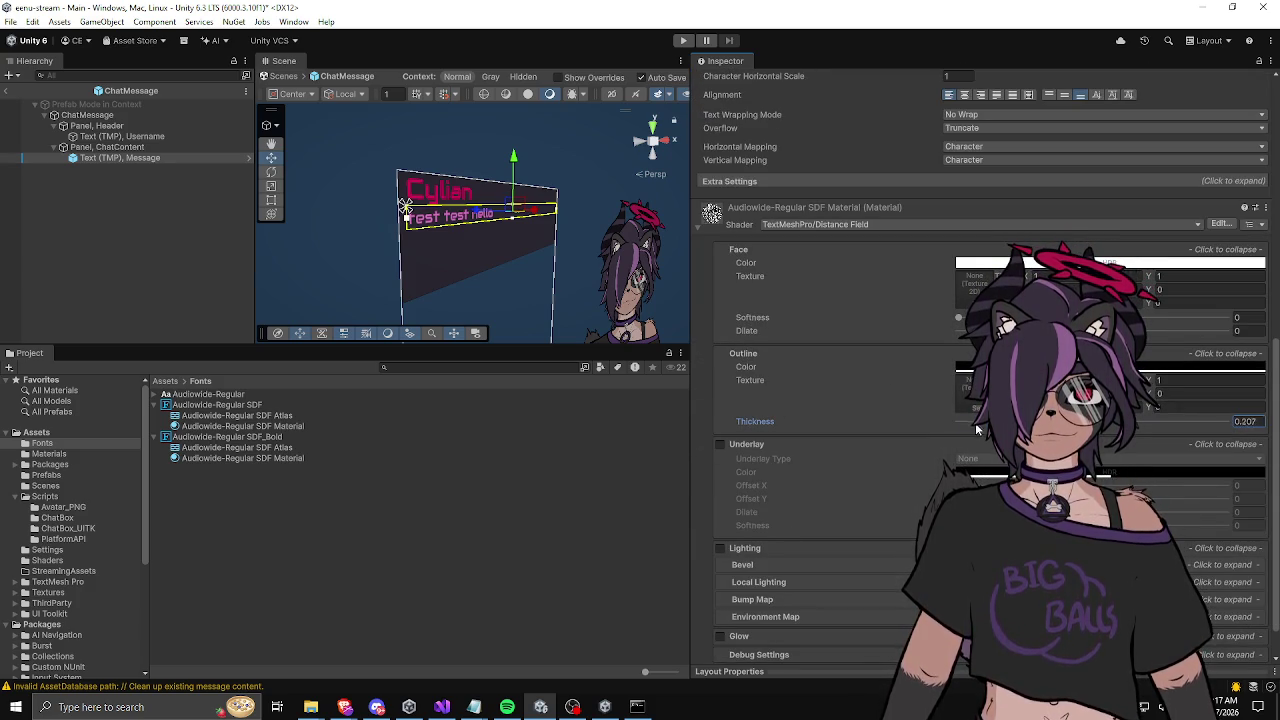
{"action": "left_click_drag", "start_coordinate": [1091, 421], "coordinate": [916, 424]}
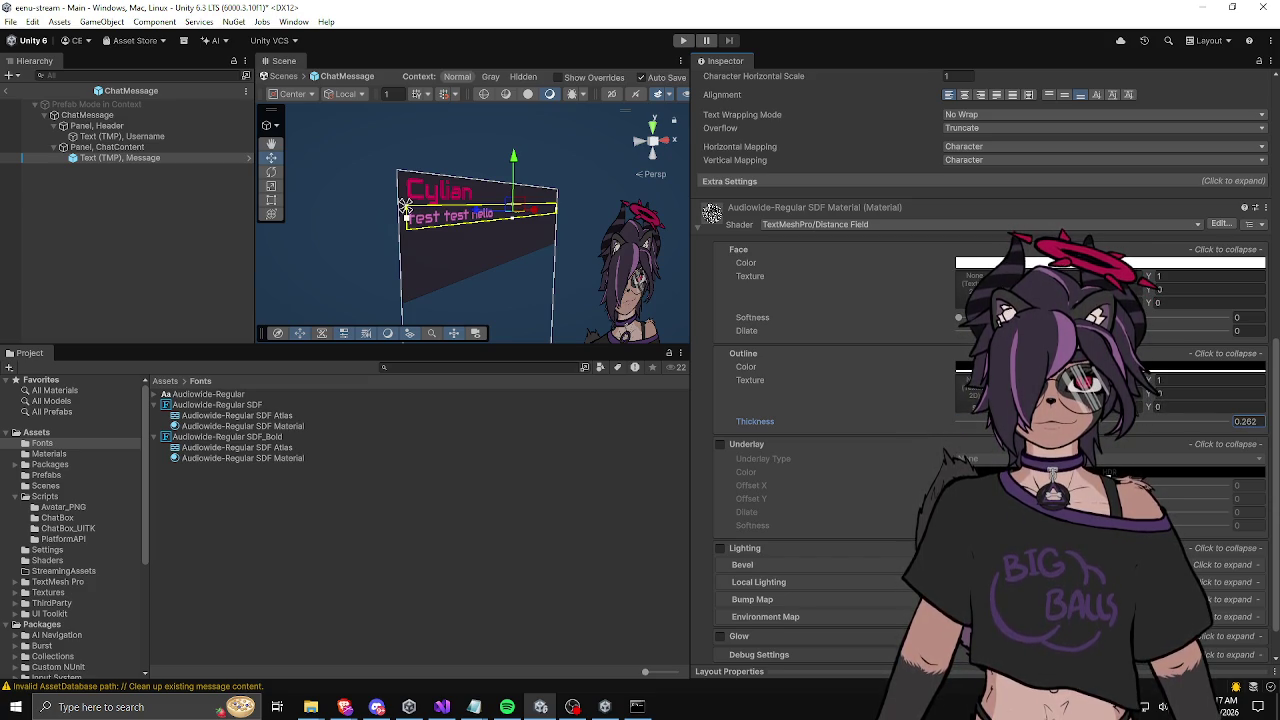
{"action": "left_click_drag", "start_coordinate": [1094, 330], "coordinate": [1134, 330]}
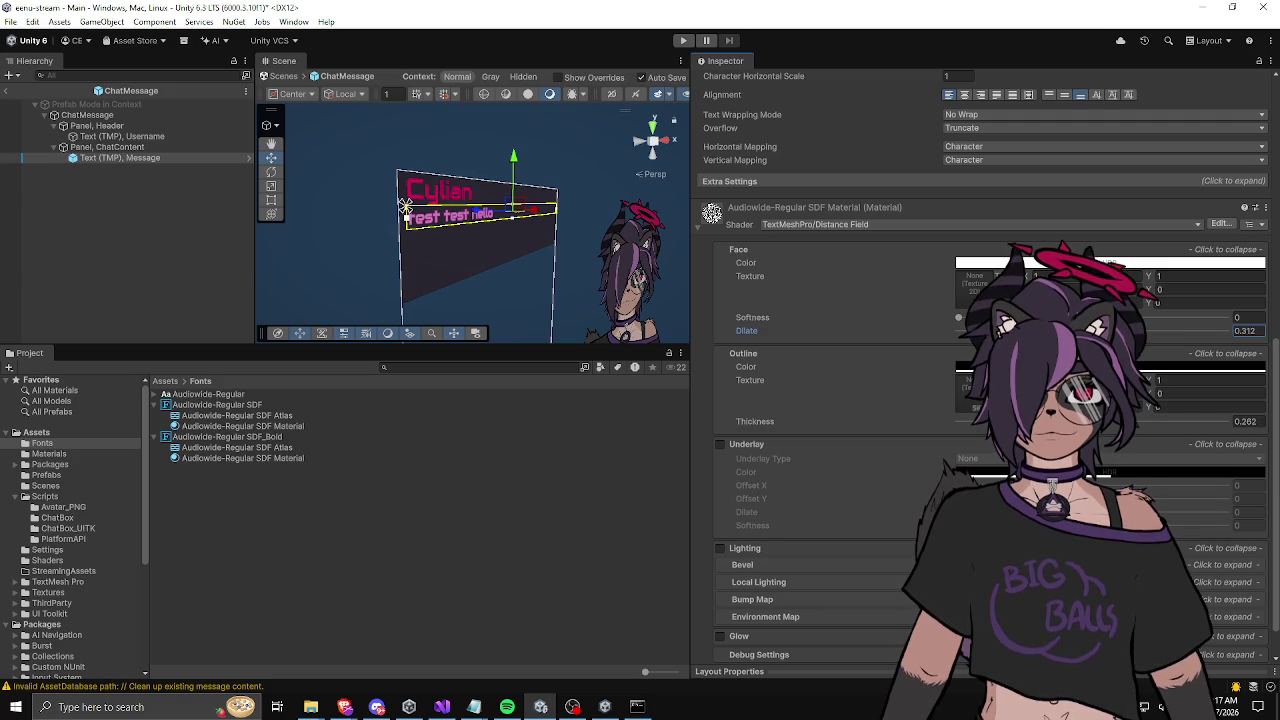
{"action": "left_click_drag", "start_coordinate": [1030, 421], "coordinate": [1103, 426]}
{"action": "left_click", "coordinate": [1245, 330]}
{"action": "left_click_drag", "start_coordinate": [1162, 330], "coordinate": [1131, 330]}
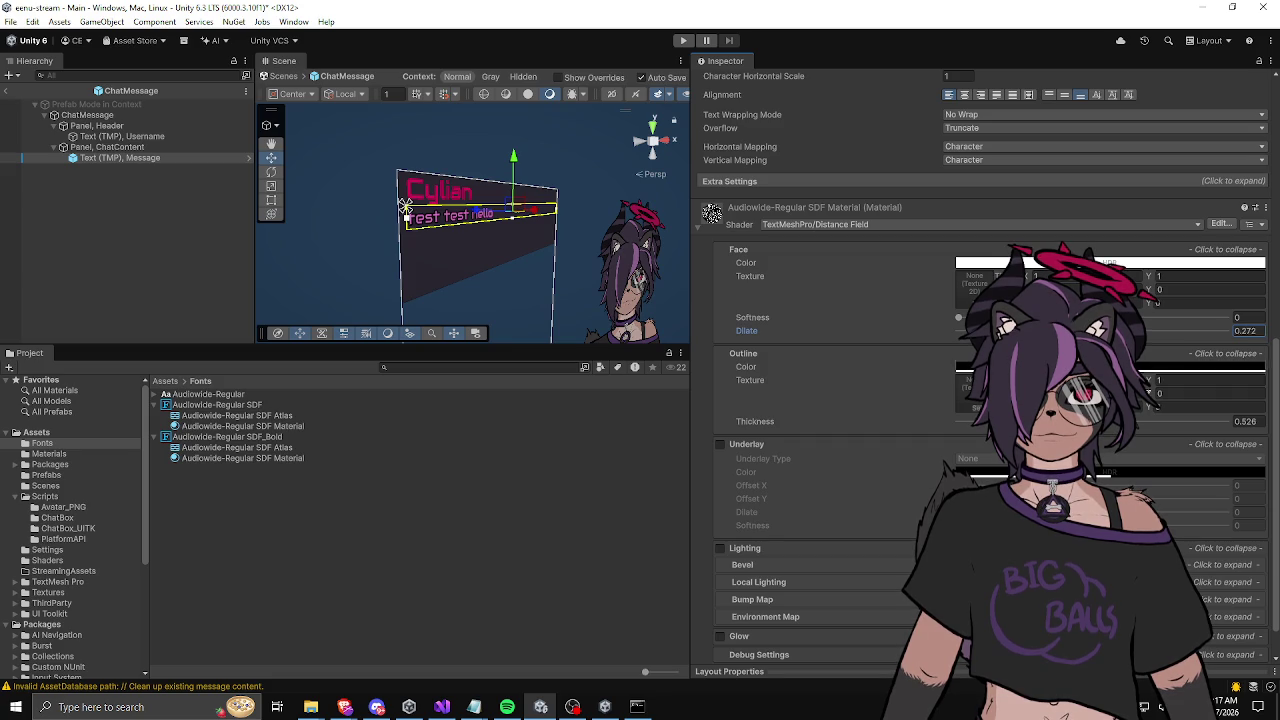
Step: Settle outline 0.479 and dilate 0.262, add slight softness, and enable underlay with Offset X 0.469
{"action": "mouse_move", "coordinate": [1115, 421]}
{"action": "left_mouse_down"}
{"action": "mouse_move", "coordinate": [1240, 413]}
{"action": "mouse_move", "coordinate": [1086, 428]}
{"action": "left_mouse_up"}
{"action": "left_click_drag", "start_coordinate": [1128, 330], "coordinate": [1106, 330]}
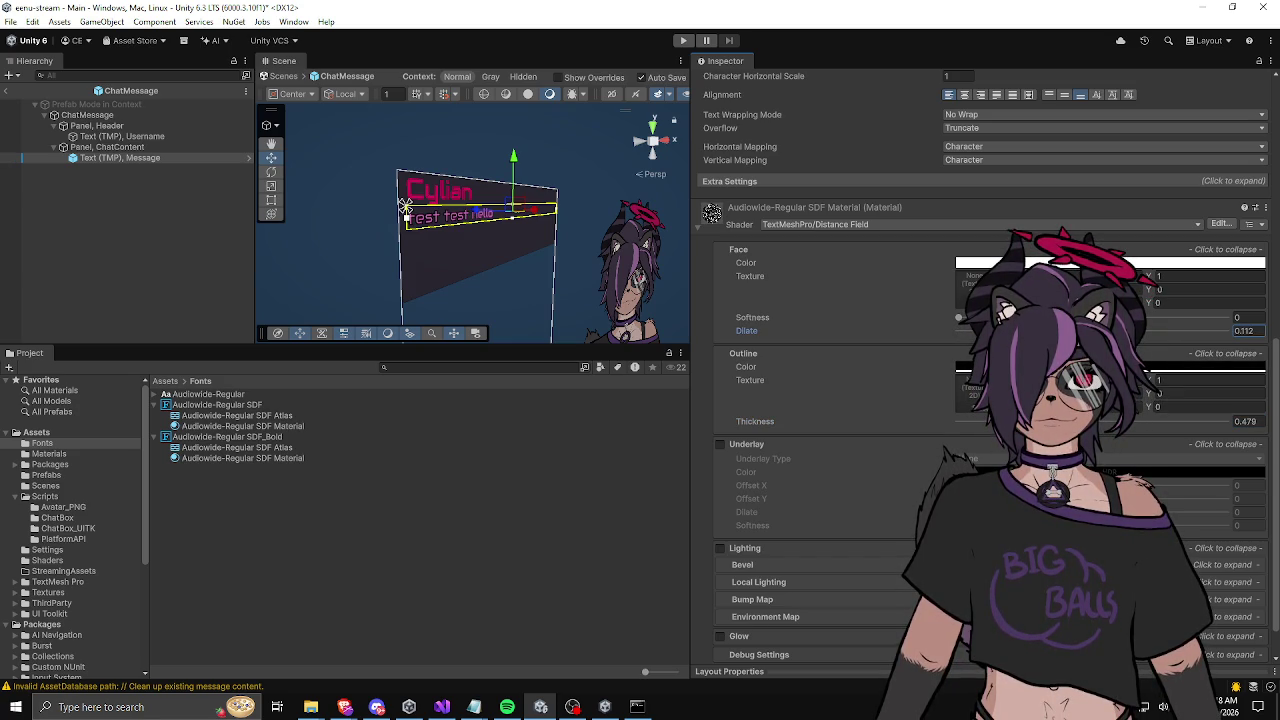
{"action": "left_click_drag", "start_coordinate": [1106, 330], "coordinate": [1127, 330]}
{"action": "mouse_move", "coordinate": [958, 317]}
{"action": "left_mouse_down"}
{"action": "mouse_move", "coordinate": [987, 317]}
{"action": "mouse_move", "coordinate": [880, 322]}
{"action": "left_mouse_up"}
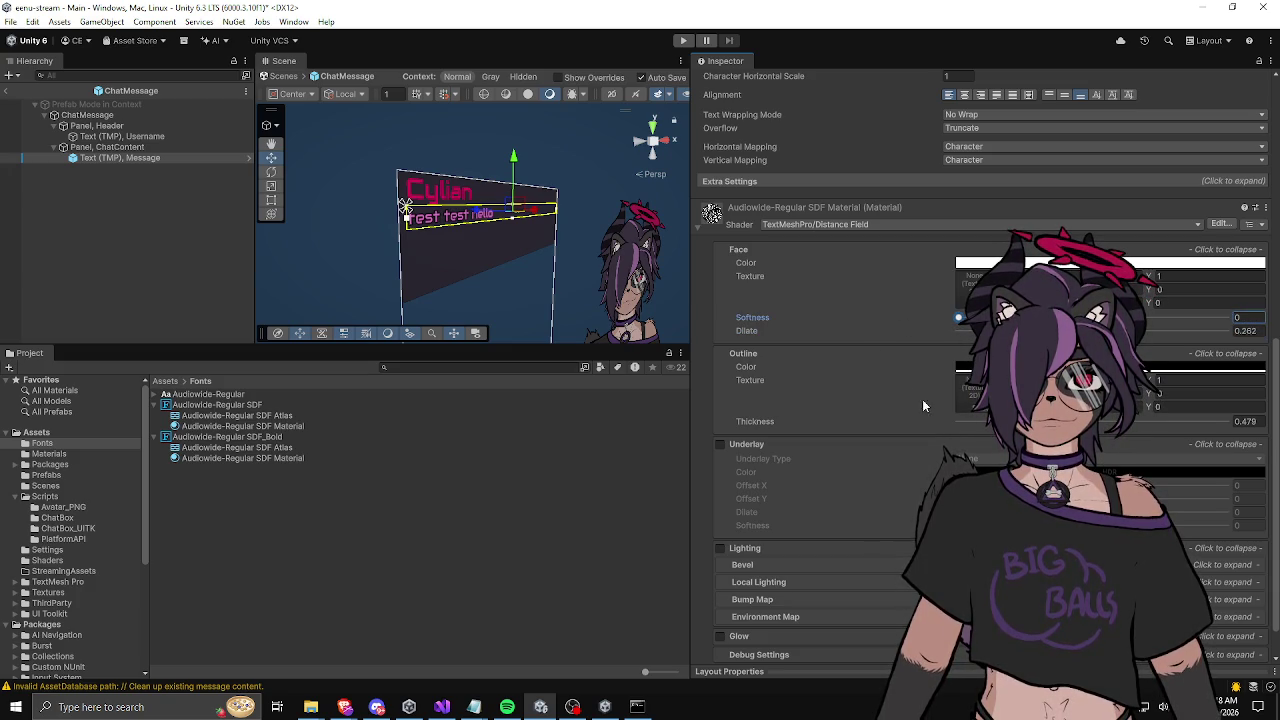
{"action": "left_click", "coordinate": [720, 444]}
{"action": "left_click_drag", "start_coordinate": [1092, 485], "coordinate": [1188, 499]}
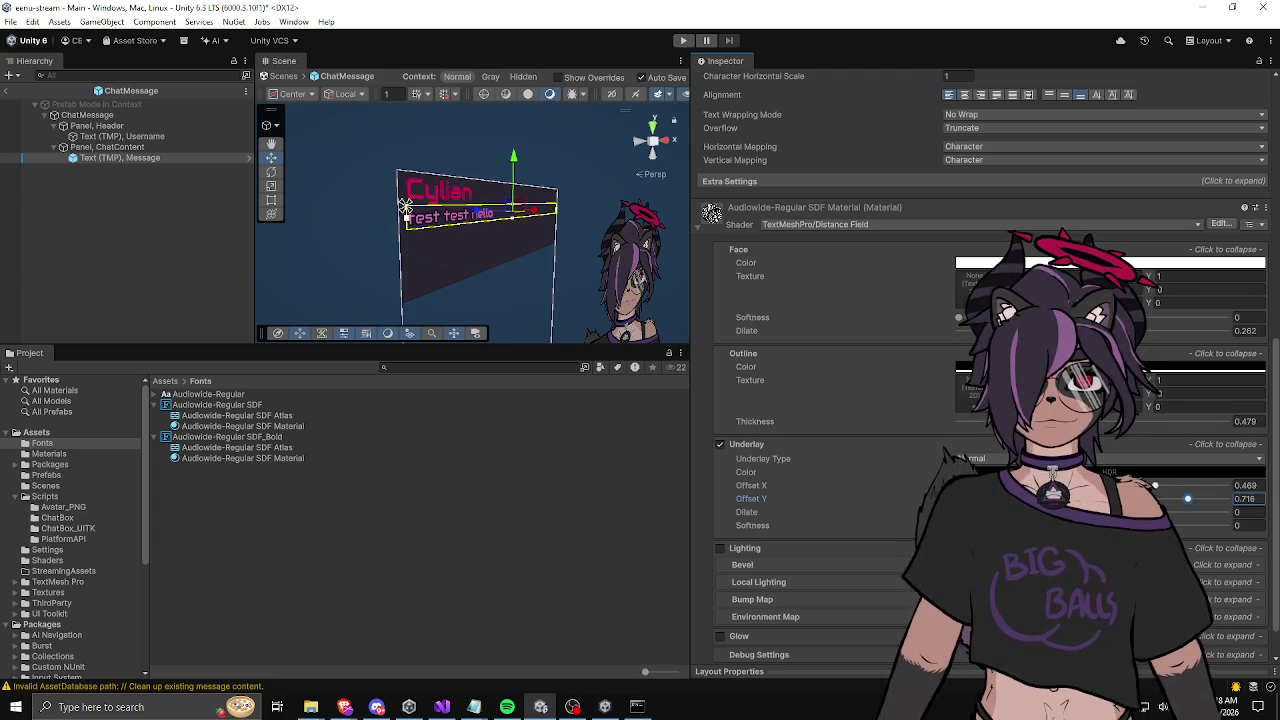
Step: Make the underlay colour fully opaque black with alpha 255 and intensity 0
{"action": "left_click", "coordinate": [1157, 474]}
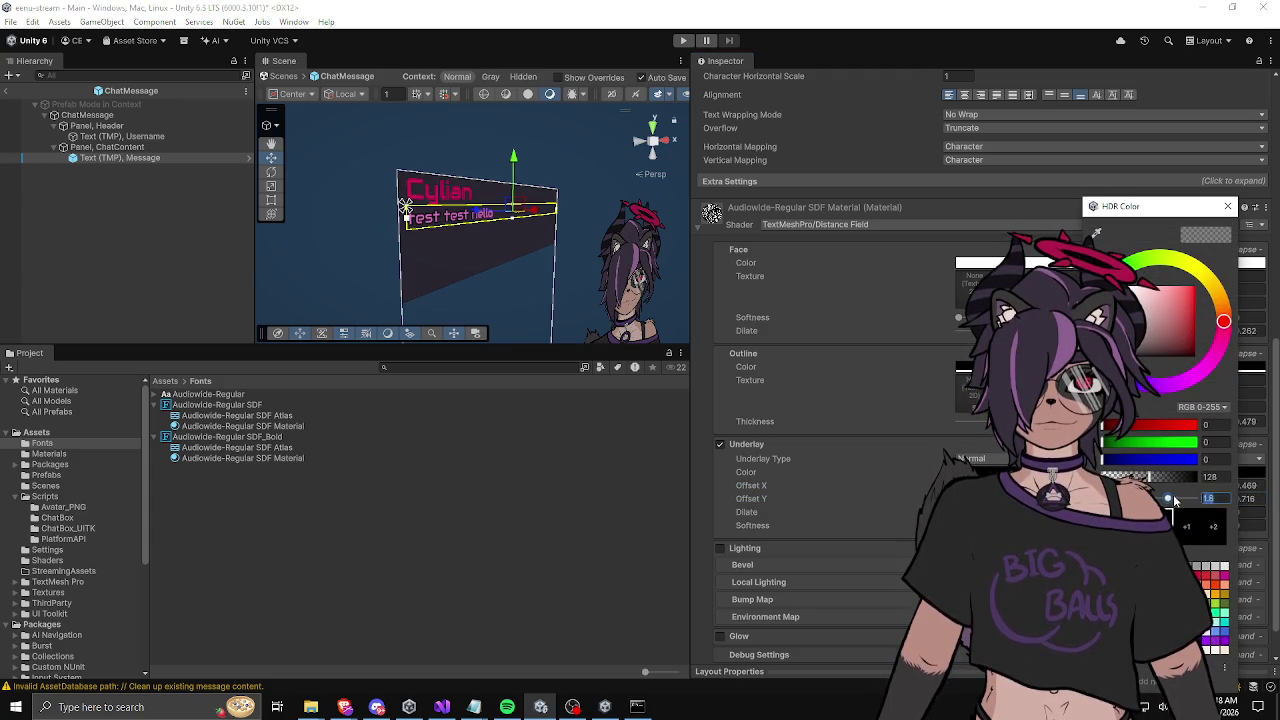
{"action": "left_click_drag", "start_coordinate": [1161, 498], "coordinate": [1209, 500]}
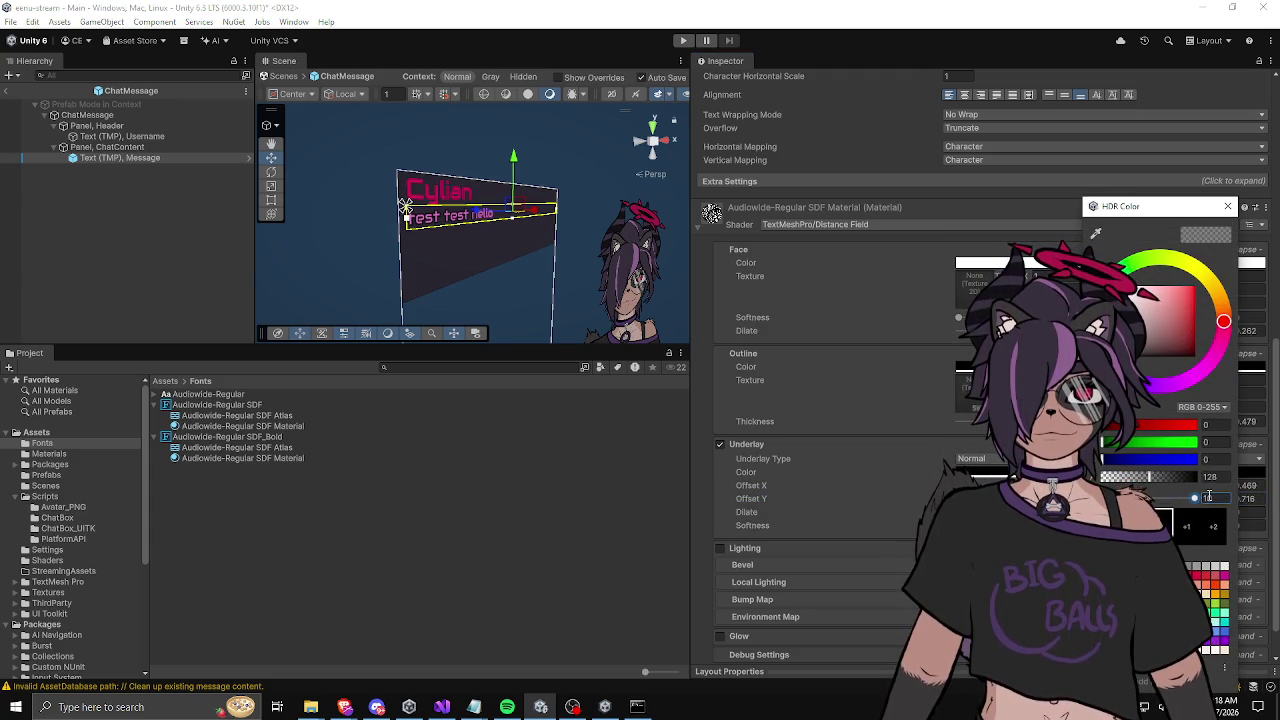
{"action": "left_click", "coordinate": [1193, 503]}
{"action": "double_click", "coordinate": [1210, 498]}
{"action": "type", "text": "0"}
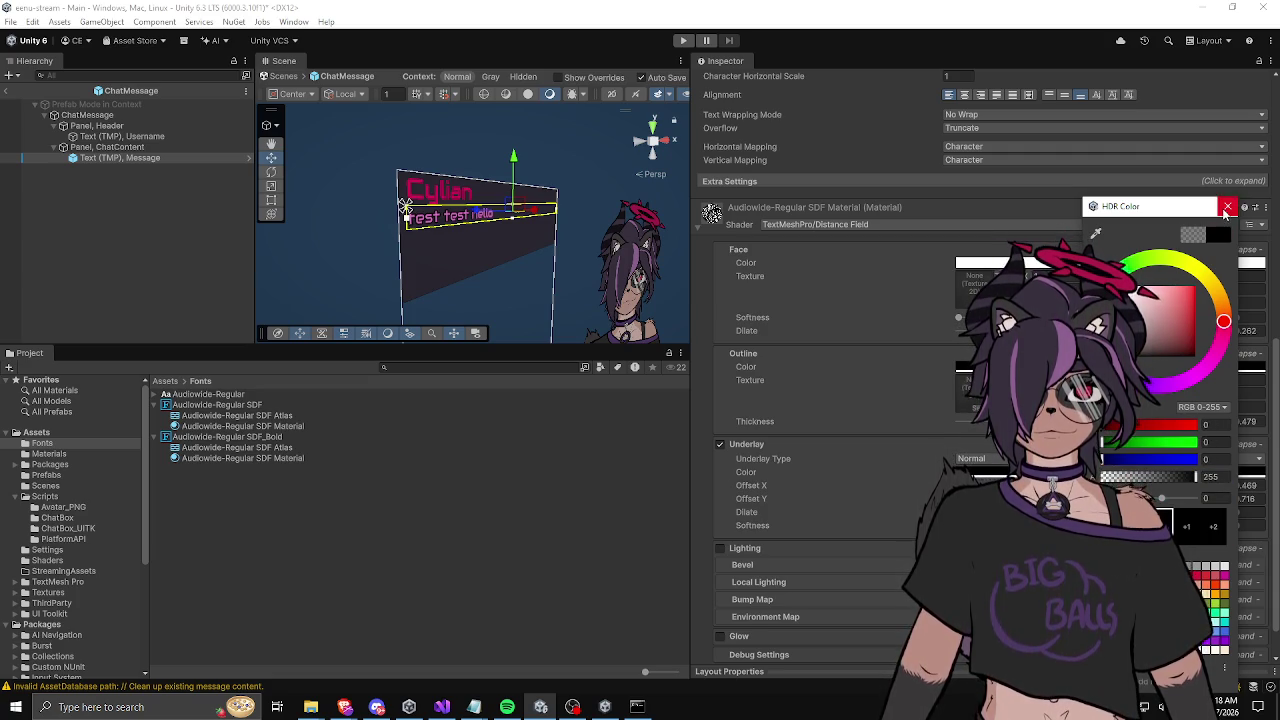
{"action": "key", "text": "Escape"}
Step: Set underlay Offset Y to -1 and Offset X to 0.329, then switch the underlay off
{"action": "left_click_drag", "start_coordinate": [1189, 500], "coordinate": [1213, 505]}
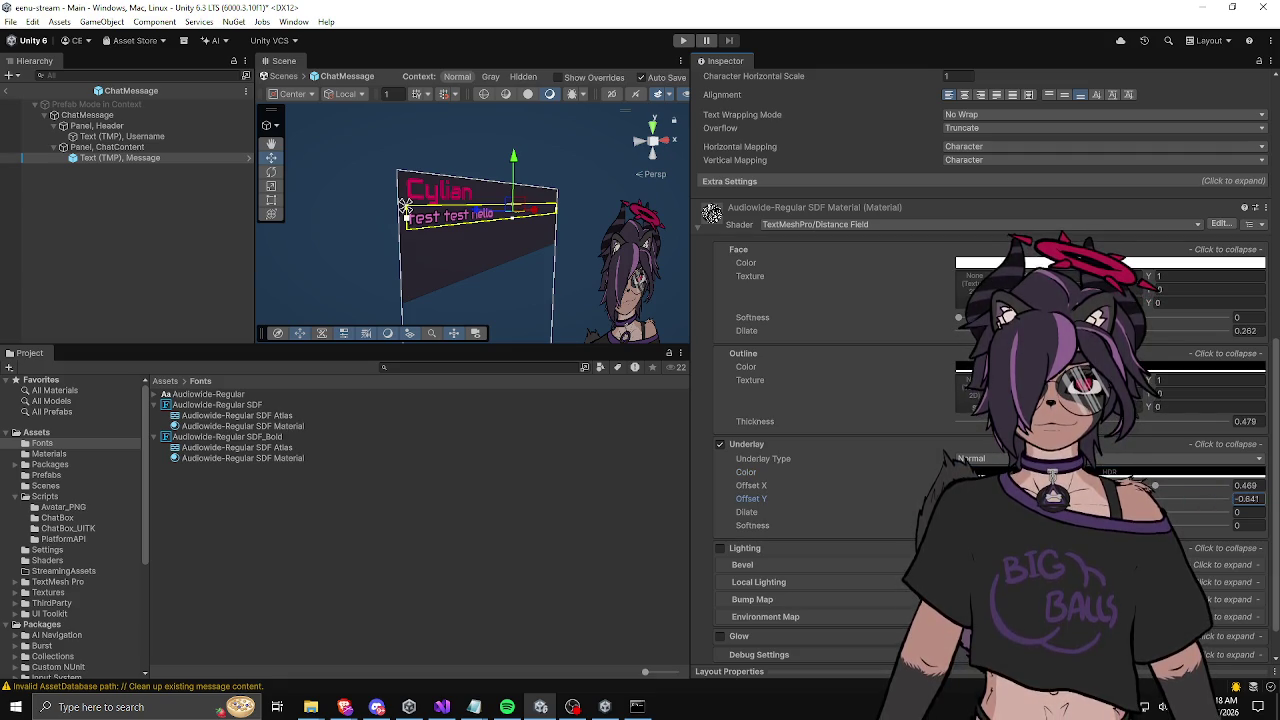
{"action": "type", "text": "-1"}
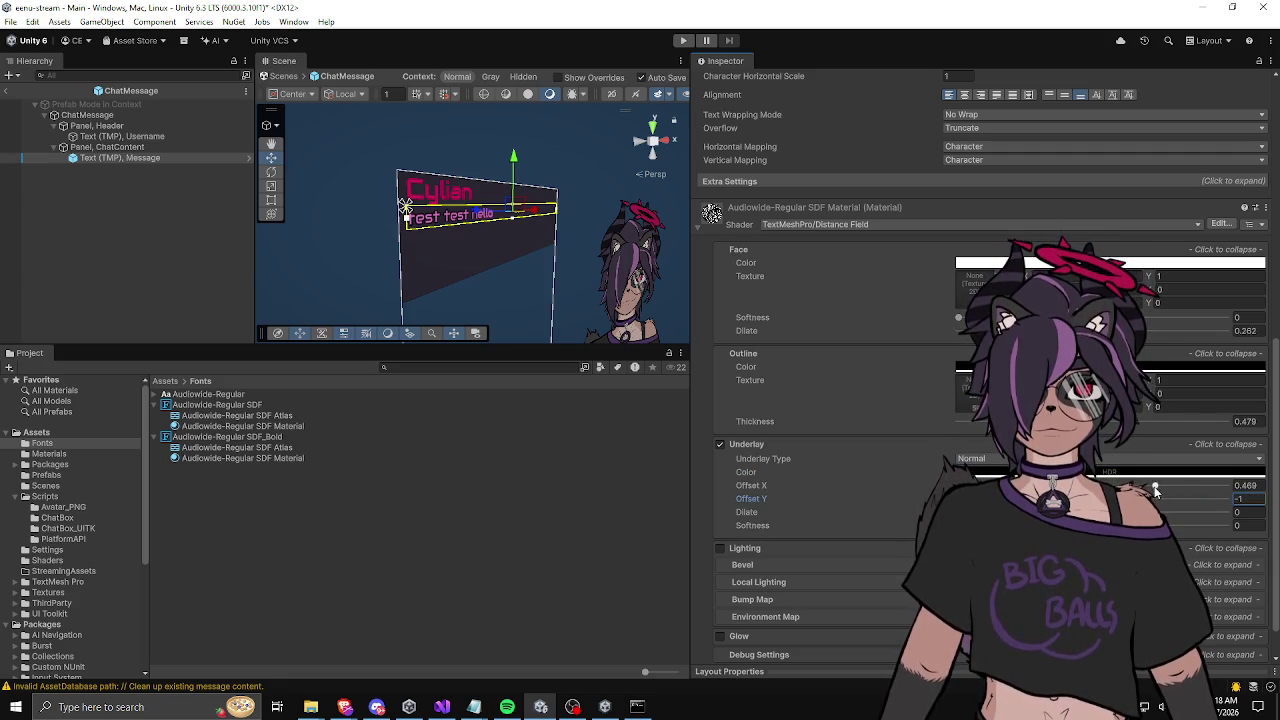
{"action": "left_click_drag", "start_coordinate": [1155, 490], "coordinate": [1025, 490]}
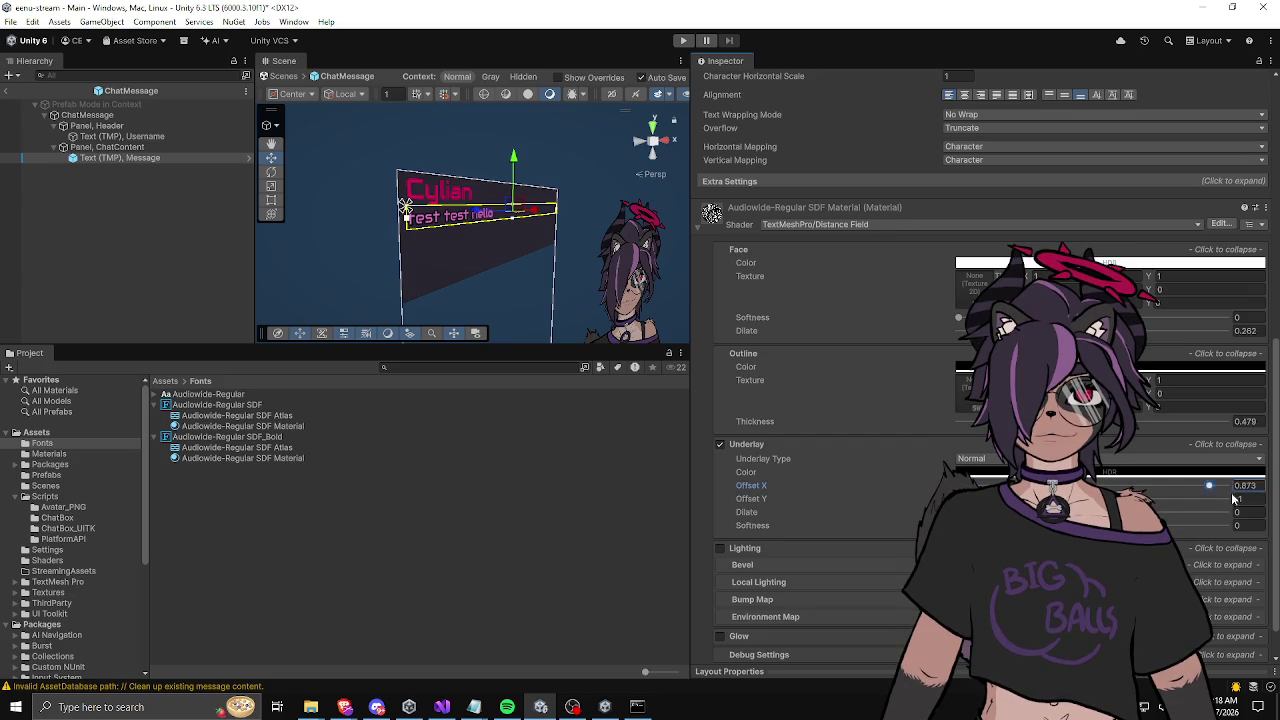
{"action": "left_click_drag", "start_coordinate": [1182, 494], "coordinate": [1135, 486]}
{"action": "scroll", "coordinate": [552, 168], "scroll_direction": "up", "scroll_amount": 6}
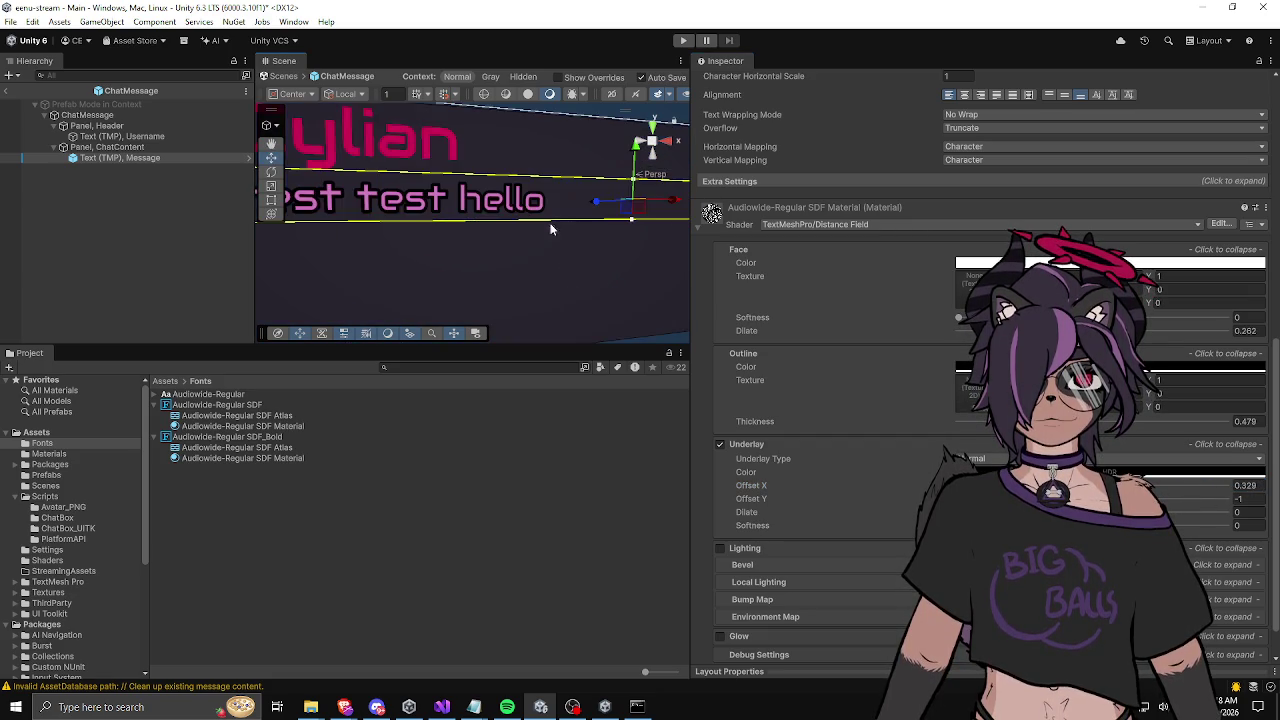
{"action": "scroll", "coordinate": [596, 222], "scroll_direction": "up", "scroll_amount": 2}
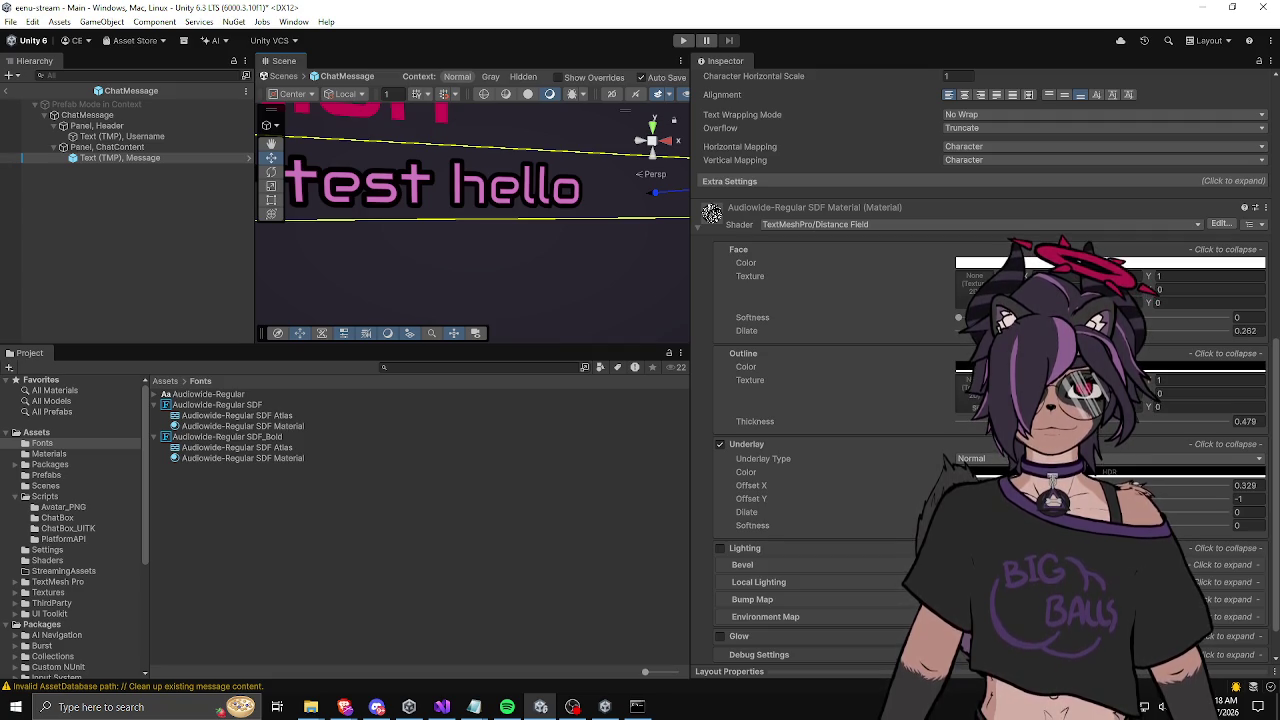
{"action": "left_click", "coordinate": [720, 444]}
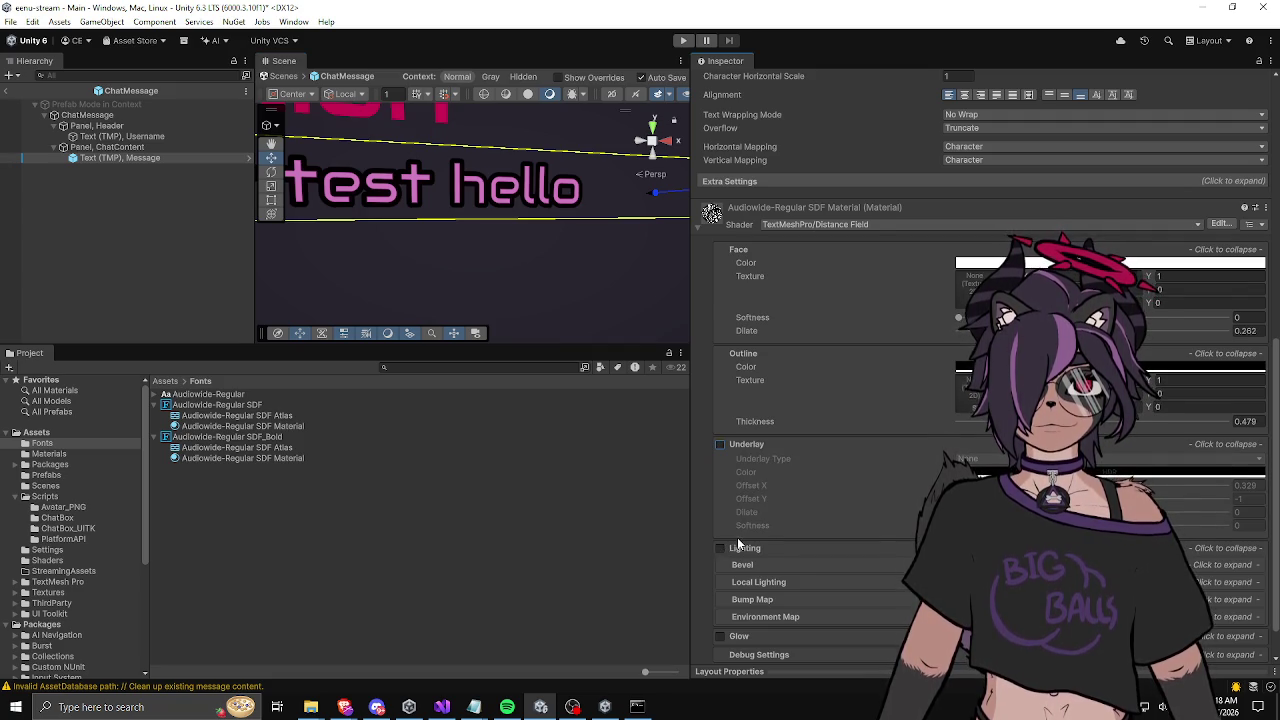
Step: Toggle the message font's Glow on and off to compare, resetting outline and dilate to 0
{"action": "scroll", "coordinate": [733, 545], "scroll_direction": "down", "scroll_amount": 2}
{"action": "left_click", "coordinate": [719, 595]}
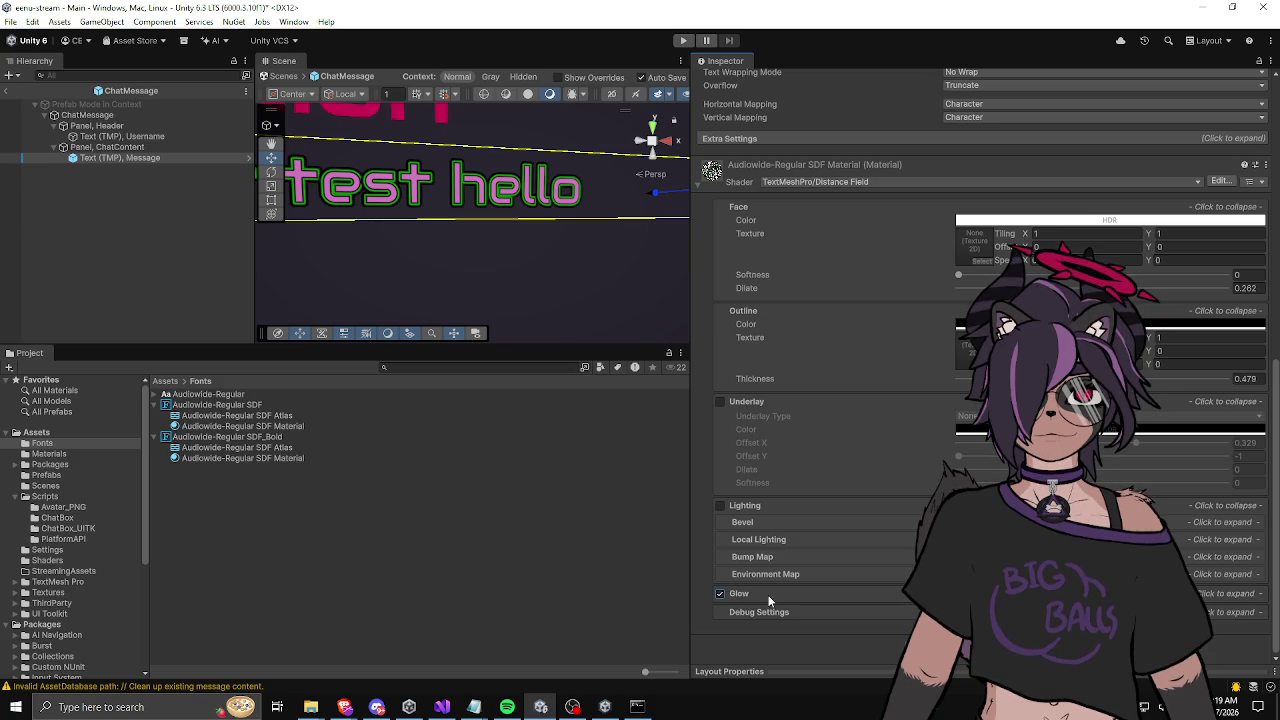
{"action": "left_click", "coordinate": [716, 594]}
{"action": "left_click", "coordinate": [717, 594]}
{"action": "left_click", "coordinate": [717, 595]}
{"action": "left_click", "coordinate": [718, 595]}
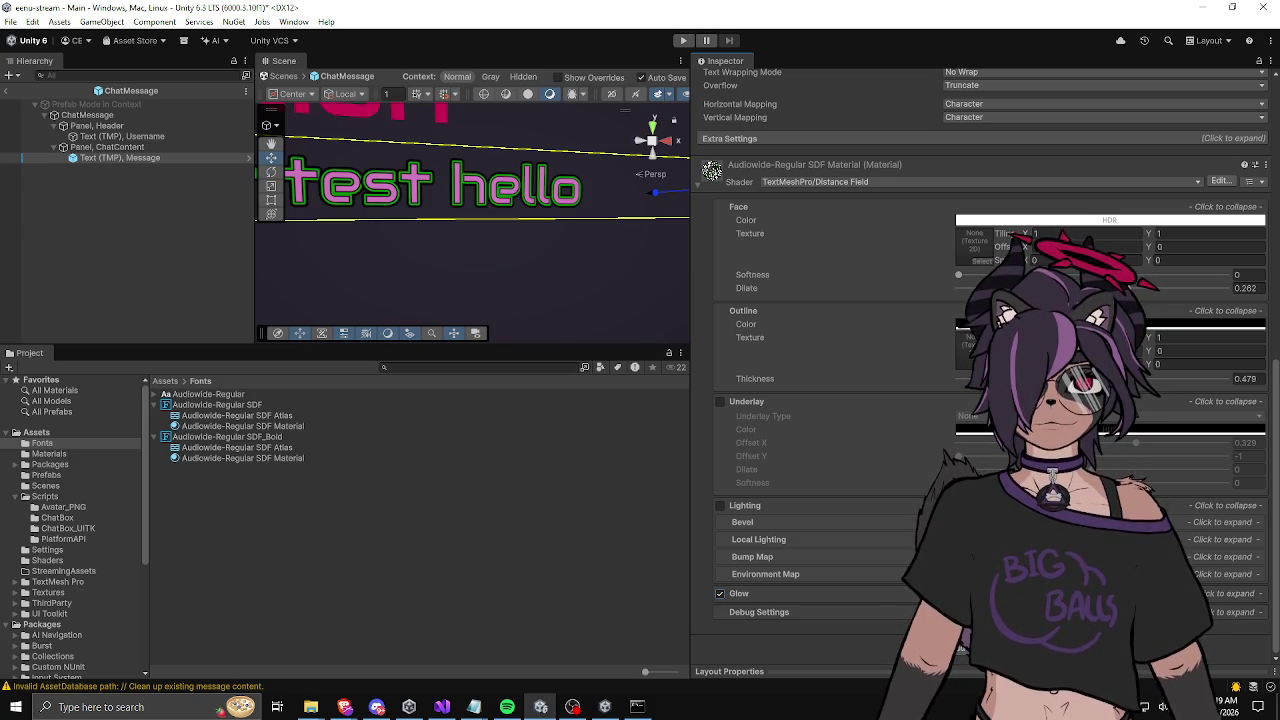
{"action": "left_click_drag", "start_coordinate": [1088, 378], "coordinate": [893, 387]}
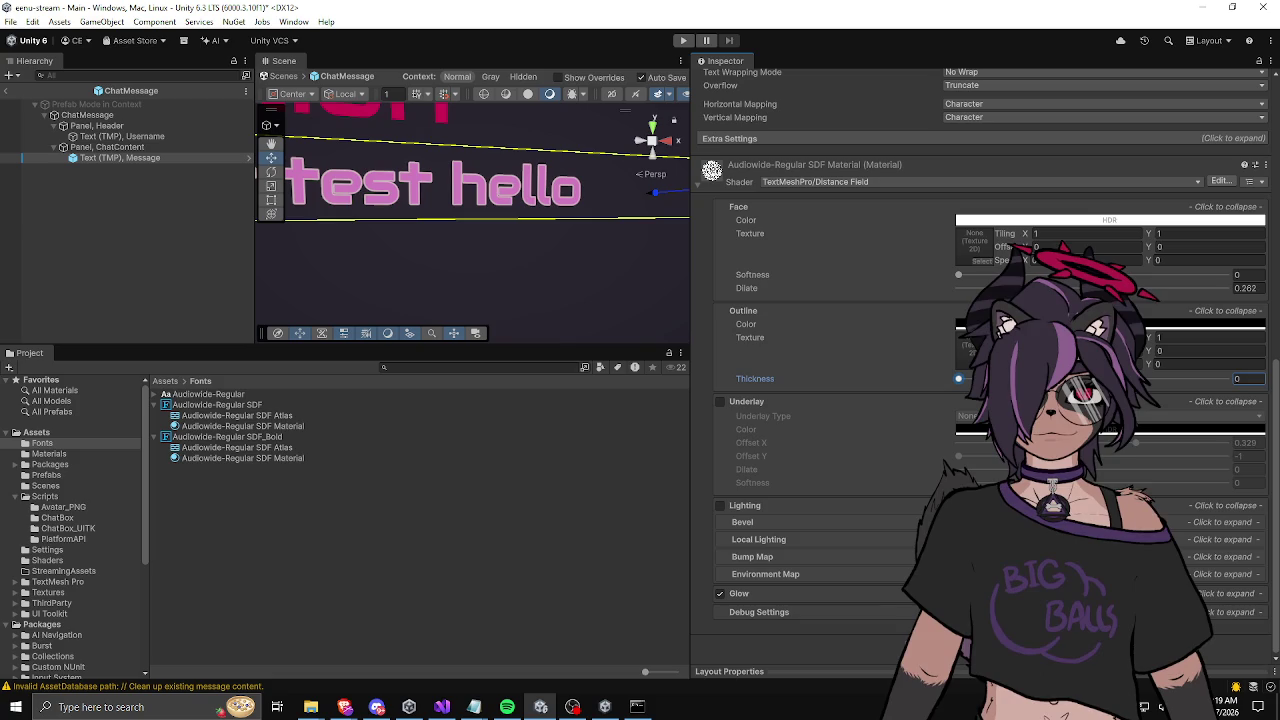
{"action": "mouse_move", "coordinate": [1133, 288]}
{"action": "left_mouse_down"}
{"action": "mouse_move", "coordinate": [900, 295]}
{"action": "mouse_move", "coordinate": [1067, 290]}
{"action": "left_mouse_up"}
{"action": "type", "text": "0"}
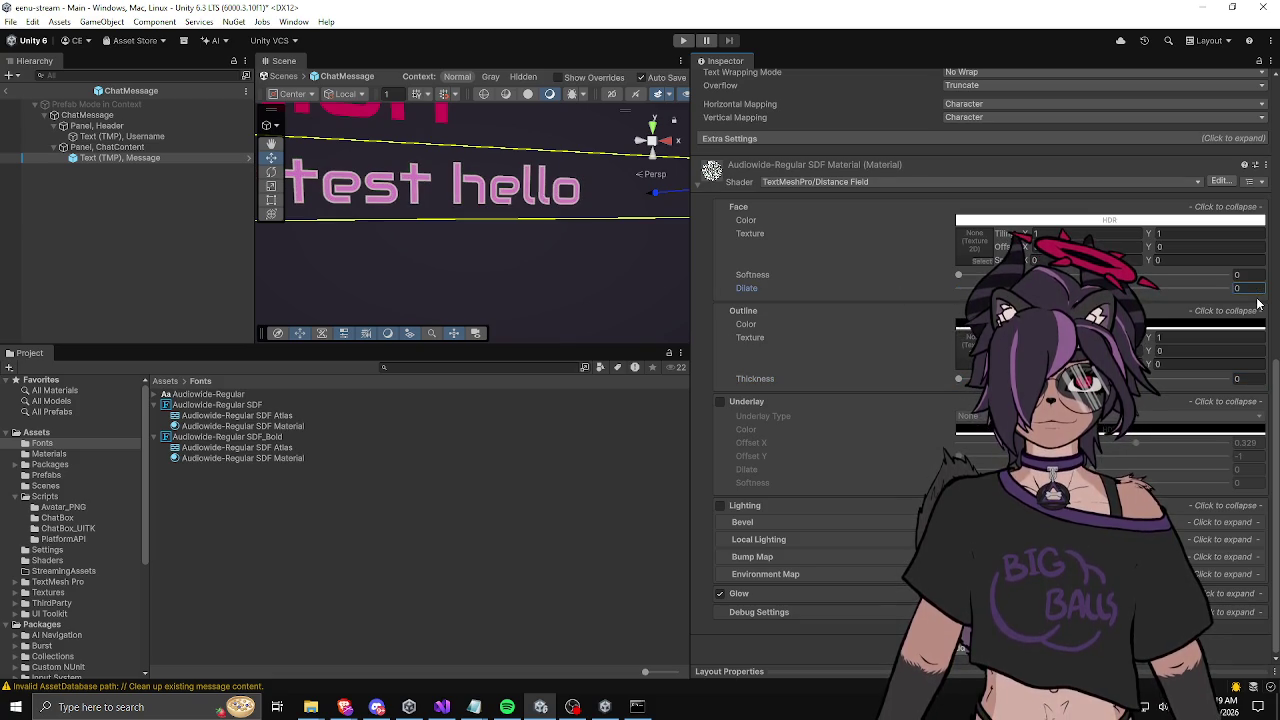
{"action": "left_click", "coordinate": [720, 594]}
{"action": "left_click", "coordinate": [719, 594]}
Step: Expand the Glow settings, make the glow colour fully opaque (alpha 255), and raise glow offset to about 0.269
{"action": "left_click", "coordinate": [802, 593]}
{"action": "scroll", "coordinate": [804, 583], "scroll_direction": "down", "scroll_amount": 2}
{"action": "left_click", "coordinate": [1217, 536]}
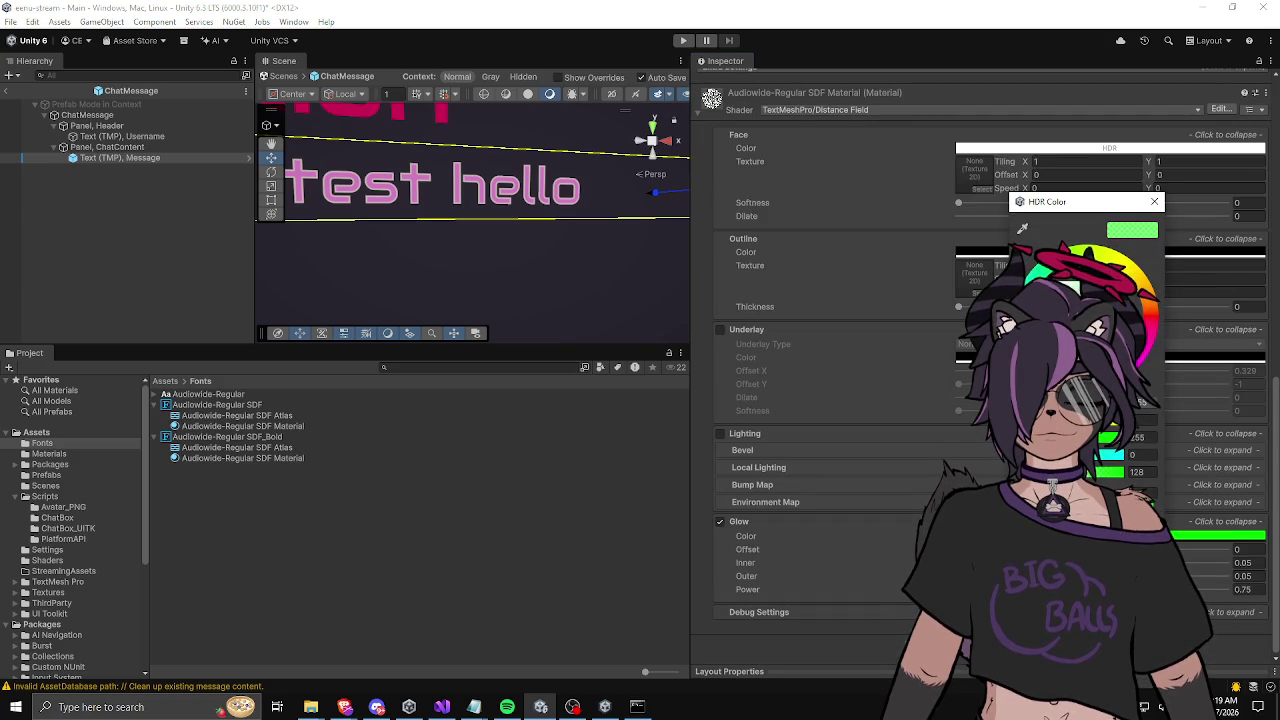
{"action": "mouse_move", "coordinate": [1080, 471]}
{"action": "left_mouse_down"}
{"action": "mouse_move", "coordinate": [1120, 466]}
{"action": "mouse_move", "coordinate": [1175, 428]}
{"action": "left_mouse_up"}
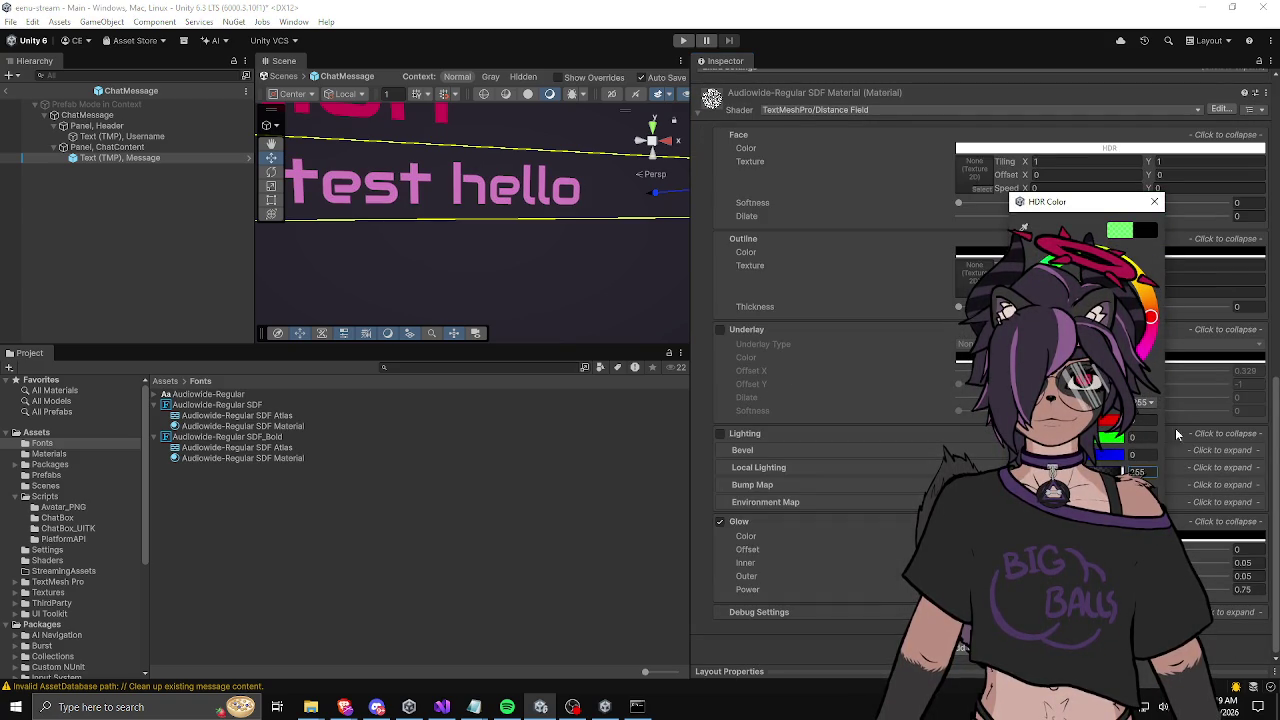
{"action": "left_click", "coordinate": [1155, 201]}
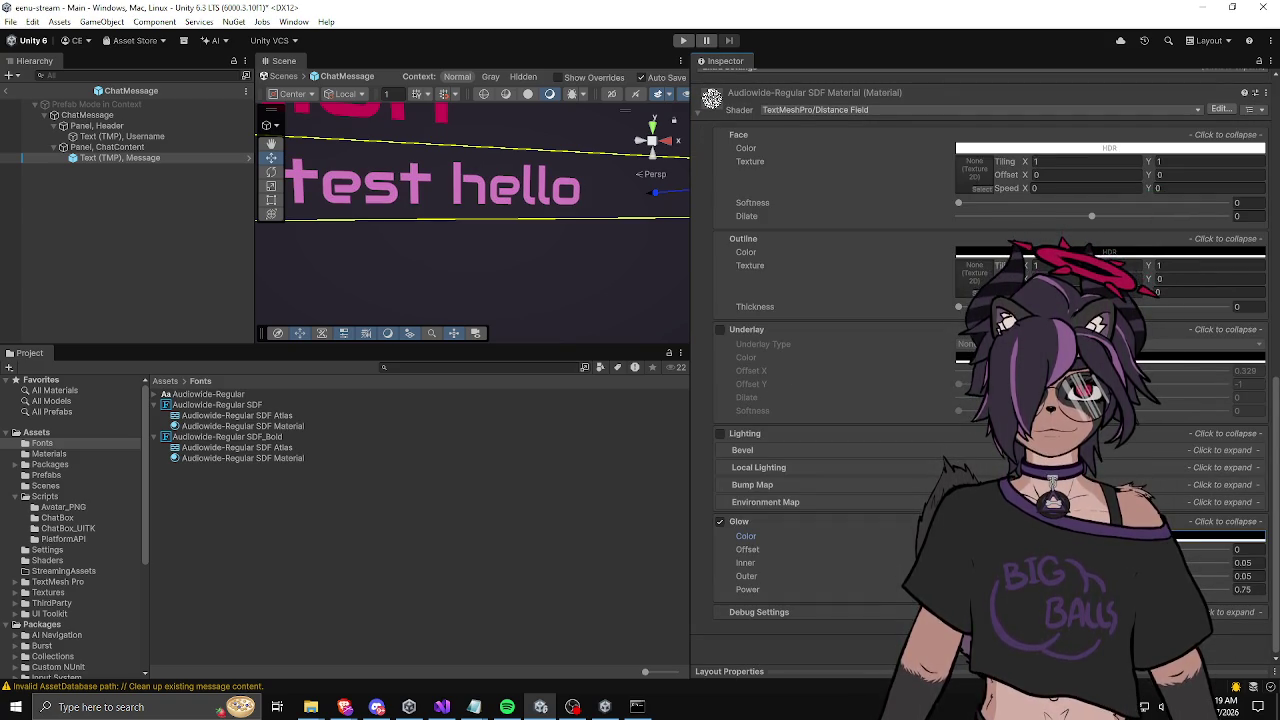
{"action": "left_click", "coordinate": [1164, 589]}
{"action": "left_click_drag", "start_coordinate": [1097, 549], "coordinate": [1134, 549]}
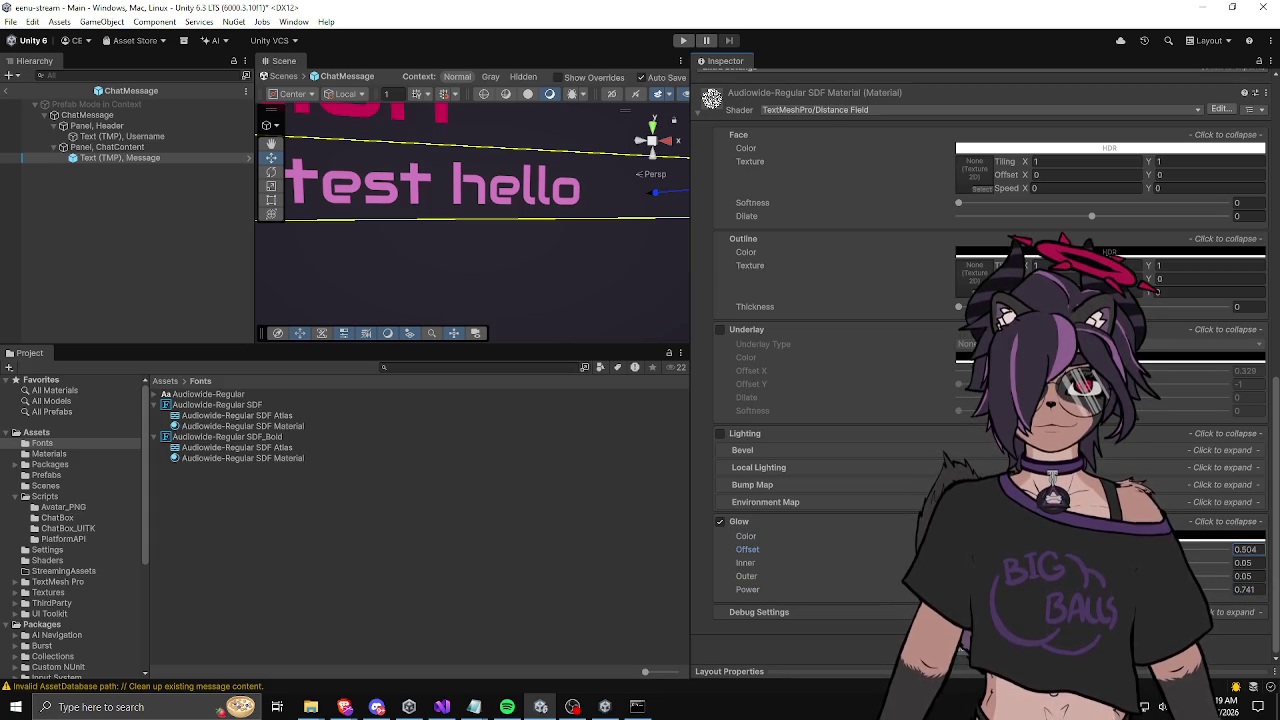
{"action": "scroll", "coordinate": [787, 463], "scroll_direction": "up", "scroll_amount": 2}
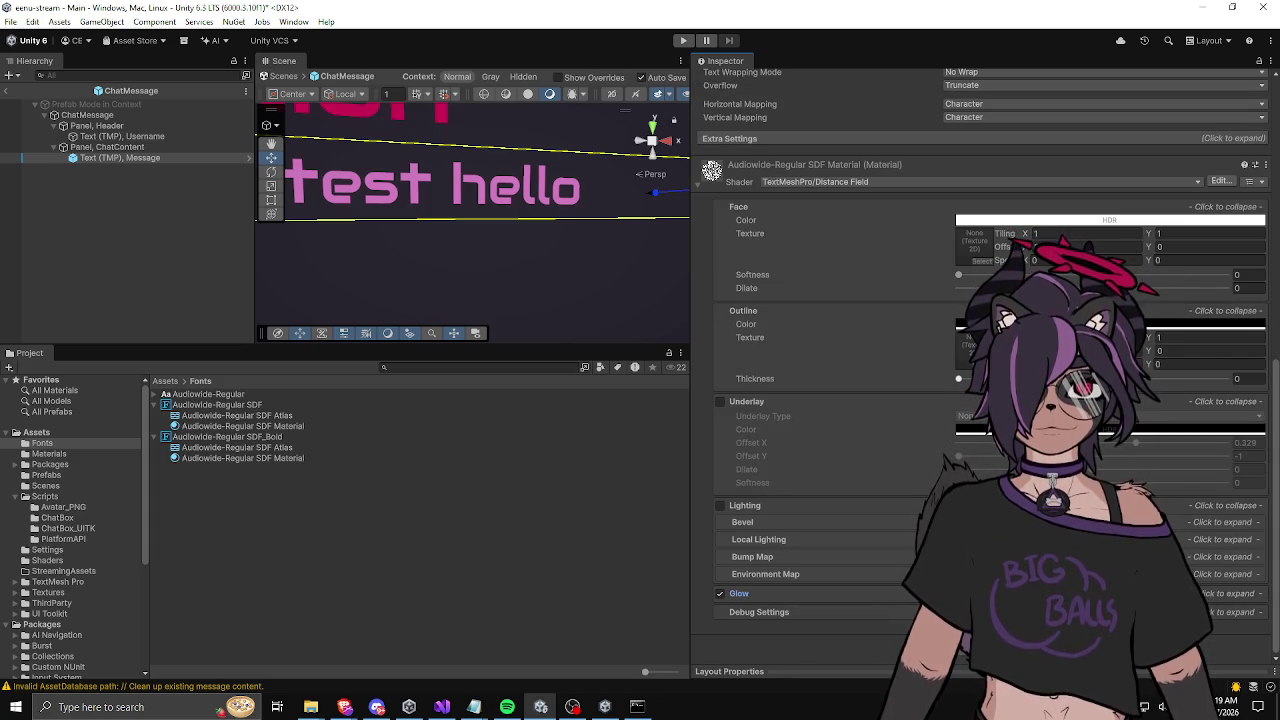
Step: Set the message outline thickness to 0.334 and bring face dilate back to about 0.002
{"action": "mouse_move", "coordinate": [958, 378]}
{"action": "left_mouse_down"}
{"action": "mouse_move", "coordinate": [1073, 378]}
{"action": "mouse_move", "coordinate": [1006, 378]}
{"action": "mouse_move", "coordinate": [1017, 378]}
{"action": "left_mouse_up"}
{"action": "left_click_drag", "start_coordinate": [1093, 288], "coordinate": [1108, 288]}
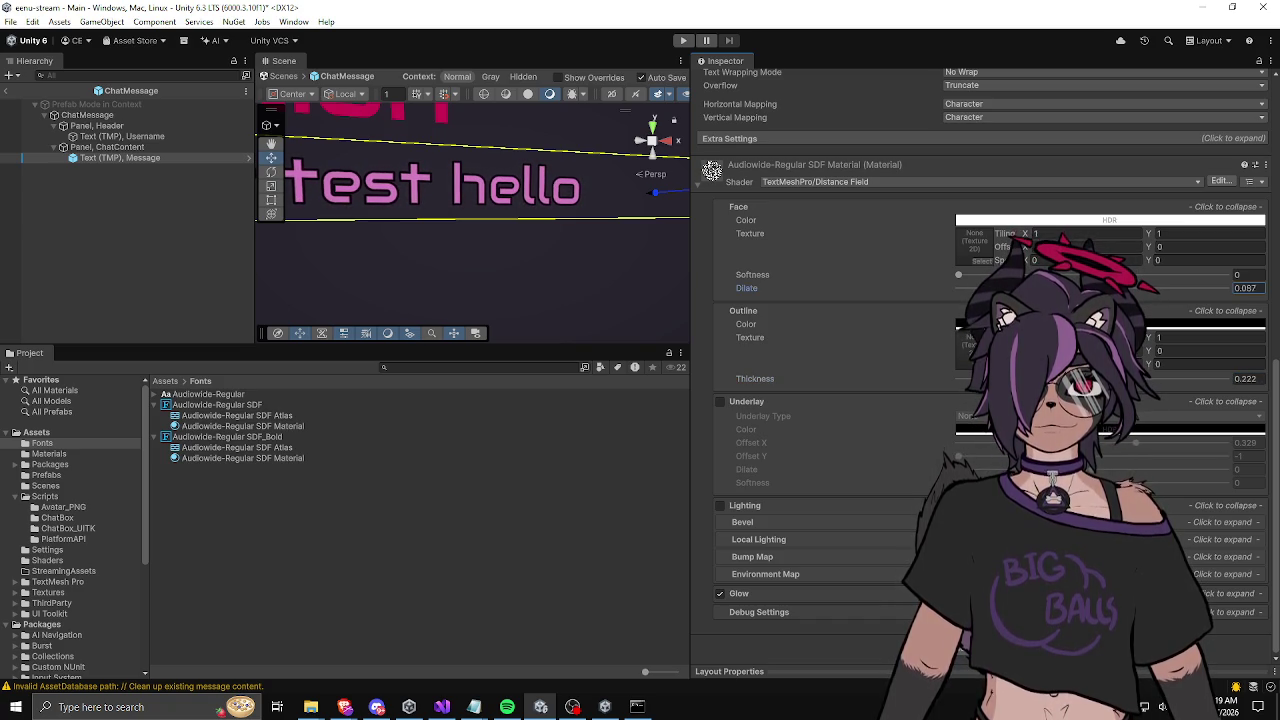
{"action": "left_click_drag", "start_coordinate": [1017, 378], "coordinate": [1046, 378]}
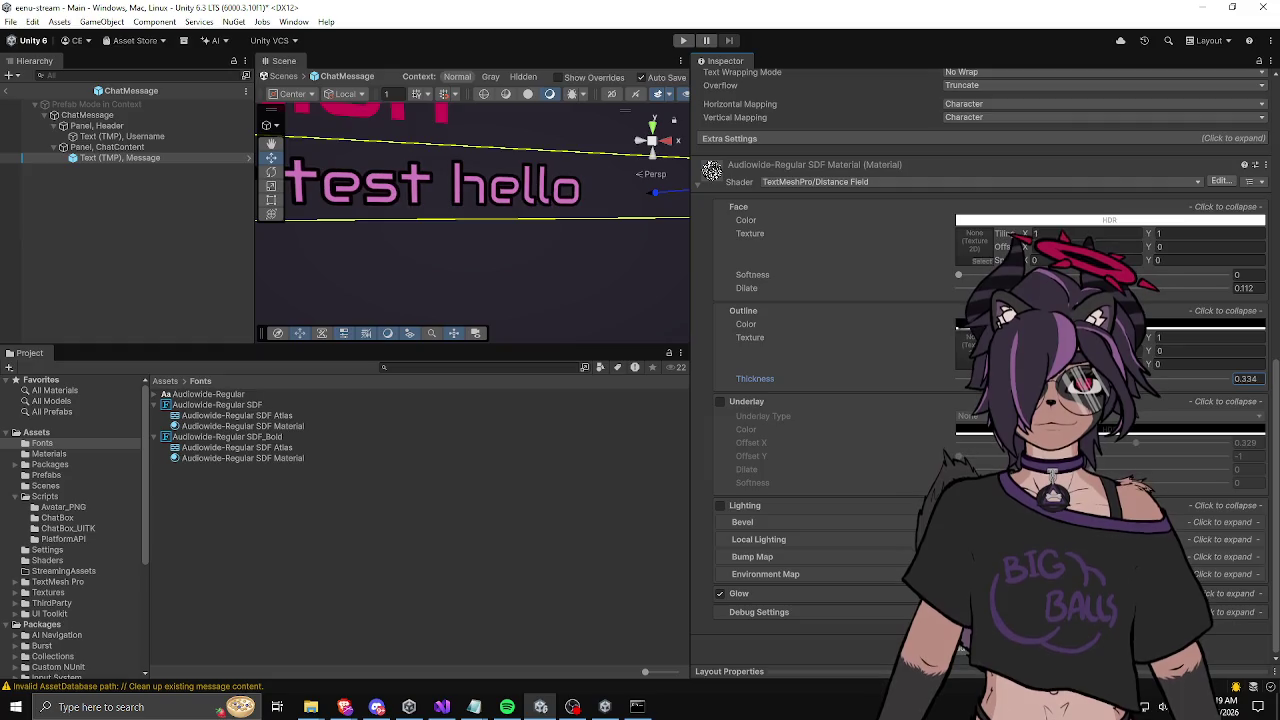
{"action": "left_click_drag", "start_coordinate": [1108, 288], "coordinate": [1093, 288]}
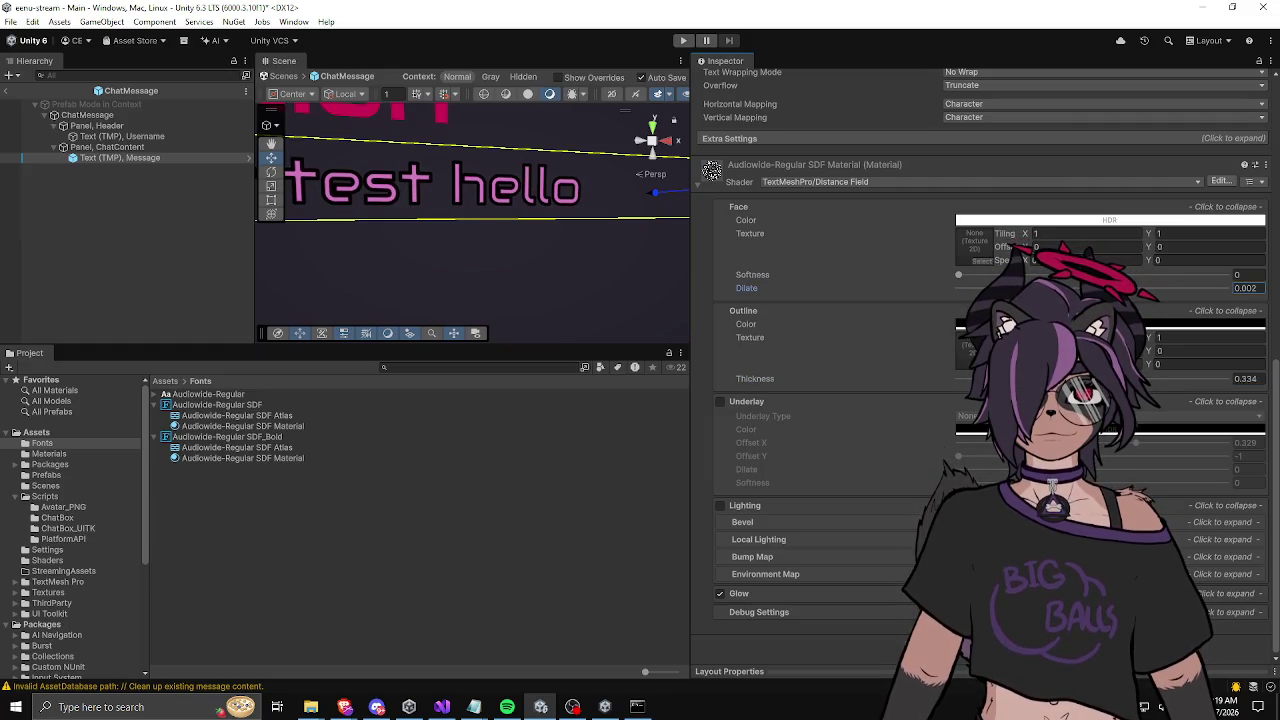
{"action": "scroll", "coordinate": [585, 258], "scroll_direction": "down", "scroll_amount": 3}
{"action": "scroll", "coordinate": [382, 296], "scroll_direction": "up", "scroll_amount": 2}
{"action": "left_click", "coordinate": [345, 291]}
{"action": "left_click_drag", "start_coordinate": [345, 291], "coordinate": [391, 283]}
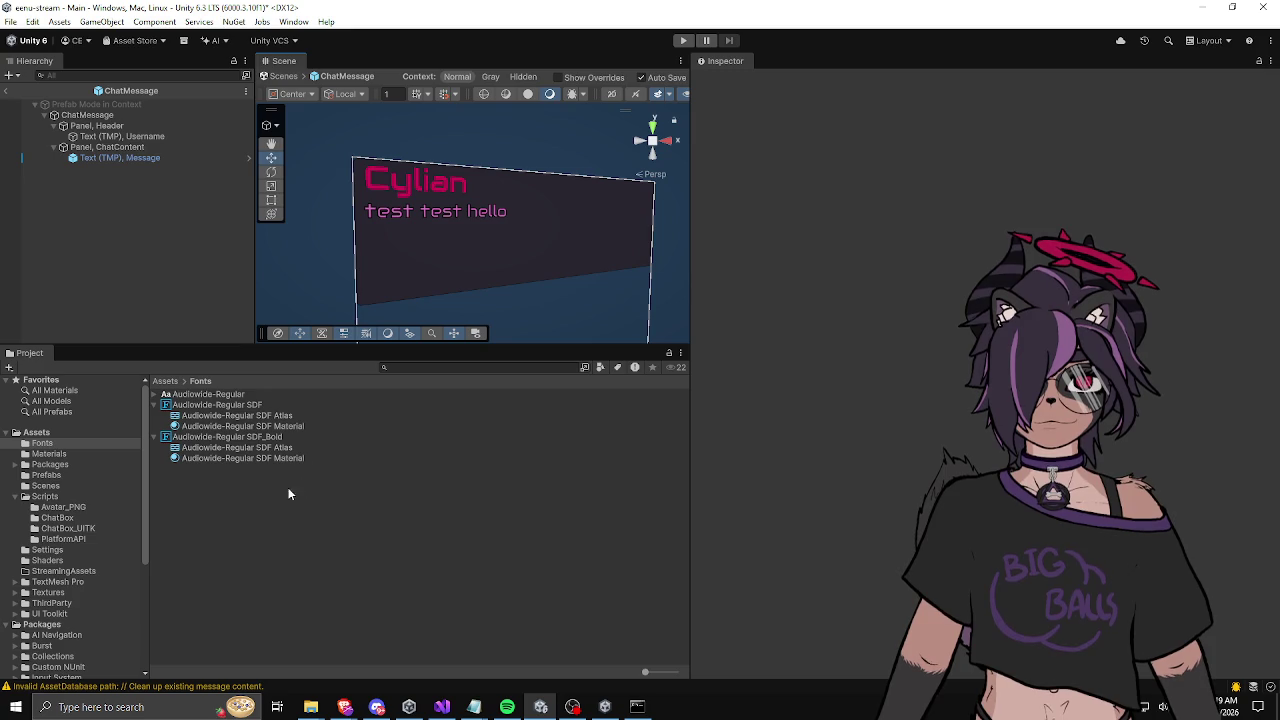
Step: On Text (TMP), Message, drag Outline Thickness to 0.541 and Face Dilate up to about 0.32
{"action": "left_click", "coordinate": [119, 159]}
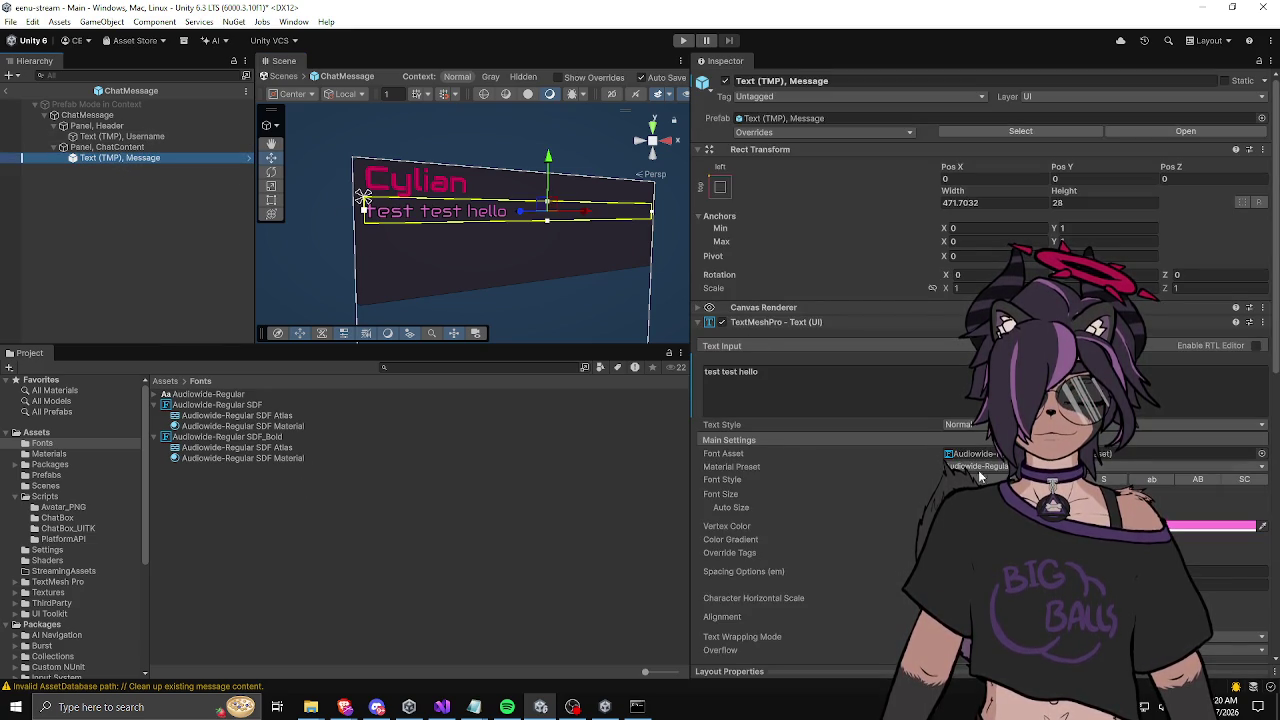
{"action": "key", "text": "alt+Tab"}
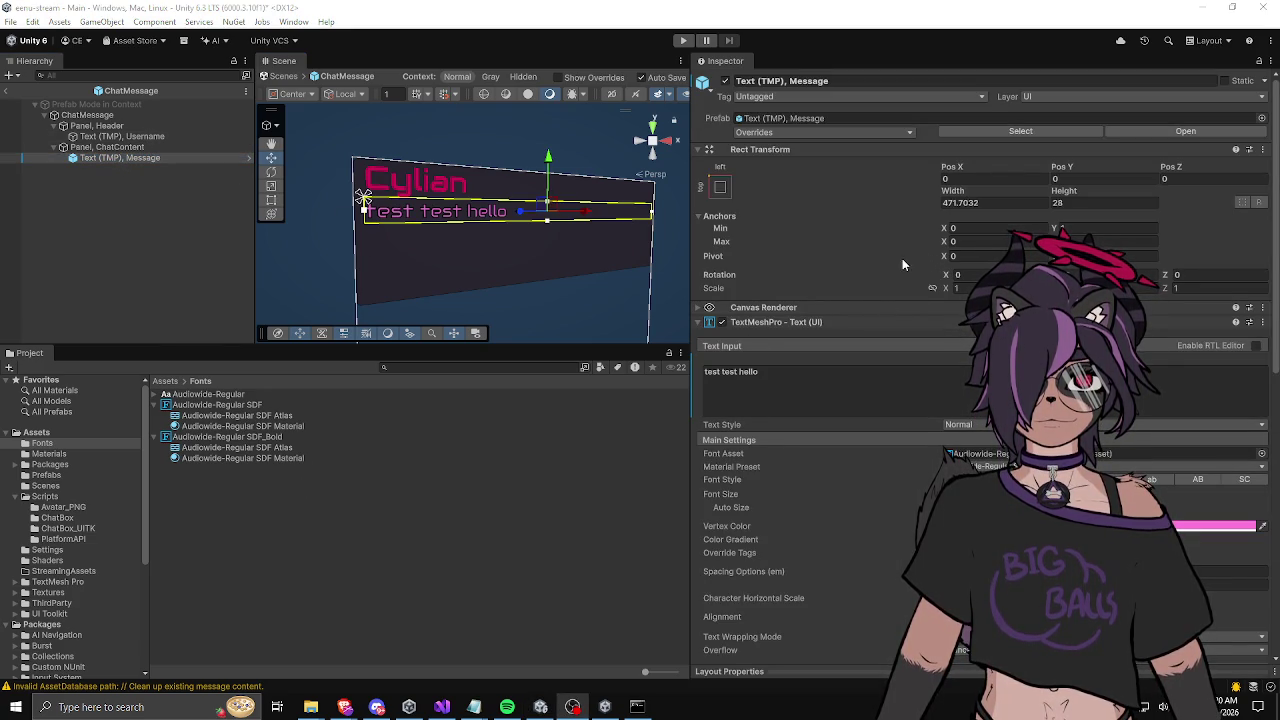
{"action": "scroll", "coordinate": [820, 420], "scroll_direction": "down", "scroll_amount": 3}
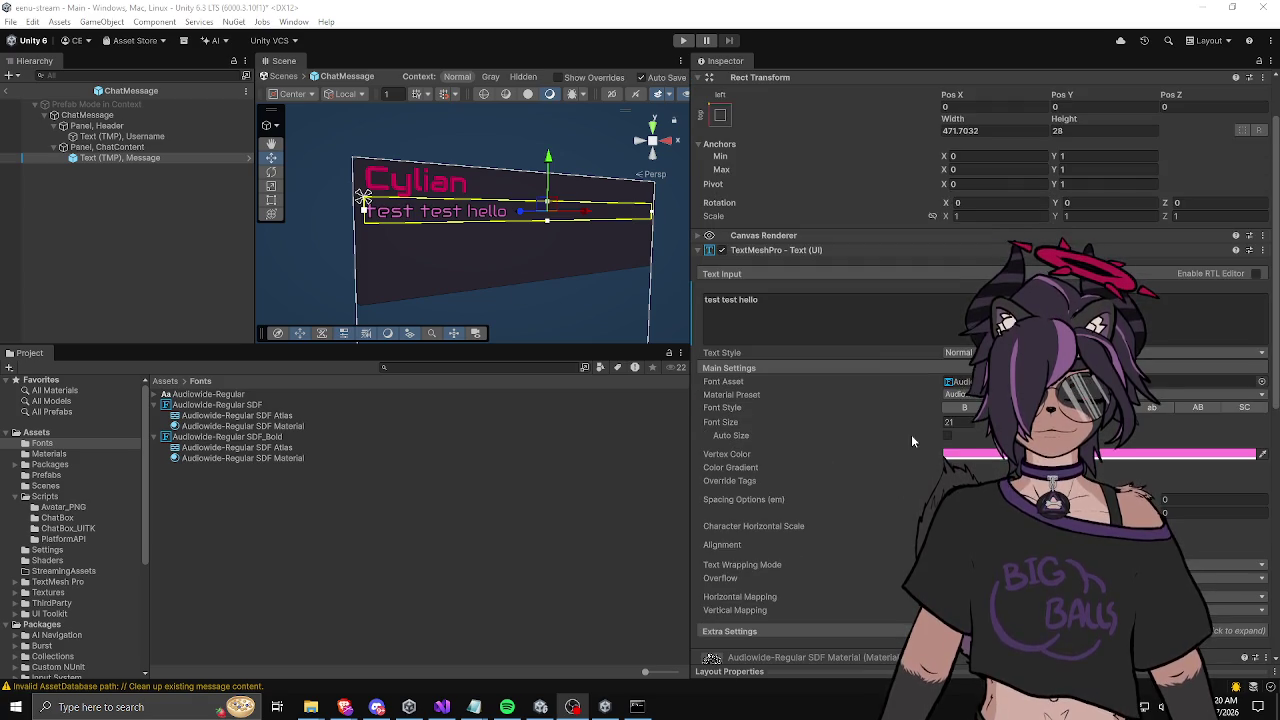
{"action": "scroll", "coordinate": [809, 428], "scroll_direction": "down", "scroll_amount": 10}
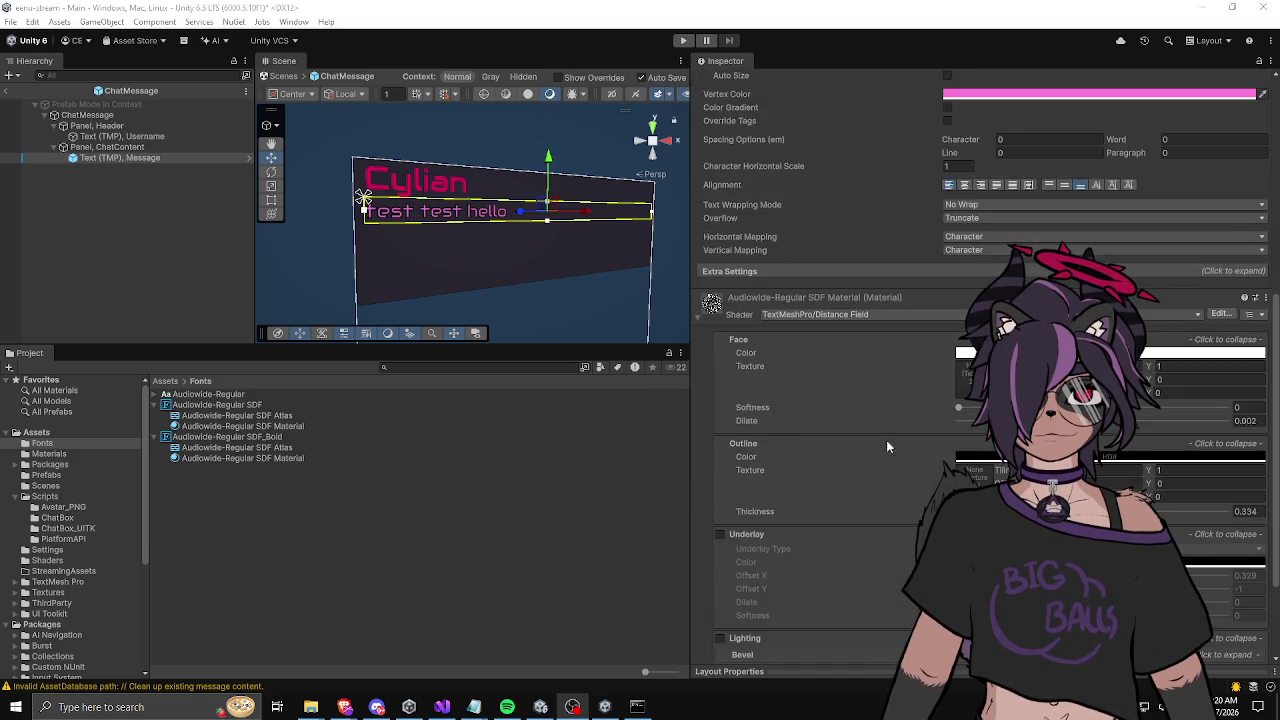
{"action": "left_click_drag", "start_coordinate": [1047, 439], "coordinate": [1105, 439]}
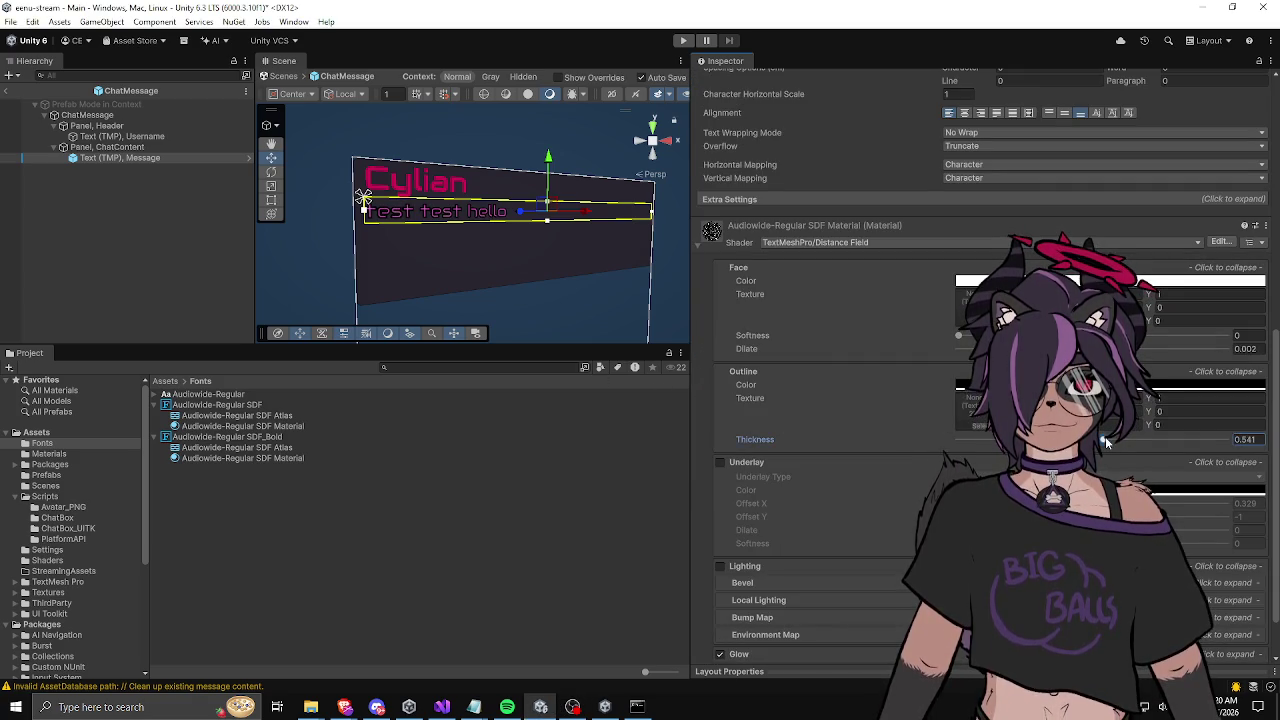
{"action": "left_click_drag", "start_coordinate": [1093, 348], "coordinate": [1138, 350]}
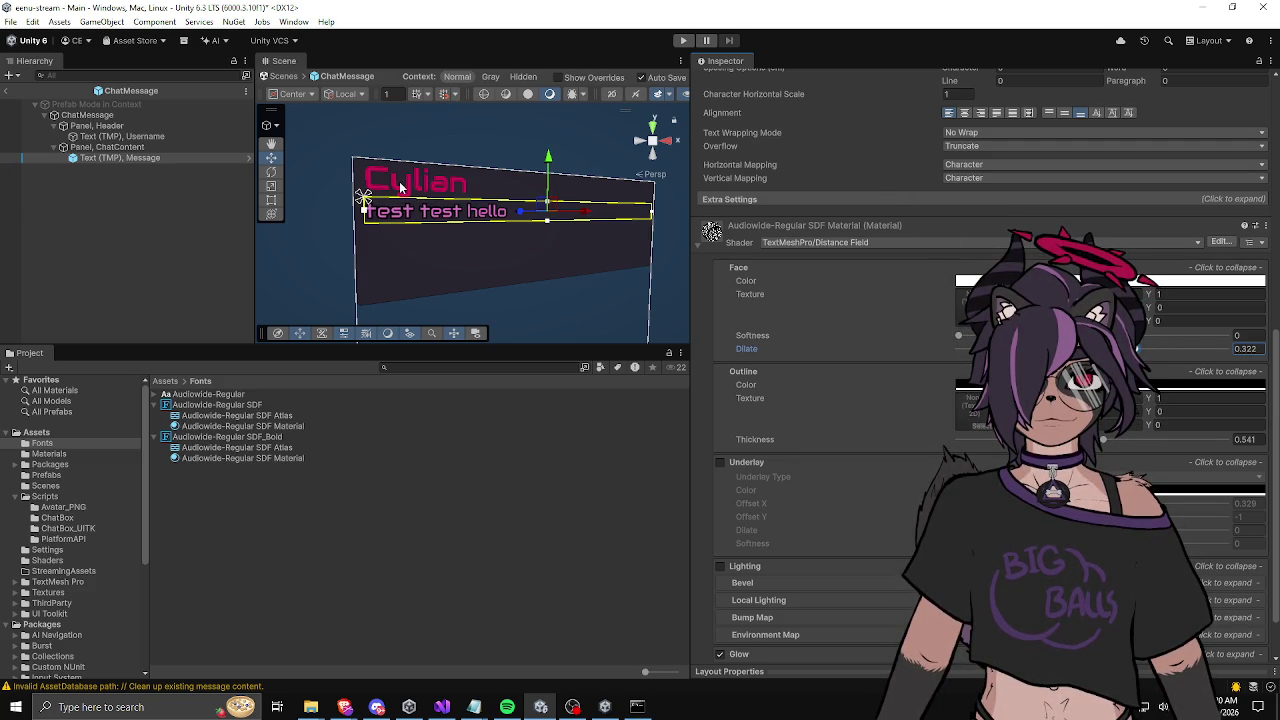
Step: Select the Username text, add a dark outline and extra dilate, then ease both back down
{"action": "left_click", "coordinate": [149, 137]}
{"action": "scroll", "coordinate": [855, 360], "scroll_direction": "up", "scroll_amount": 5}
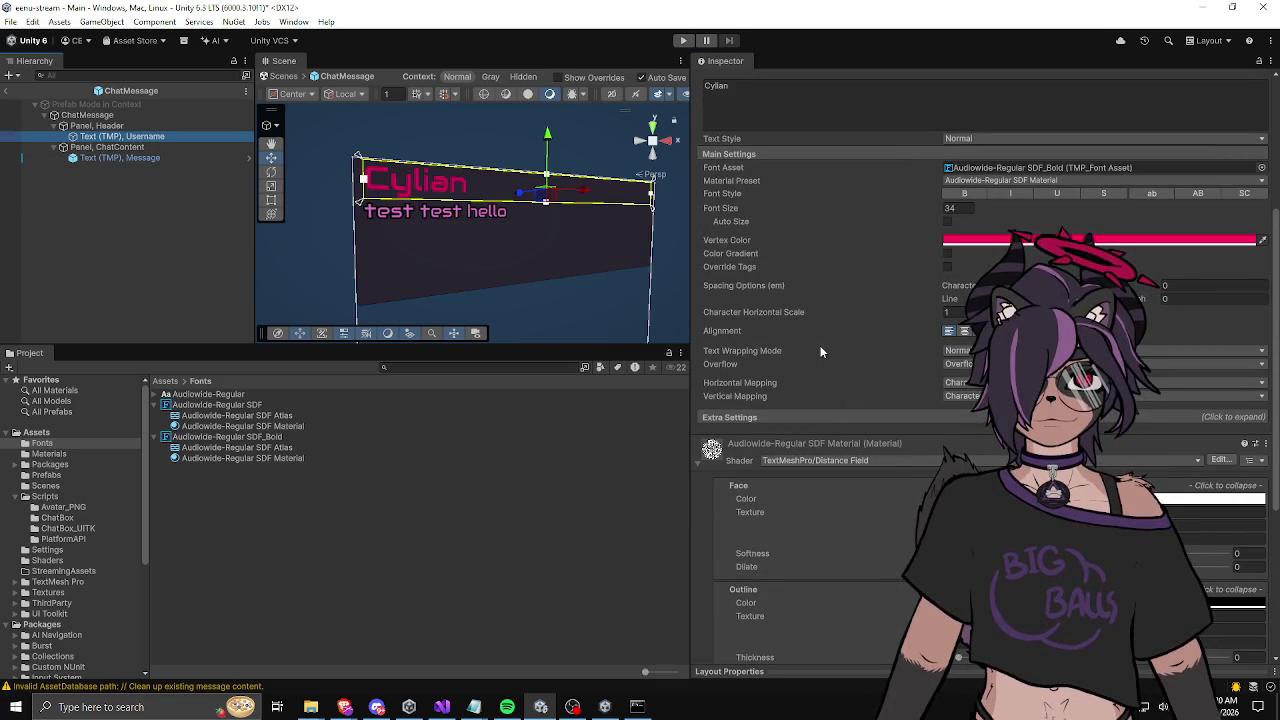
{"action": "scroll", "coordinate": [824, 345], "scroll_direction": "down", "scroll_amount": 3}
{"action": "scroll", "coordinate": [824, 344], "scroll_direction": "down", "scroll_amount": 2}
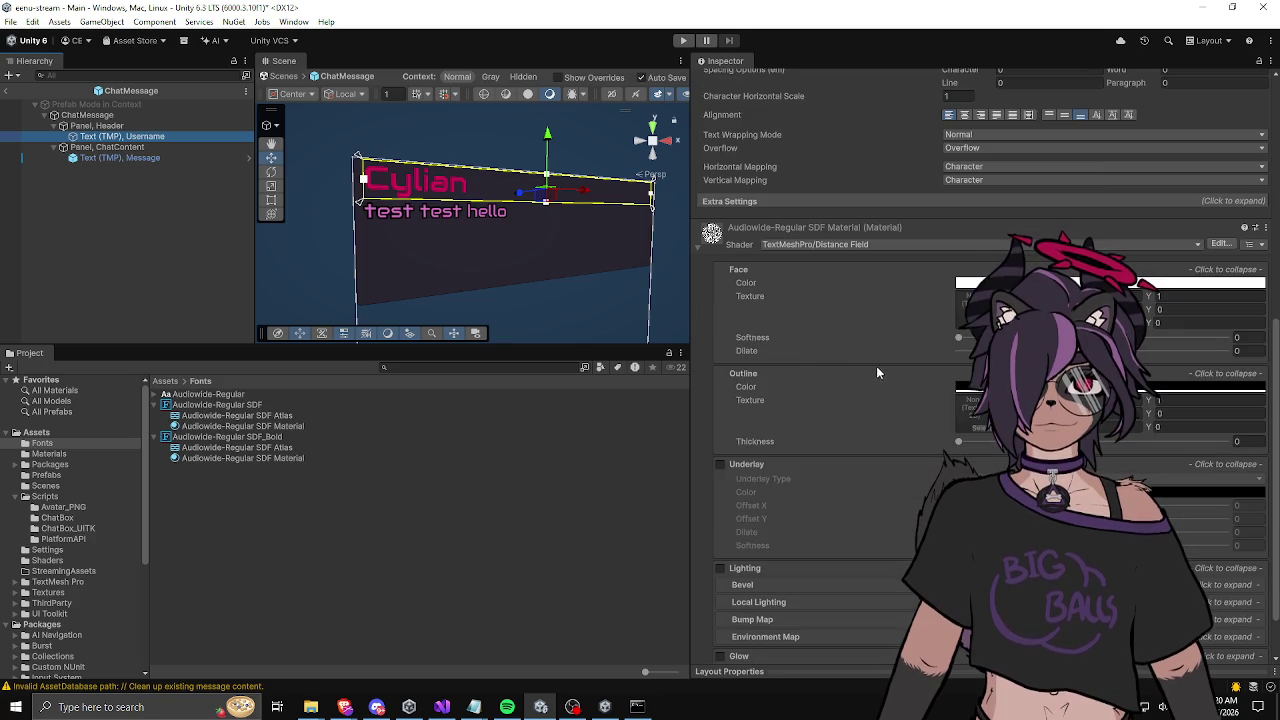
{"action": "left_click_drag", "start_coordinate": [968, 441], "coordinate": [1176, 441]}
{"action": "left_click_drag", "start_coordinate": [1094, 351], "coordinate": [1160, 353]}
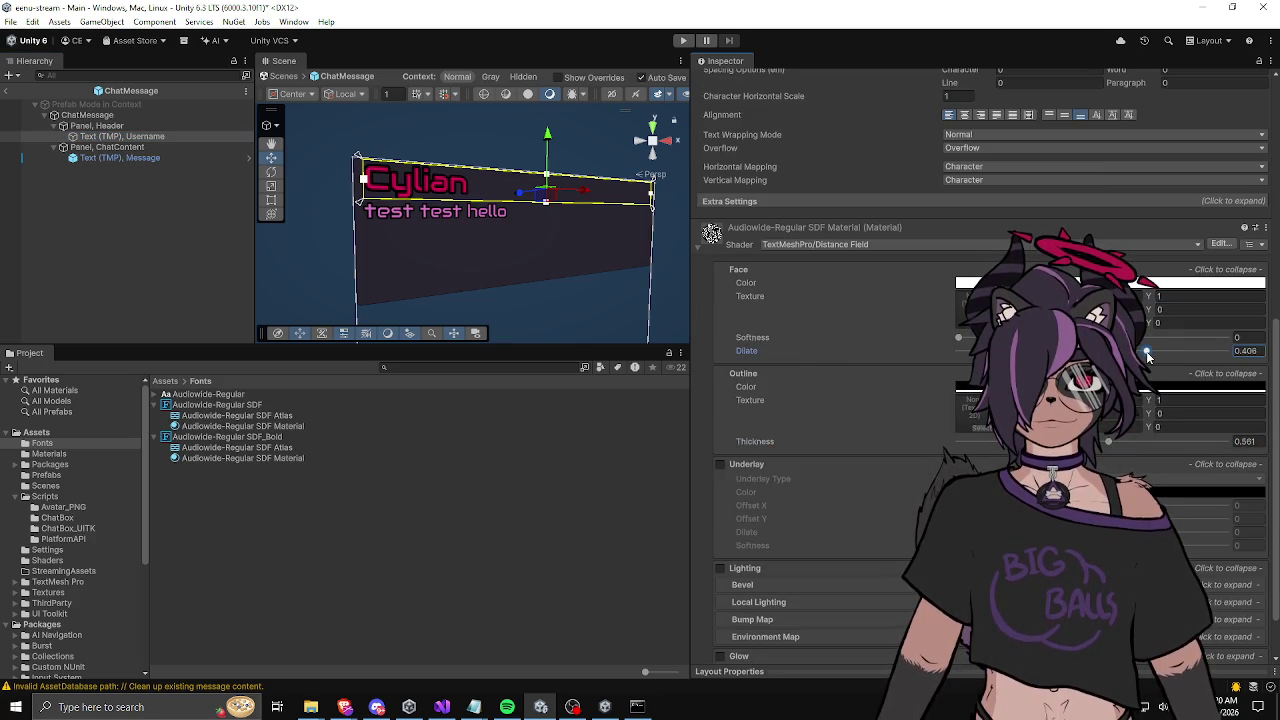
{"action": "left_click_drag", "start_coordinate": [1108, 441], "coordinate": [1078, 441]}
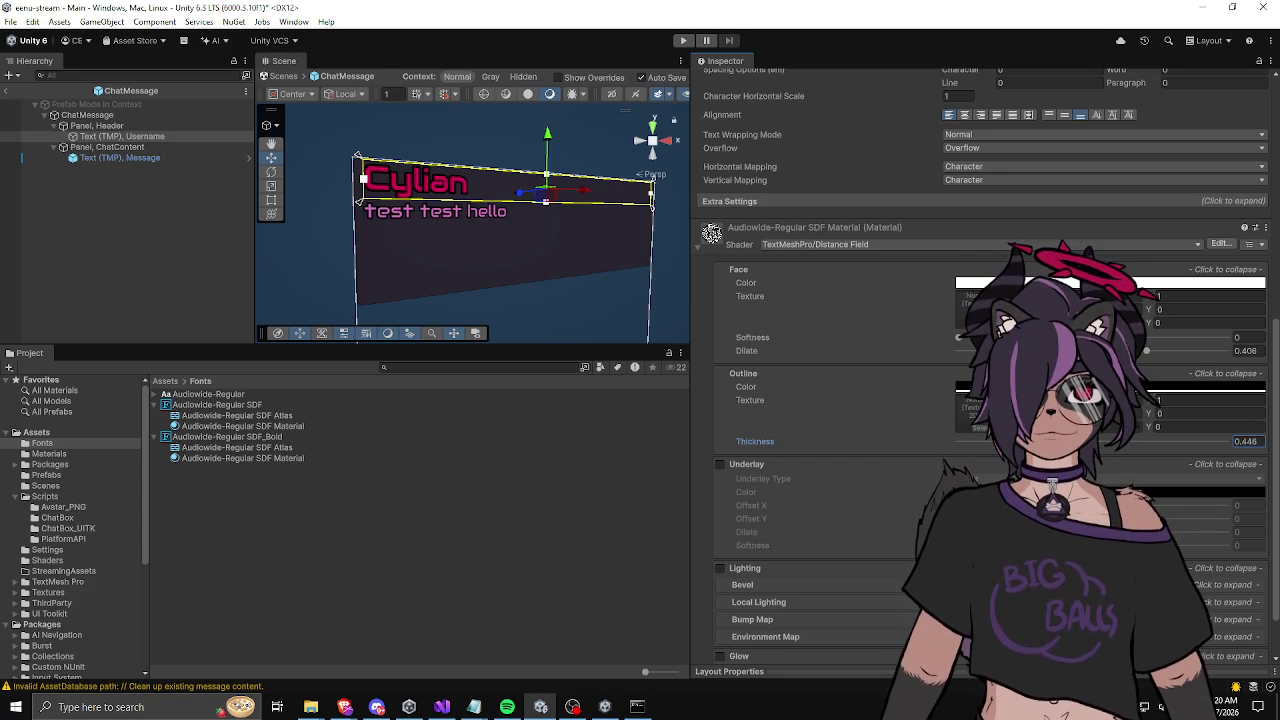
{"action": "left_click_drag", "start_coordinate": [1147, 351], "coordinate": [1115, 352]}
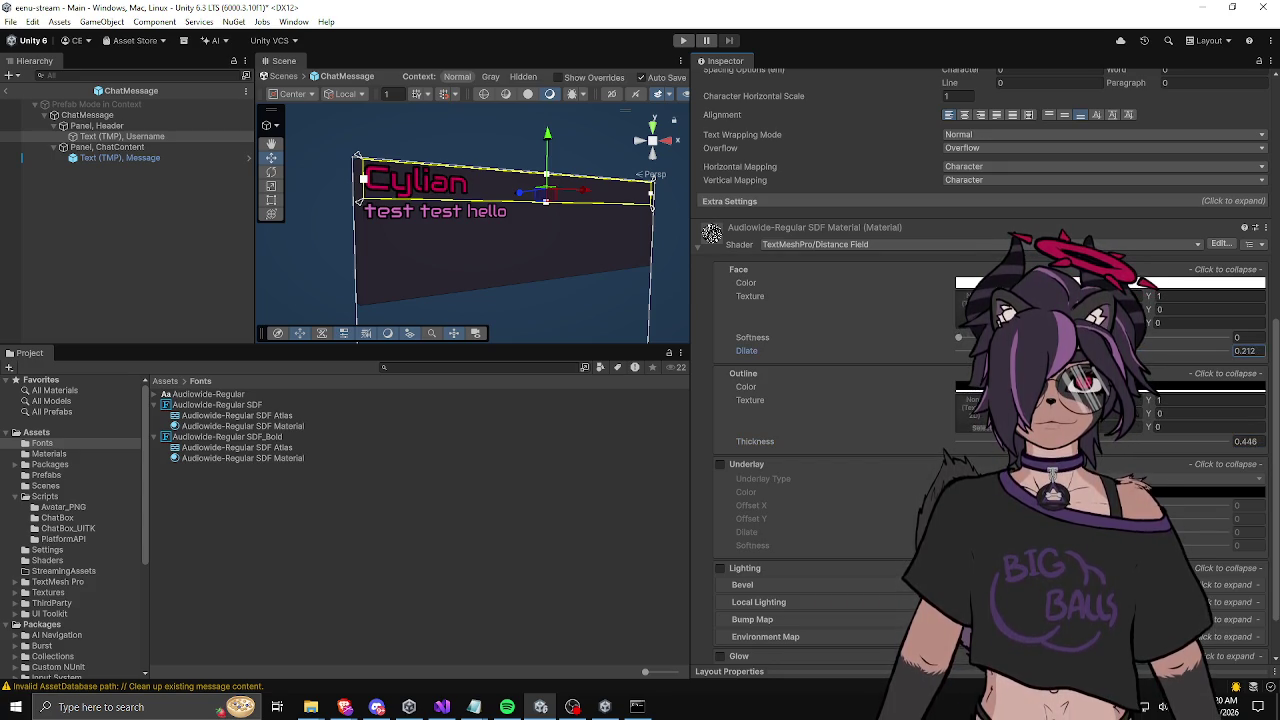
Step: Trim the username outline so it settles at 0.387 thickness with 0.212 dilate
{"action": "left_click", "coordinate": [167, 158]}
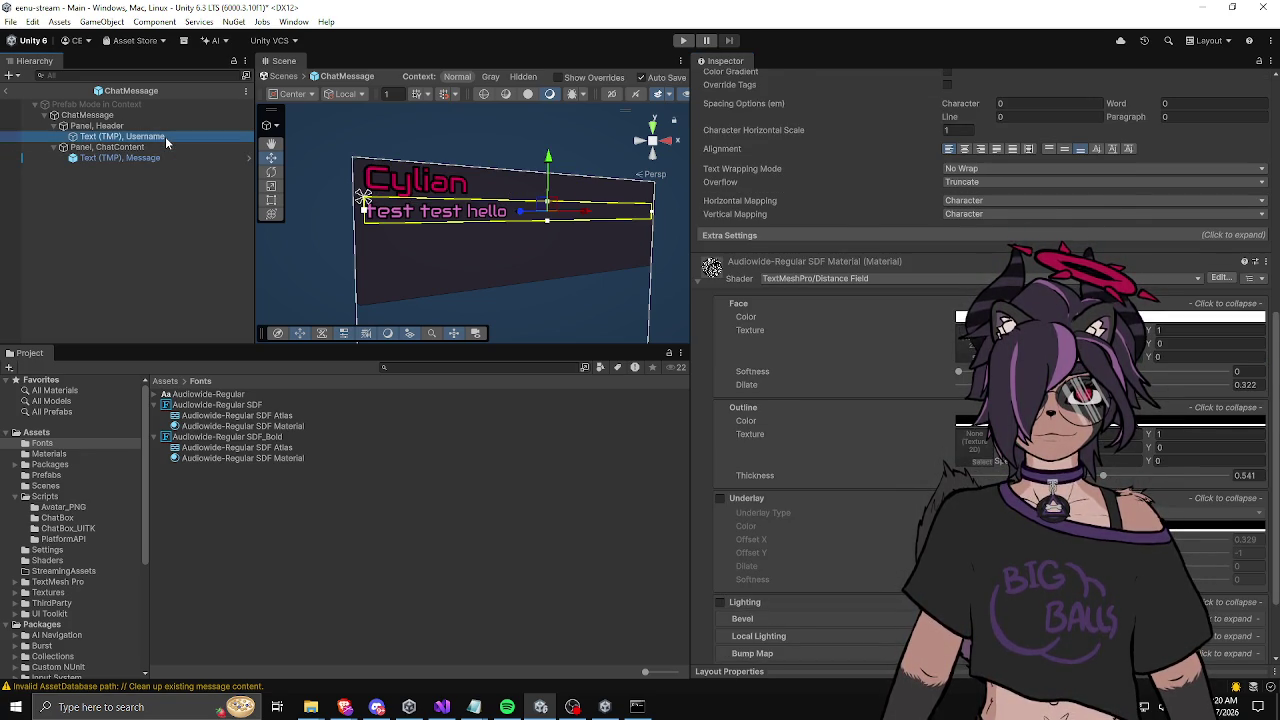
{"action": "left_click", "coordinate": [165, 136]}
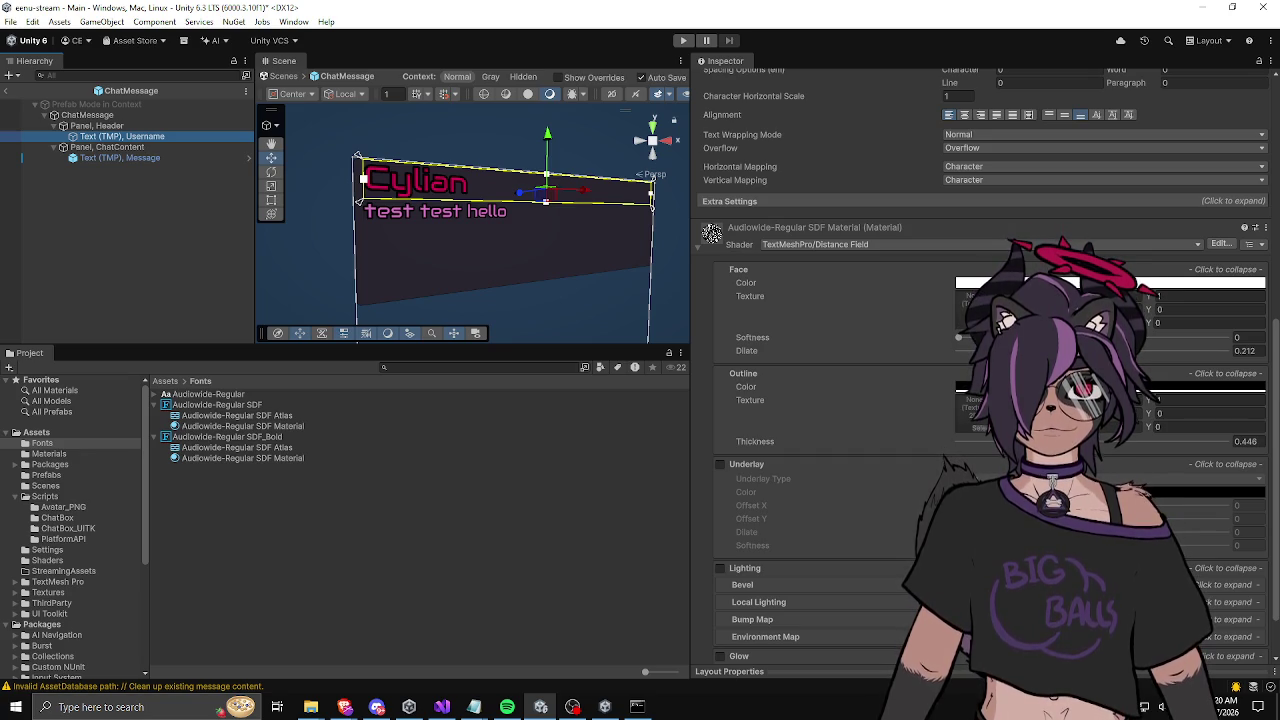
{"action": "left_click_drag", "start_coordinate": [755, 441], "coordinate": [740, 441]}
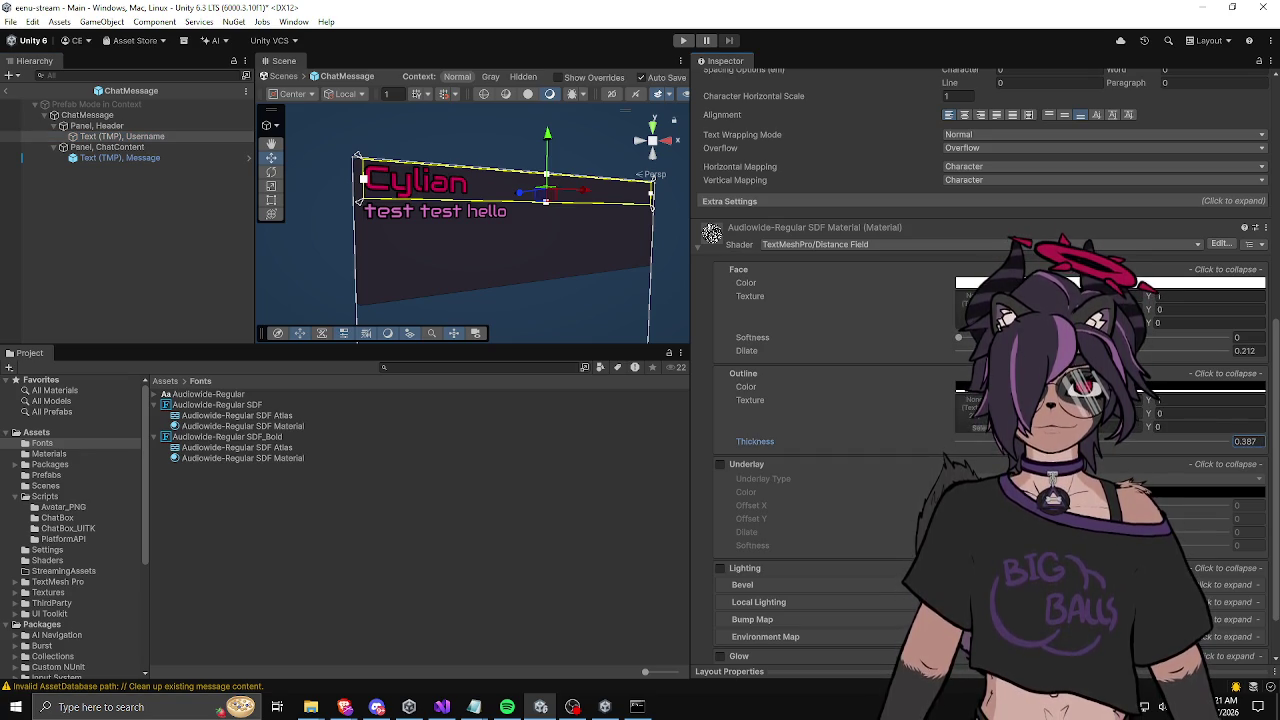
{"action": "key", "text": "Return"}
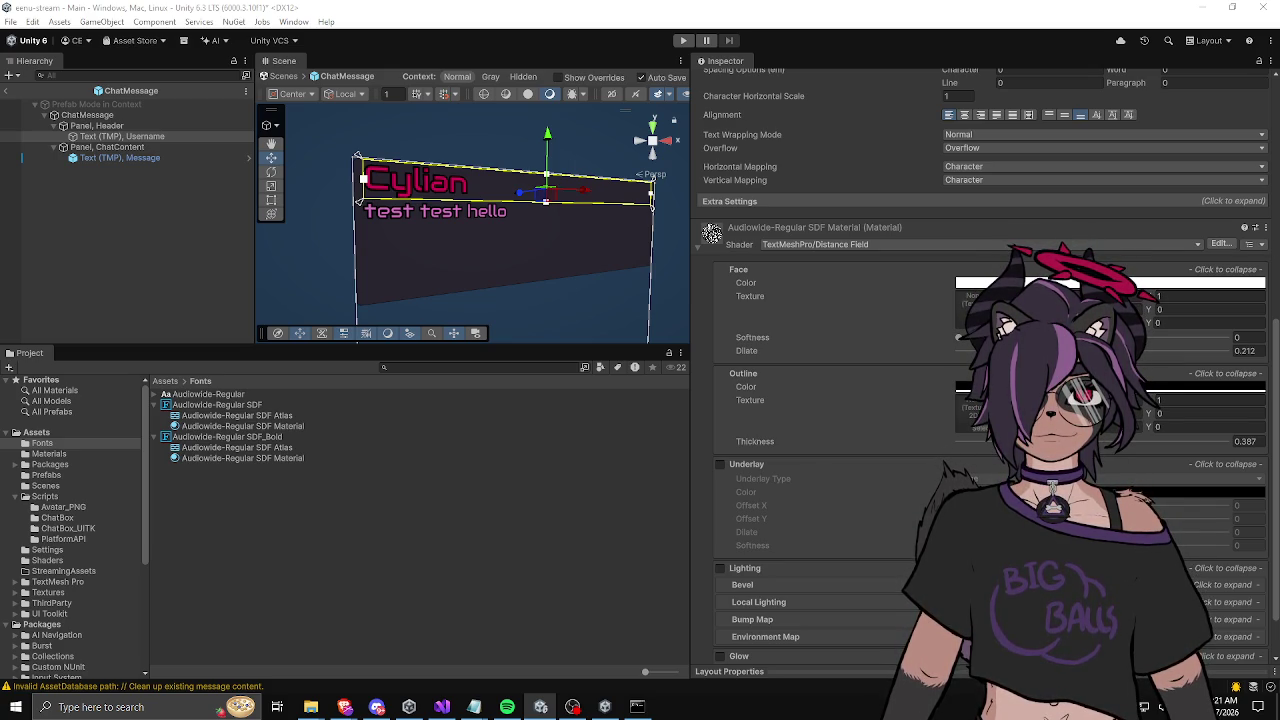
{"action": "mouse_move", "coordinate": [463, 239]}
{"action": "left_mouse_down"}
{"action": "mouse_move", "coordinate": [418, 264]}
{"action": "mouse_move", "coordinate": [453, 232]}
{"action": "mouse_move", "coordinate": [468, 252]}
{"action": "left_mouse_up"}
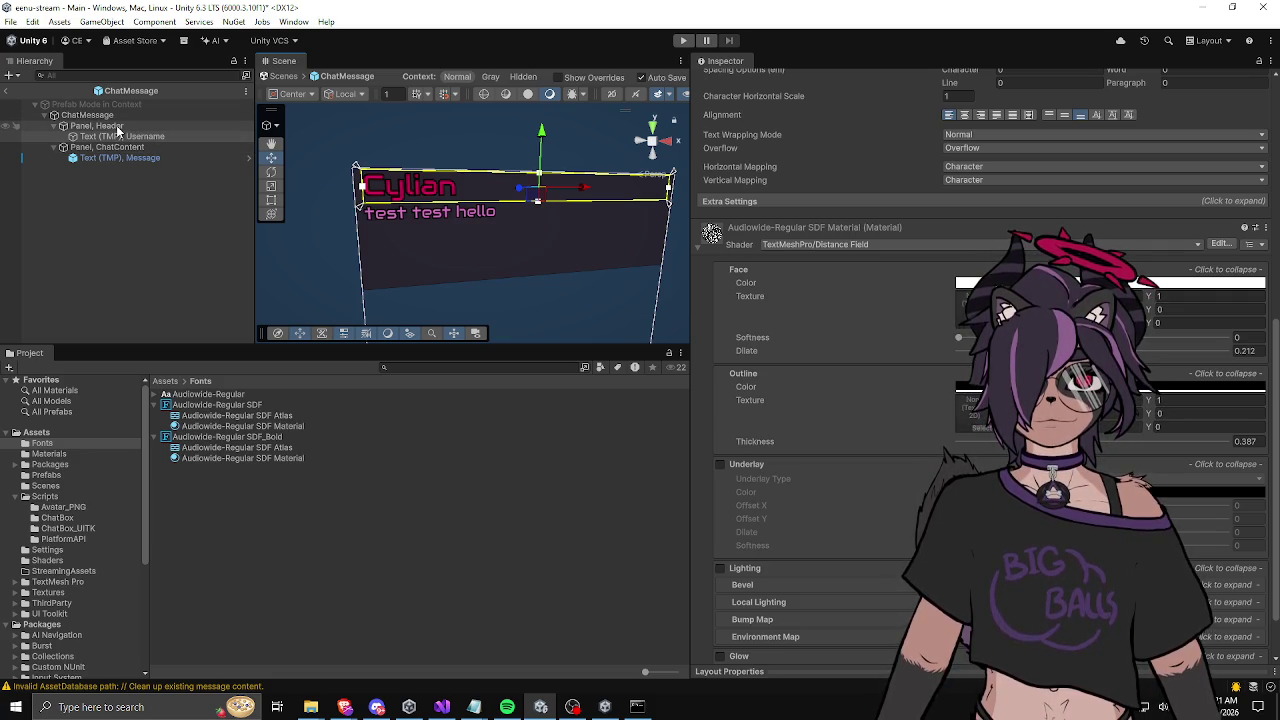
Step: Compare the Header panel with the Username text, then enter 4550 in the Header panel's height
{"action": "left_click", "coordinate": [116, 128]}
{"action": "left_click", "coordinate": [115, 137]}
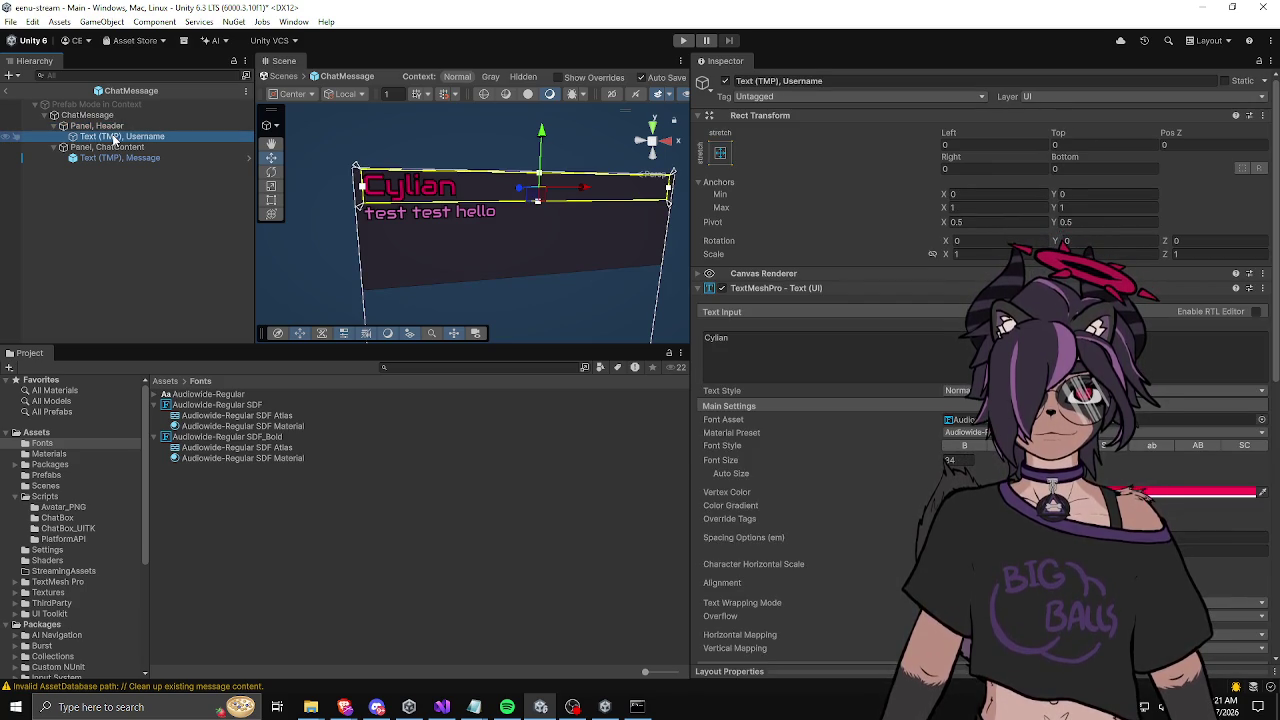
{"action": "left_click", "coordinate": [108, 126]}
{"action": "left_click", "coordinate": [111, 137]}
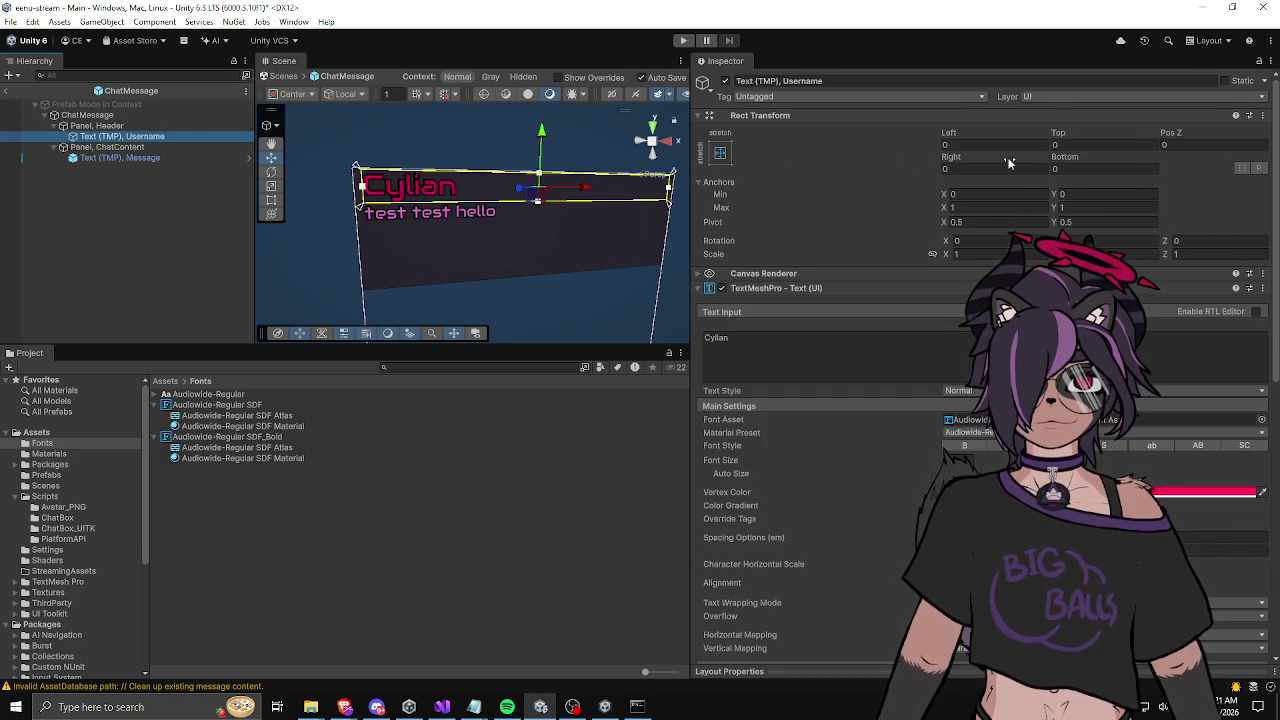
{"action": "left_click", "coordinate": [97, 126]}
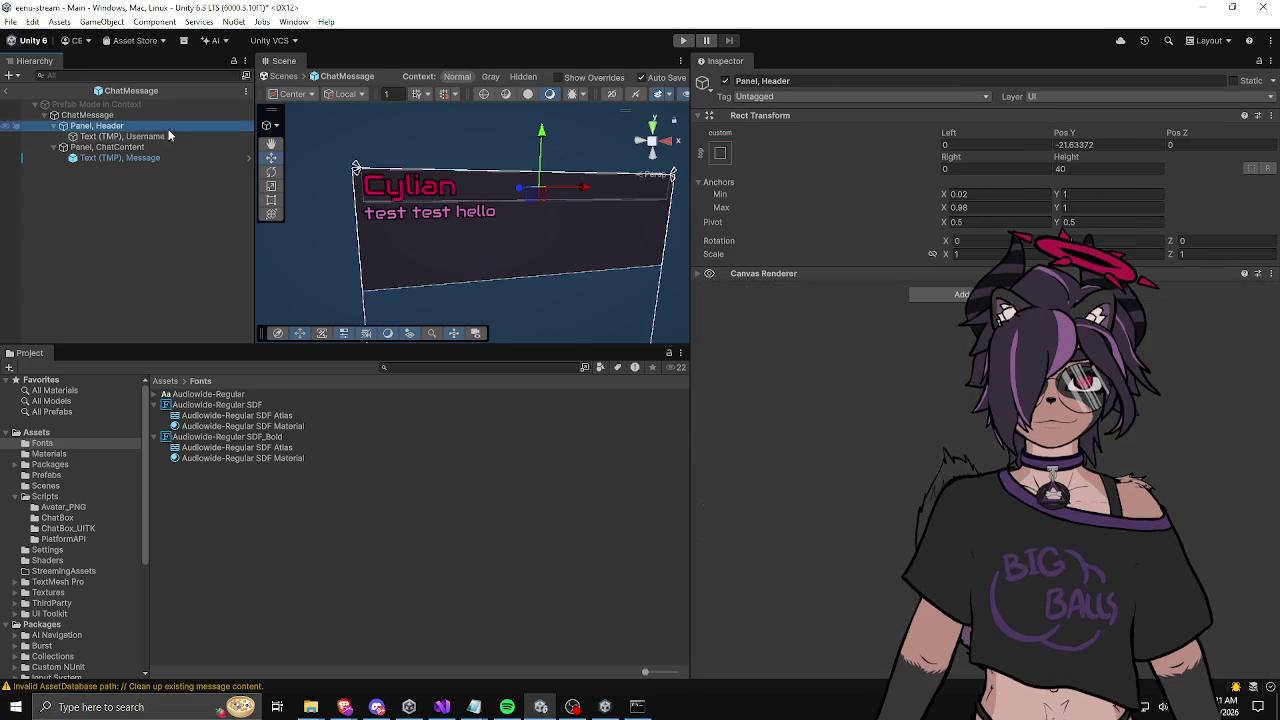
{"action": "left_click", "coordinate": [1070, 169]}
{"action": "type", "text": "45"}
{"action": "type", "text": "50"}
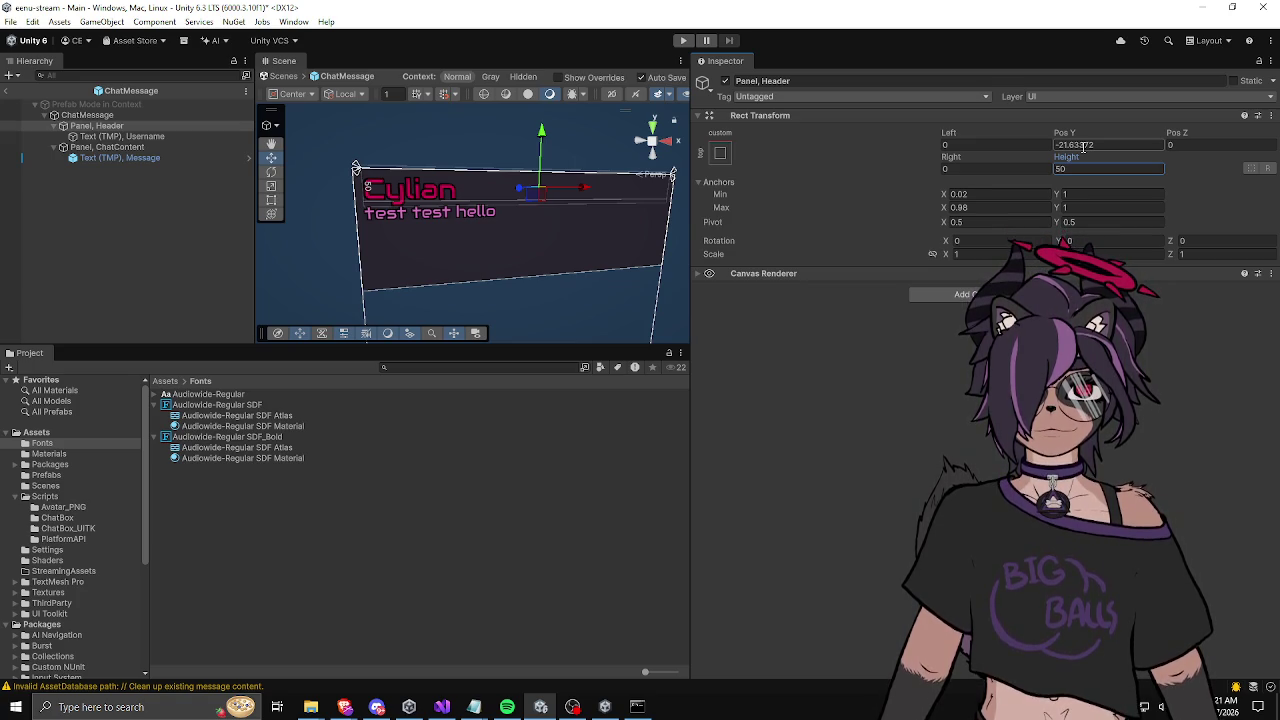
Step: Set the ChatContent panel's Pos Y to -50
{"action": "left_click", "coordinate": [107, 147]}
{"action": "left_click", "coordinate": [1076, 146]}
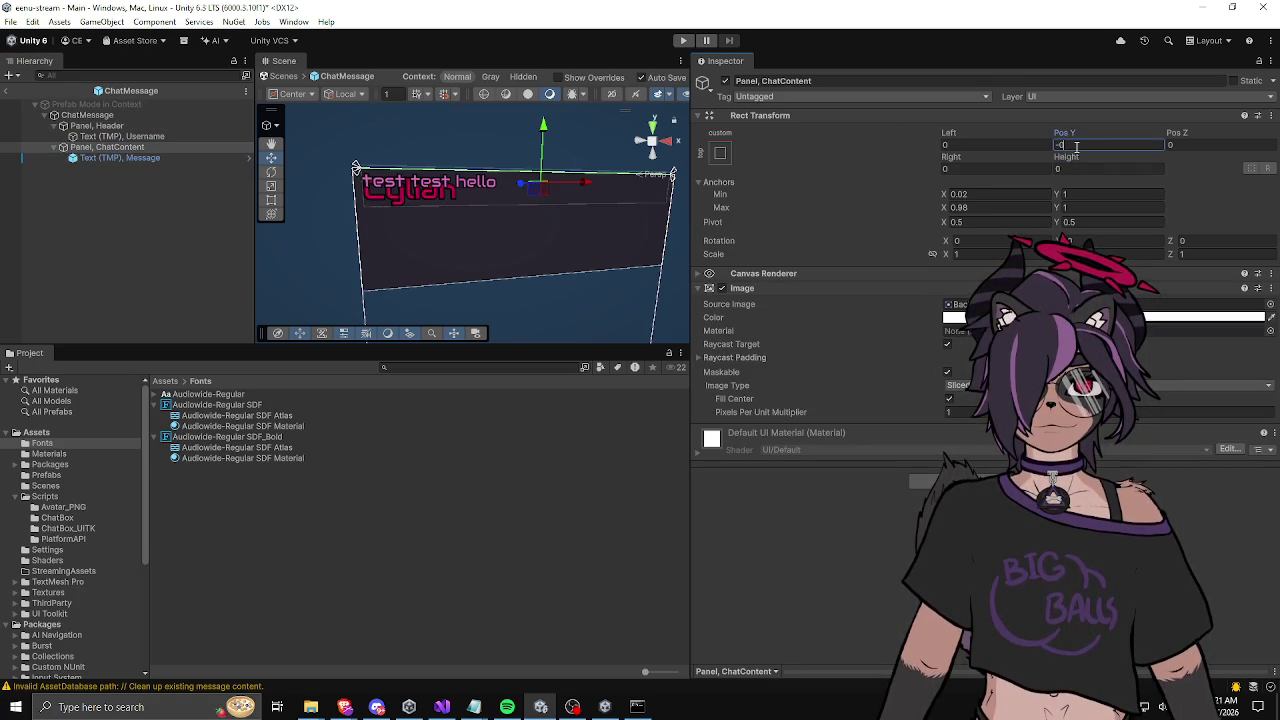
{"action": "type", "text": "50"}
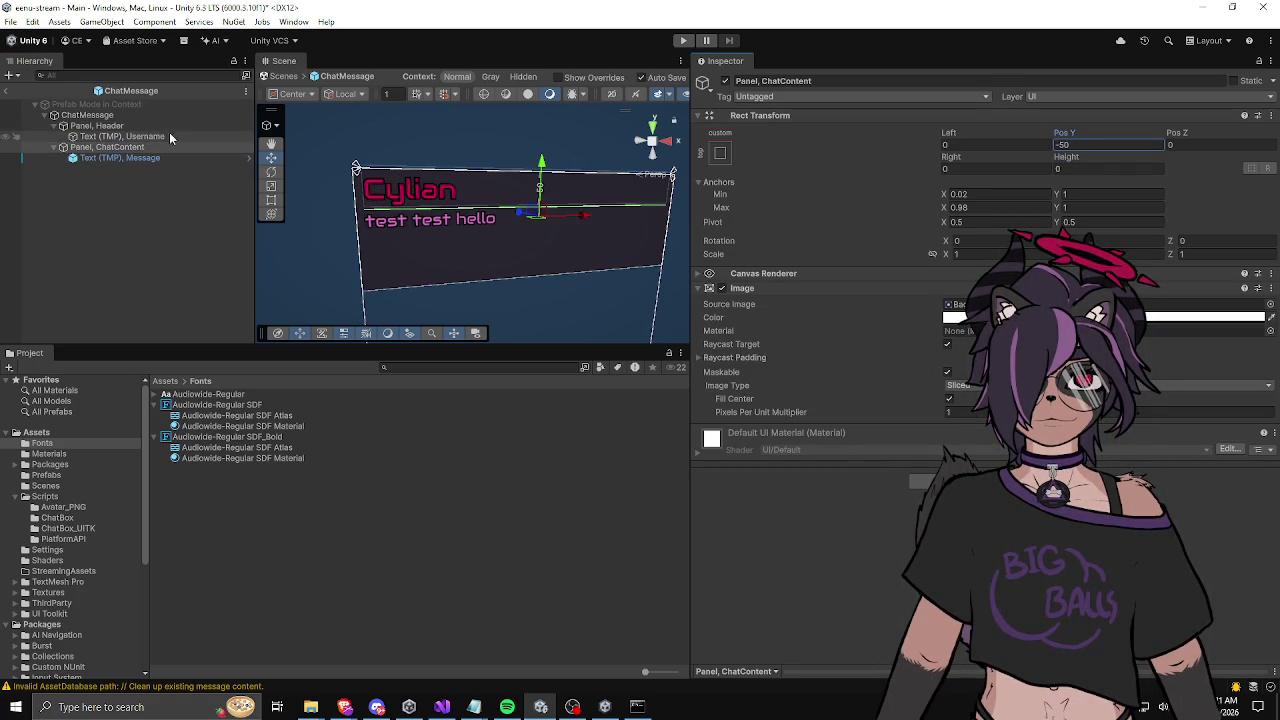
{"action": "left_click", "coordinate": [168, 214]}
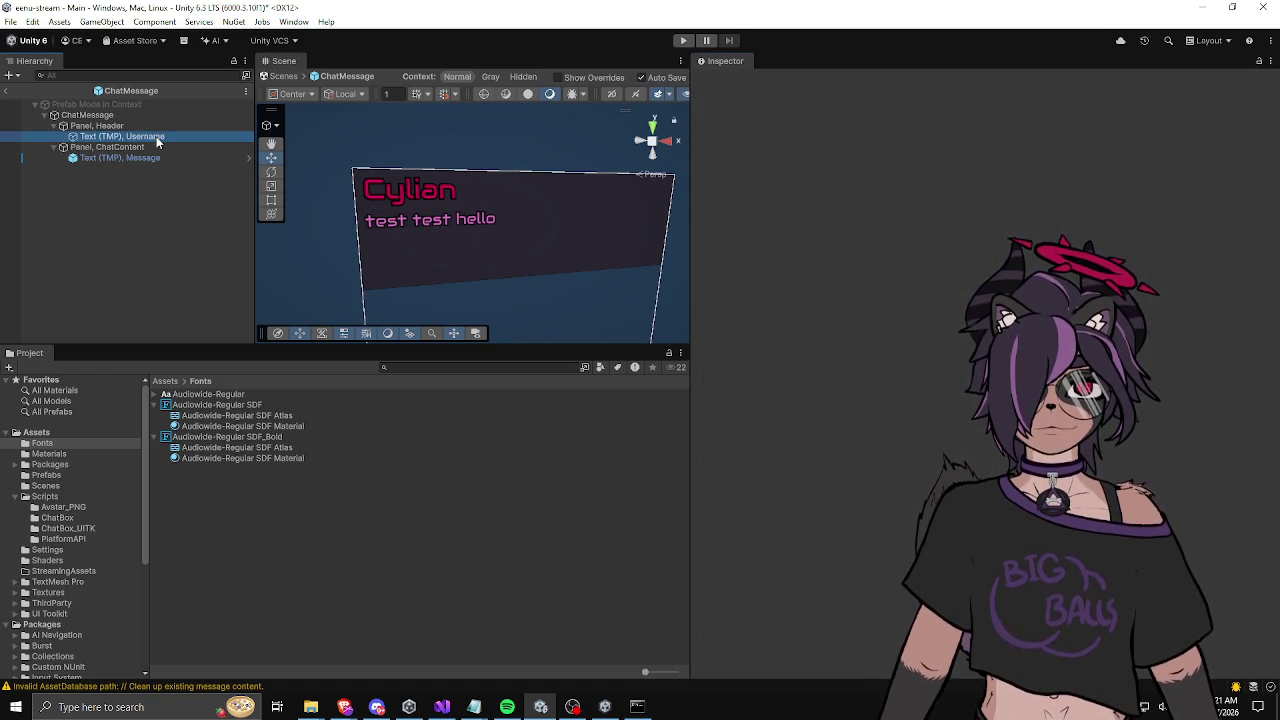
{"action": "left_click", "coordinate": [156, 137]}
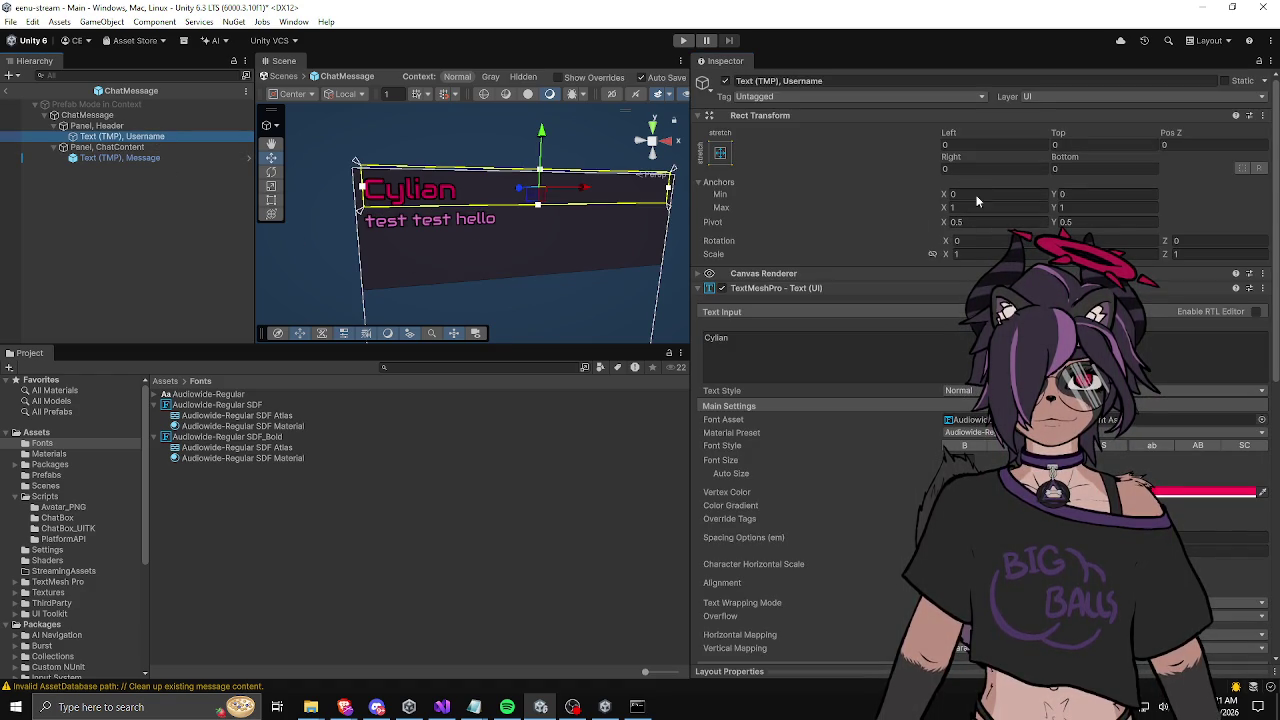
{"action": "left_click", "coordinate": [100, 126]}
Step: Anchor the Header panel horizontally from 0.03 to 0.97 with Left and Right offsets of 0
{"action": "left_click", "coordinate": [960, 194]}
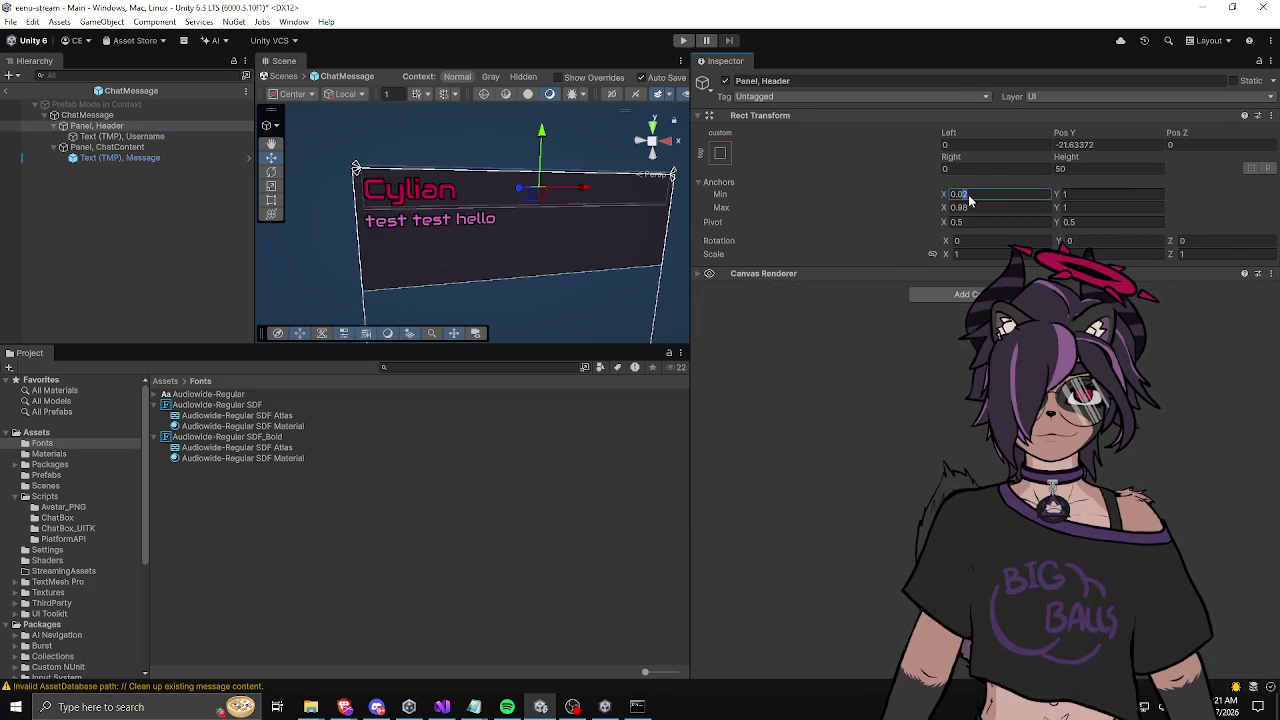
{"action": "type", "text": "0.05"}
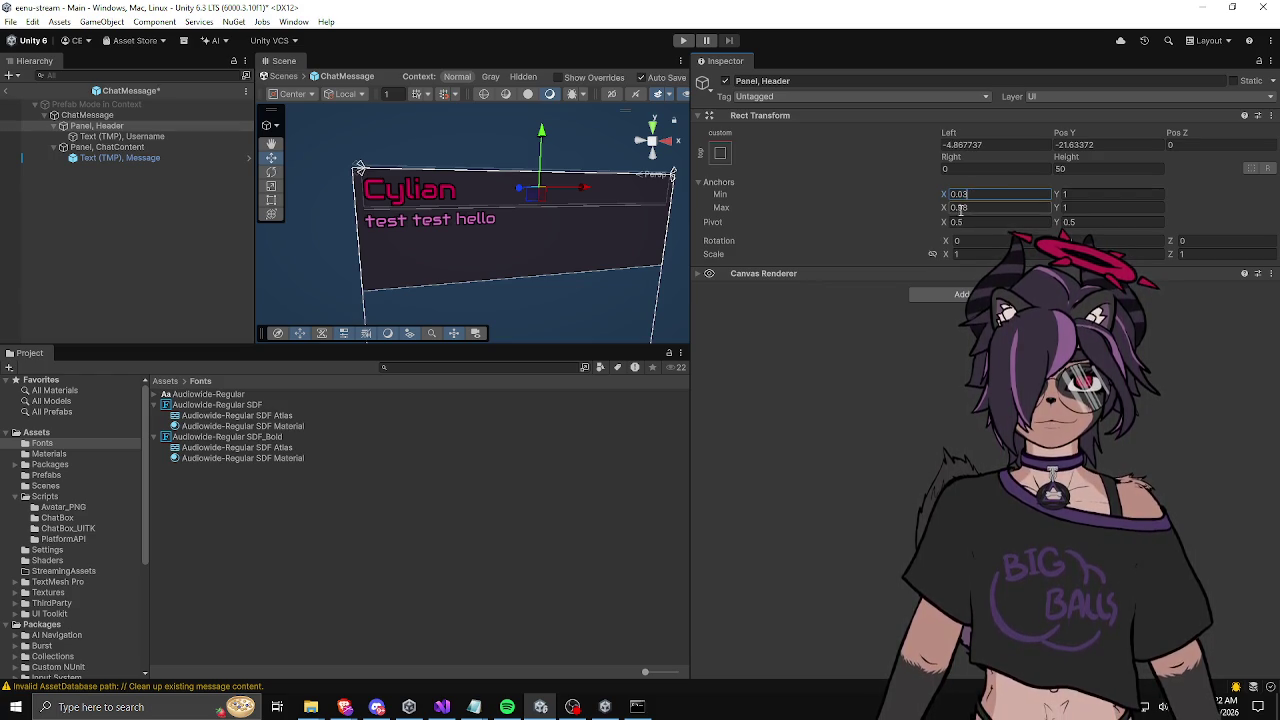
{"action": "key", "text": "BackSpace"}
{"action": "type", "text": "7"}
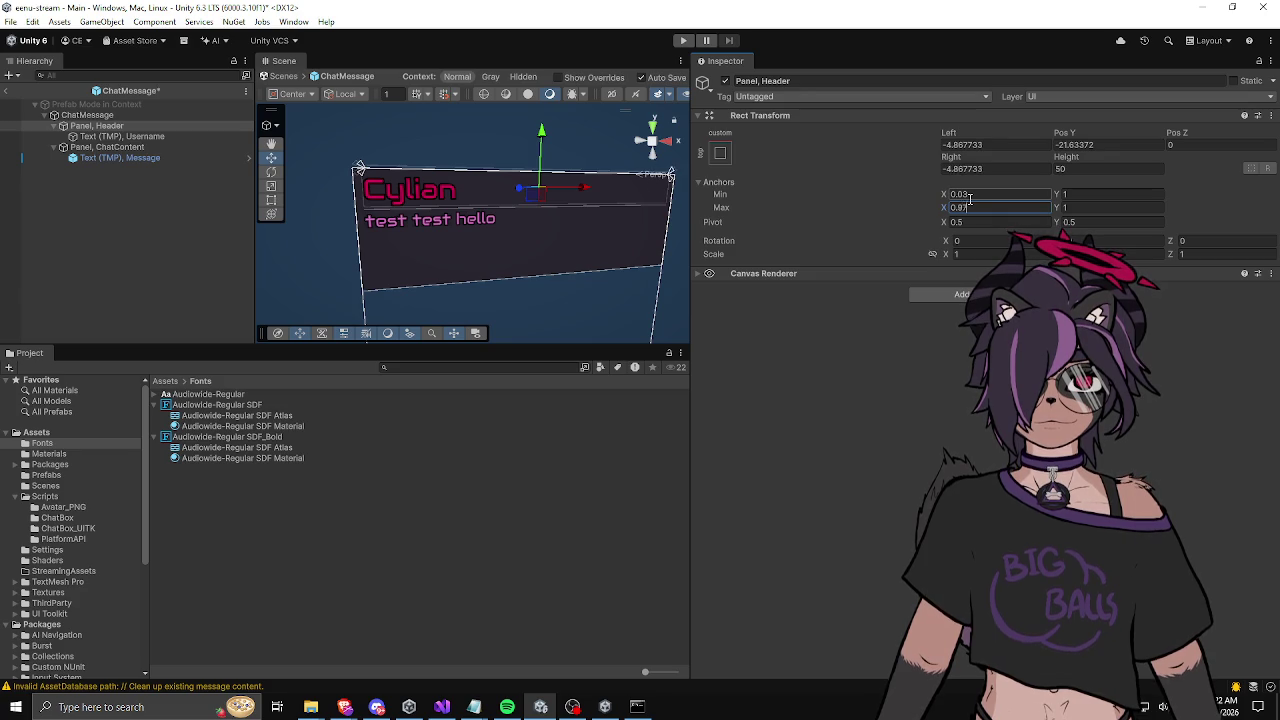
{"action": "left_click", "coordinate": [995, 142]}
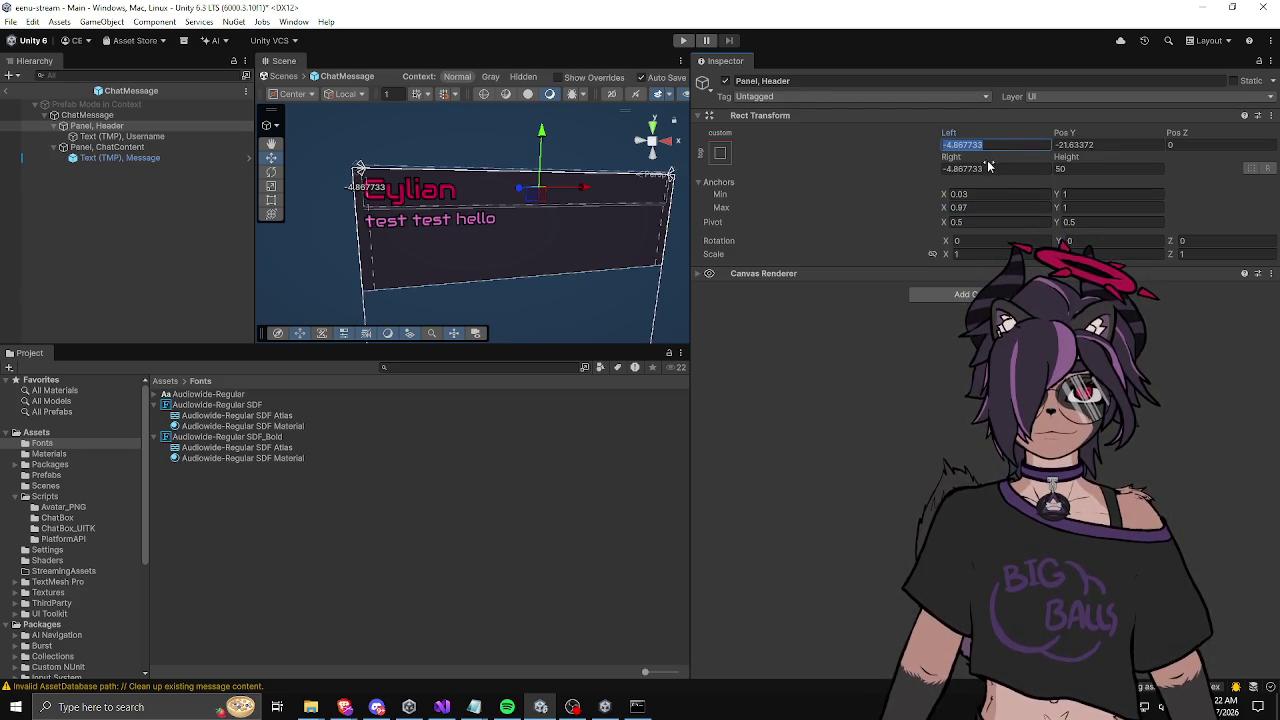
{"action": "type", "text": "0"}
{"action": "left_click", "coordinate": [988, 167]}
{"action": "type", "text": "0"}
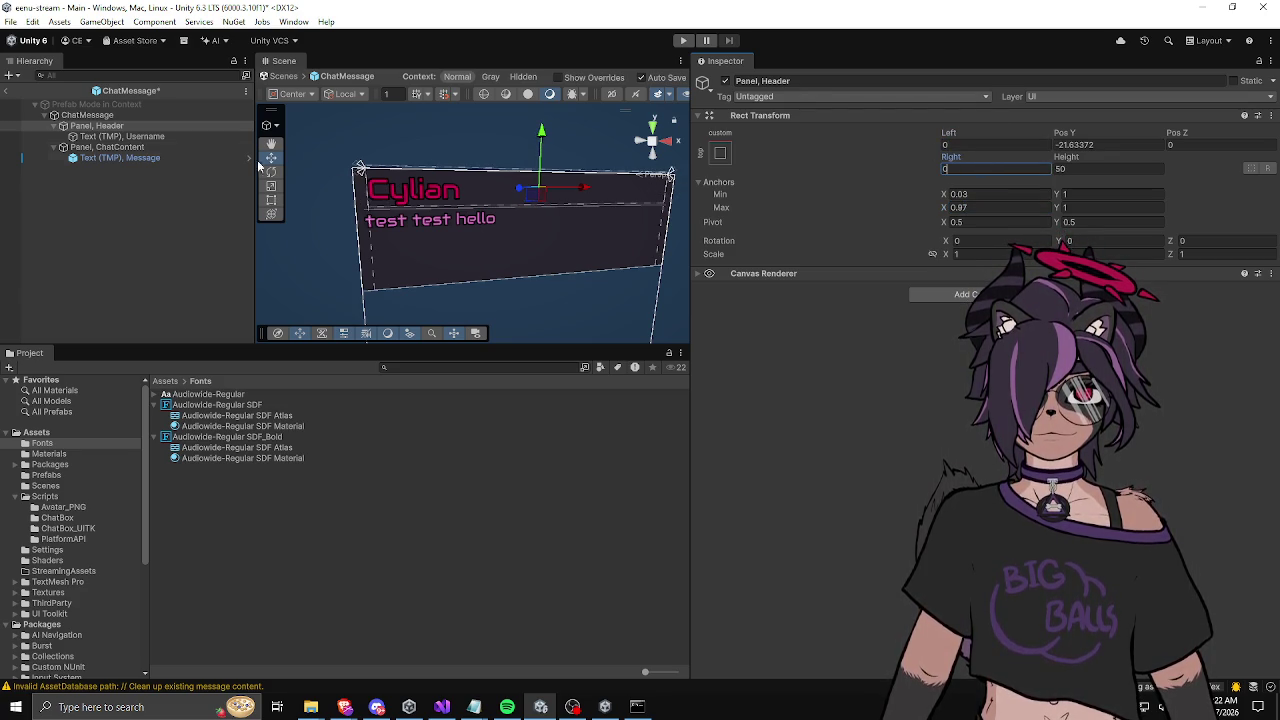
Step: Give the ChatContent panel the same 0.03–0.97 horizontal anchors and zero Left/Right offsets
{"action": "left_click", "coordinate": [151, 150]}
{"action": "left_click", "coordinate": [995, 192]}
{"action": "type", "text": "0.03"}
{"action": "key", "text": "Tab"}
{"action": "type", "text": "0.97"}
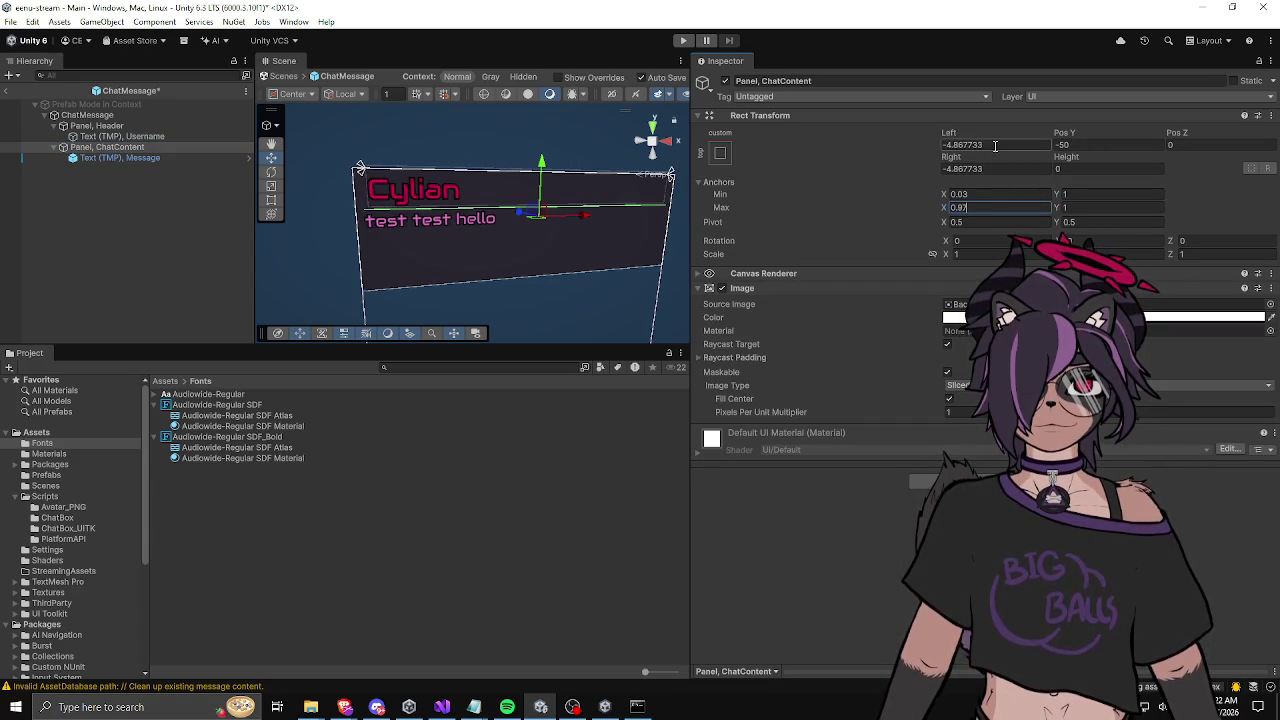
{"action": "left_click", "coordinate": [995, 145]}
{"action": "type", "text": "0"}
{"action": "left_click", "coordinate": [1033, 167]}
{"action": "type", "text": "0"}
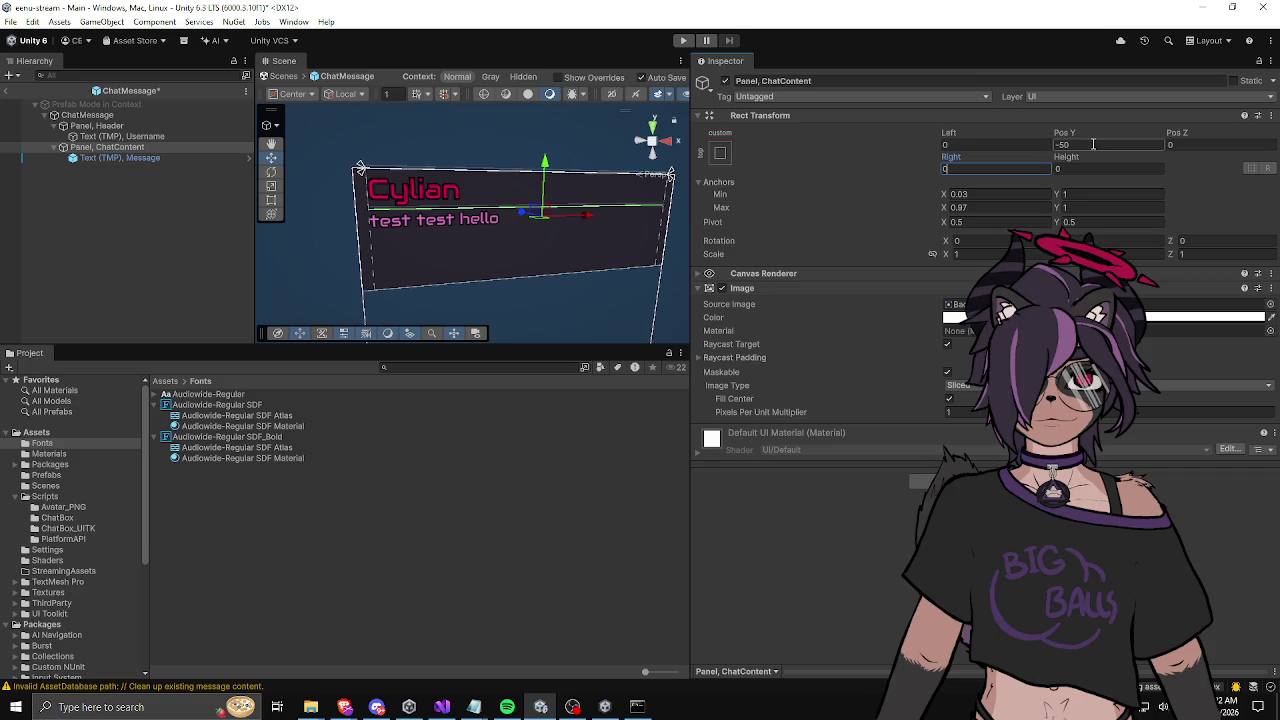
{"action": "left_click", "coordinate": [116, 205]}
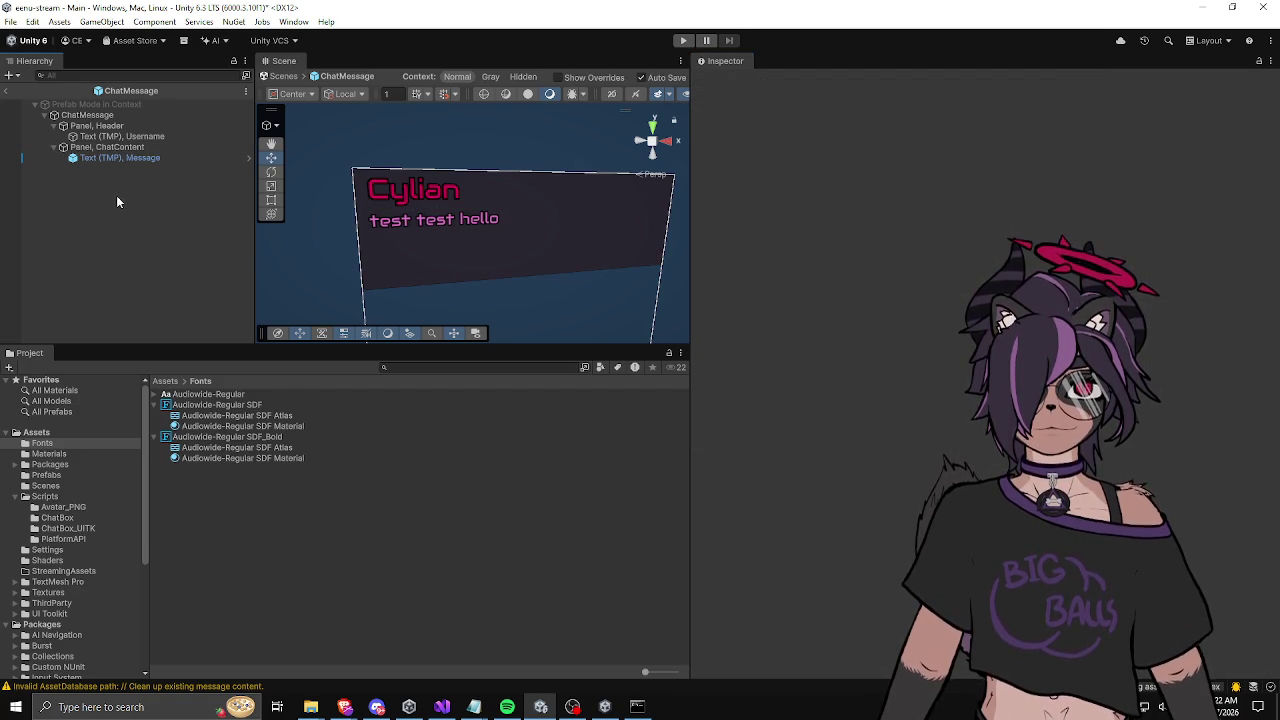
{"action": "left_click", "coordinate": [125, 158]}
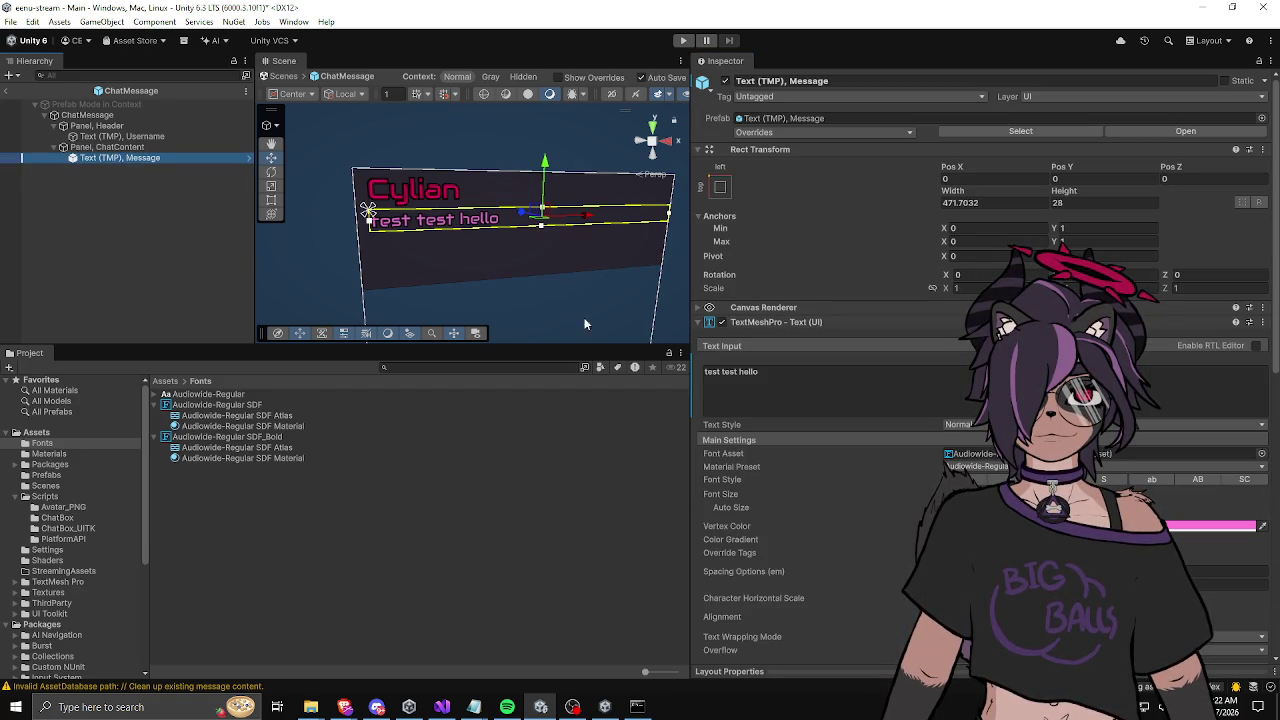
Step: Apply the Message text's Height, Pos X and Pos Y overrides to the prefab
{"action": "scroll", "coordinate": [888, 464], "scroll_direction": "down", "scroll_amount": 5}
{"action": "scroll", "coordinate": [866, 454], "scroll_direction": "up", "scroll_amount": 5}
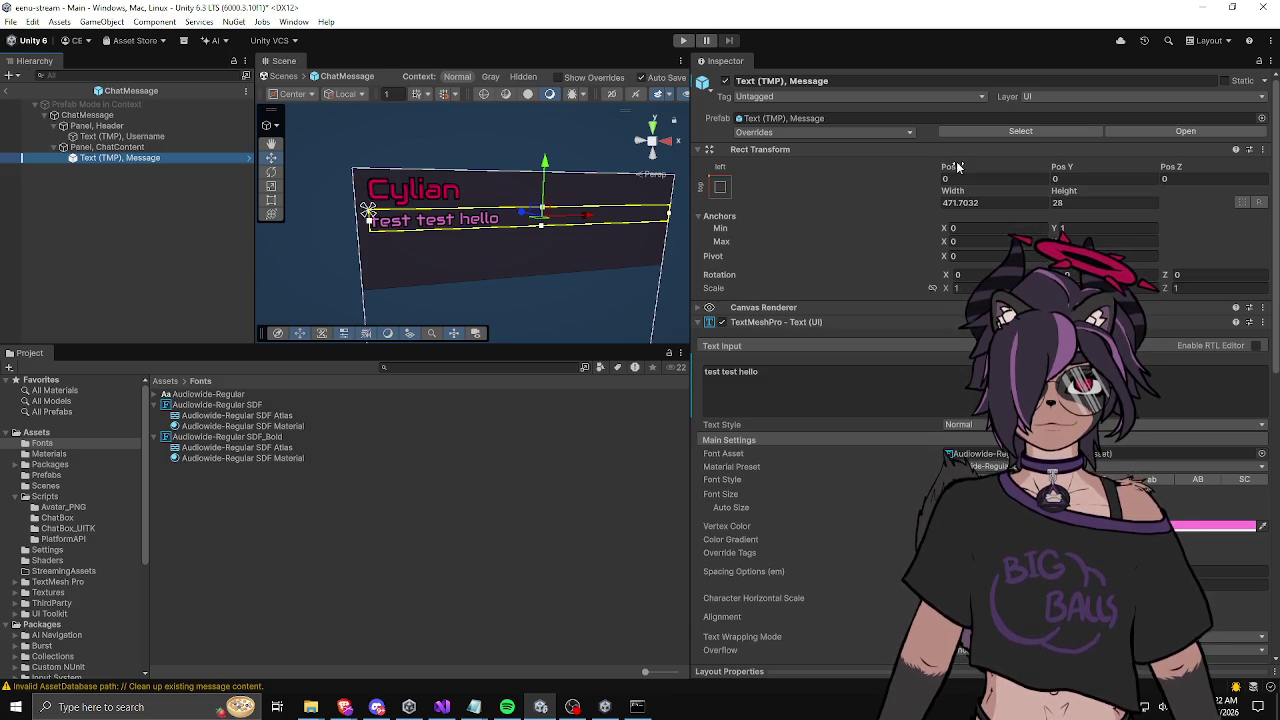
{"action": "right_click", "coordinate": [1065, 192]}
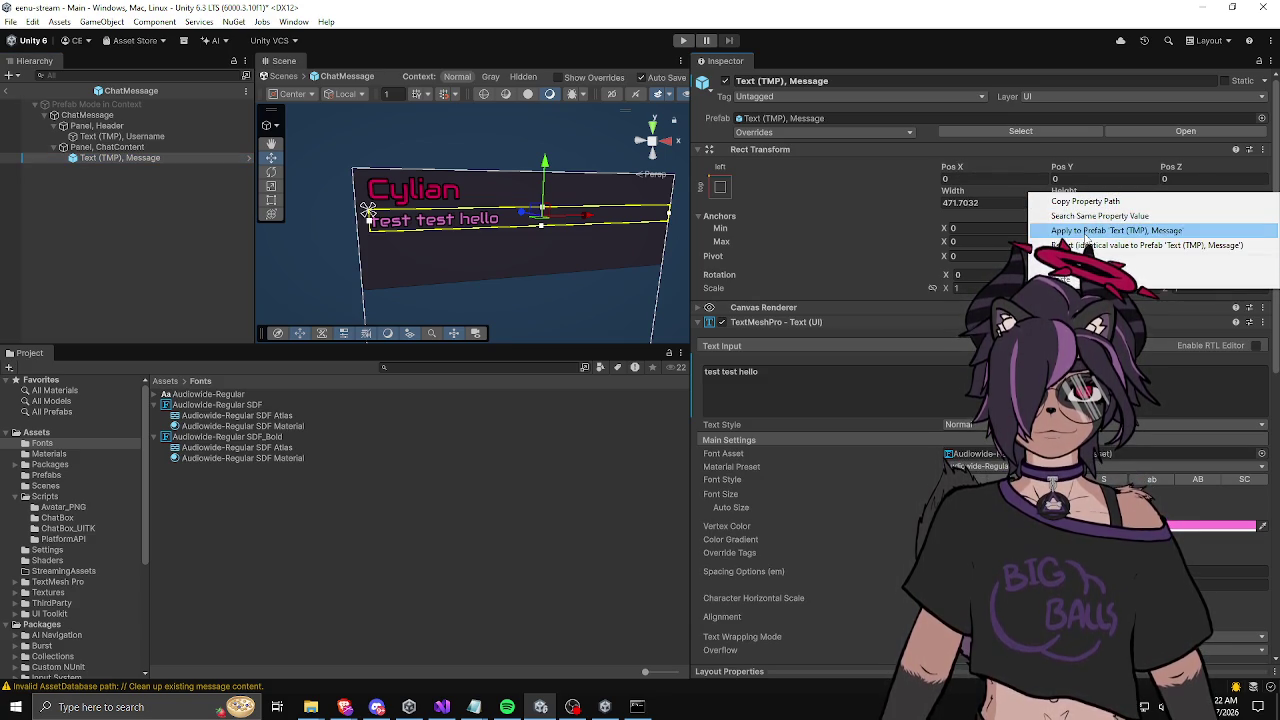
{"action": "left_click", "coordinate": [1085, 231]}
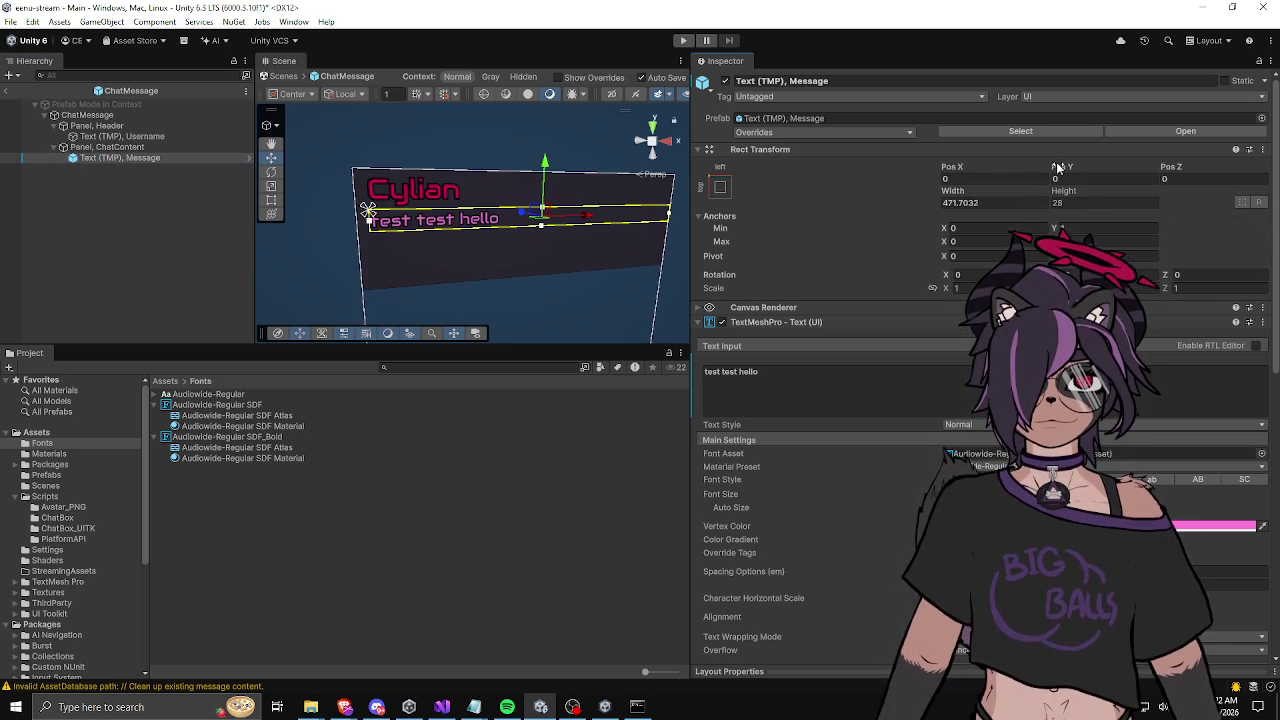
{"action": "right_click", "coordinate": [952, 169]}
{"action": "left_click", "coordinate": [990, 206]}
{"action": "right_click", "coordinate": [1032, 168]}
{"action": "left_click", "coordinate": [1082, 205]}
{"action": "right_click", "coordinate": [1032, 168]}
{"action": "left_click", "coordinate": [1175, 204]}
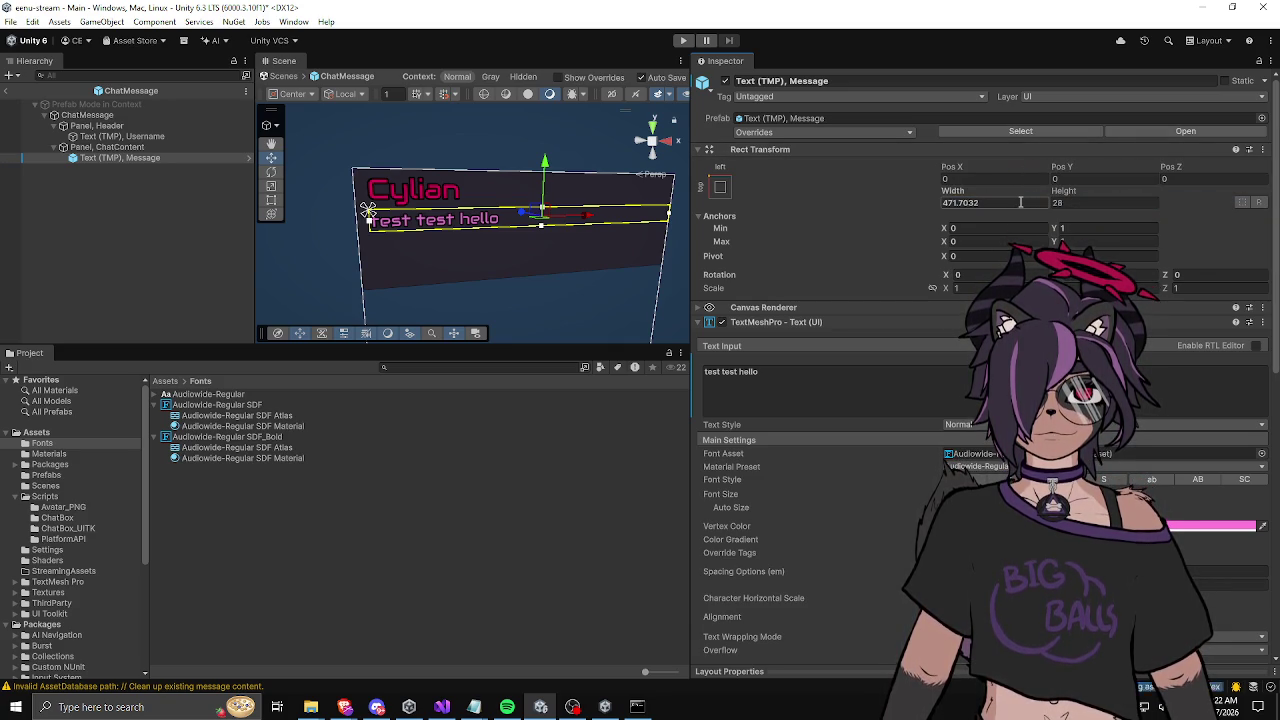
{"action": "left_click_drag", "start_coordinate": [505, 258], "coordinate": [662, 243]}
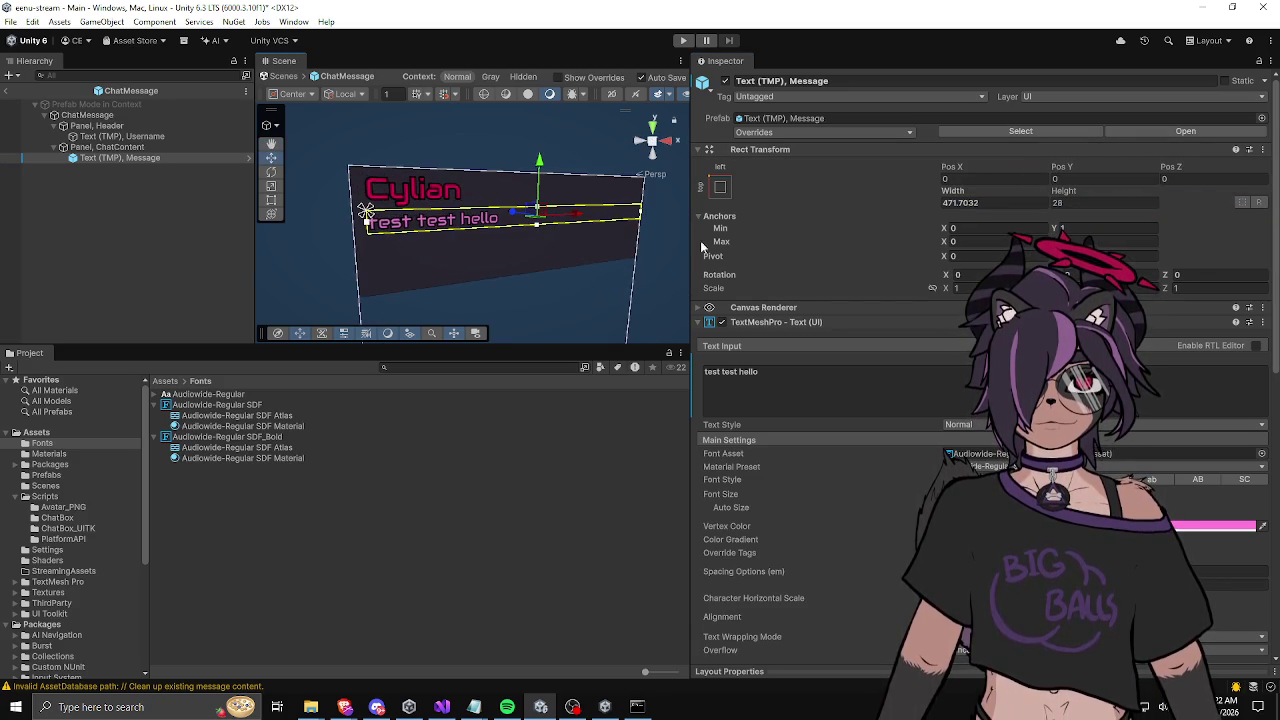
Step: Apply the Message text's anchor and pivot X/Y overrides to the prefab
{"action": "right_click", "coordinate": [944, 230]}
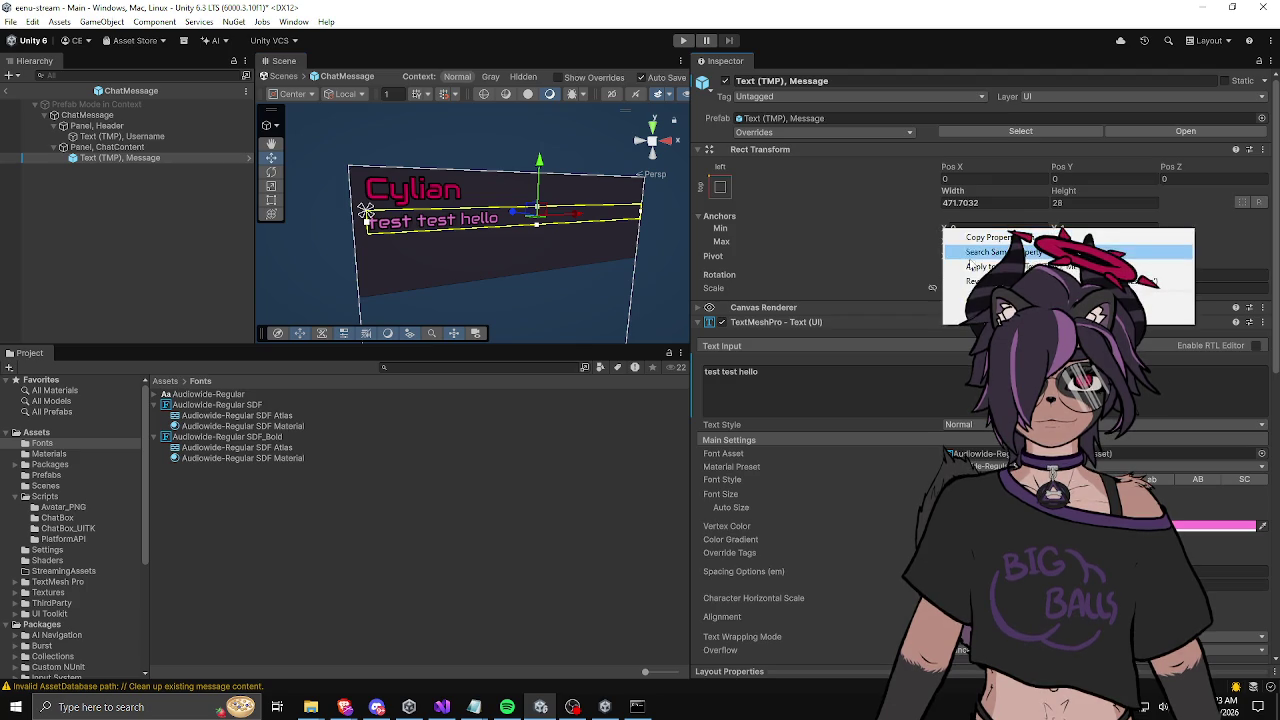
{"action": "left_click", "coordinate": [970, 260]}
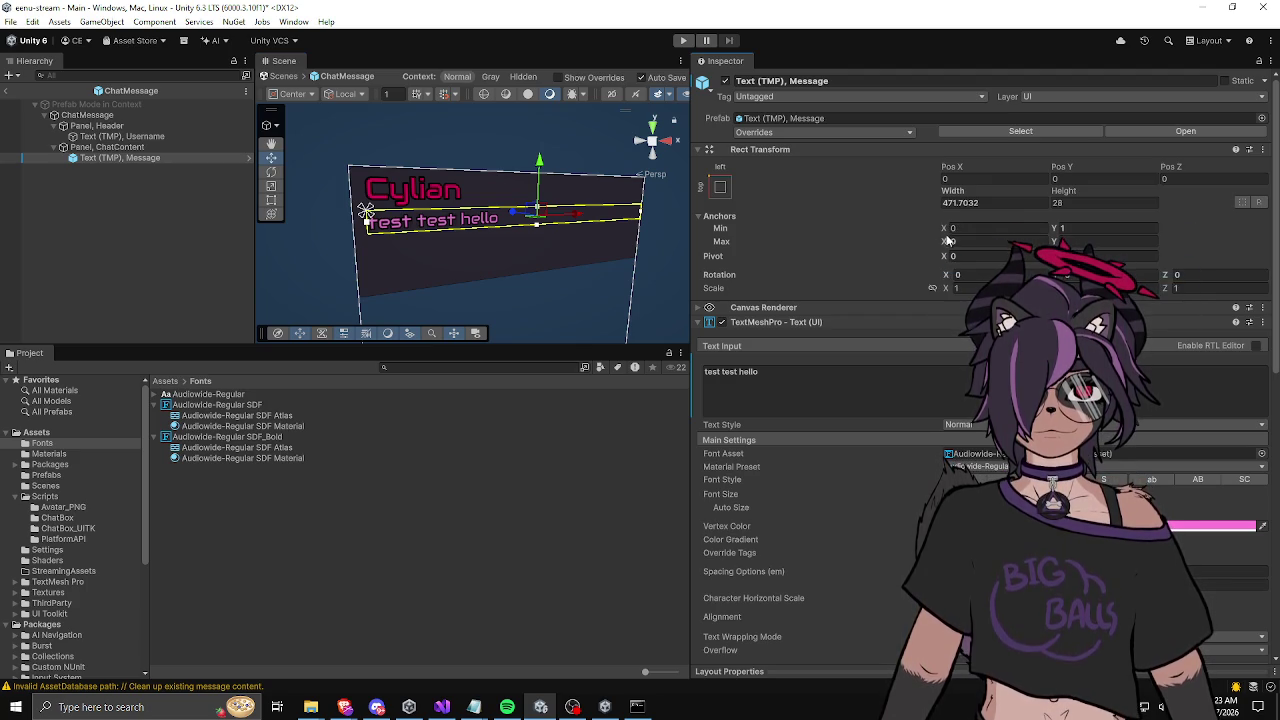
{"action": "right_click", "coordinate": [945, 242]}
{"action": "left_click", "coordinate": [947, 263]}
{"action": "right_click", "coordinate": [947, 258]}
{"action": "left_click", "coordinate": [975, 288]}
{"action": "right_click", "coordinate": [1030, 257]}
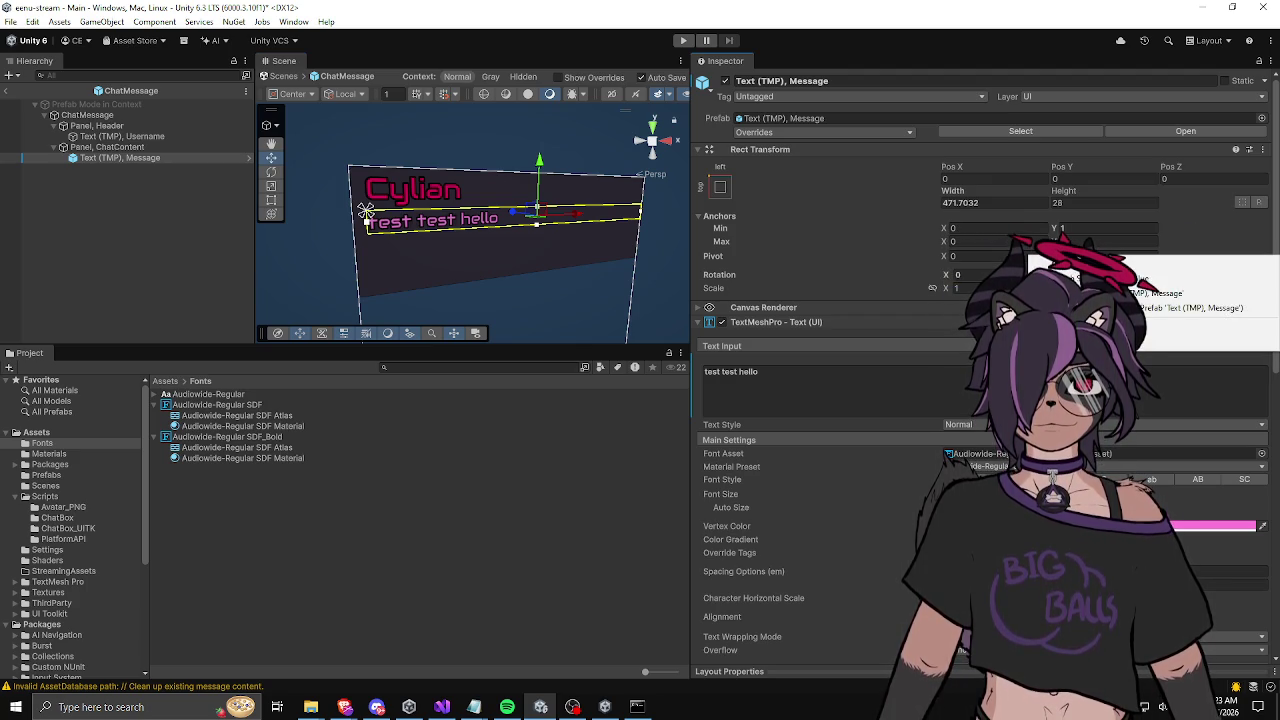
{"action": "left_click", "coordinate": [1100, 277]}
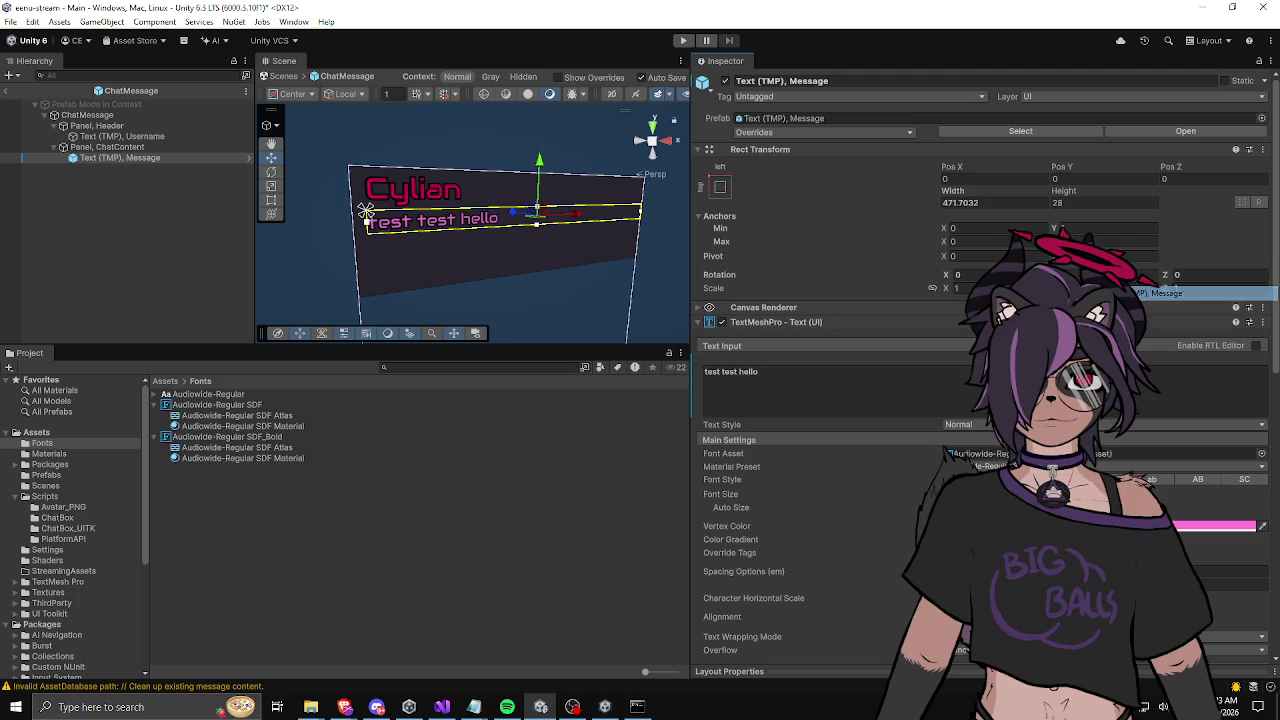
Step: Apply the rotation X/Y and minimum Y anchor overrides to the prefab
{"action": "right_click", "coordinate": [950, 275]}
{"action": "left_click", "coordinate": [1075, 313]}
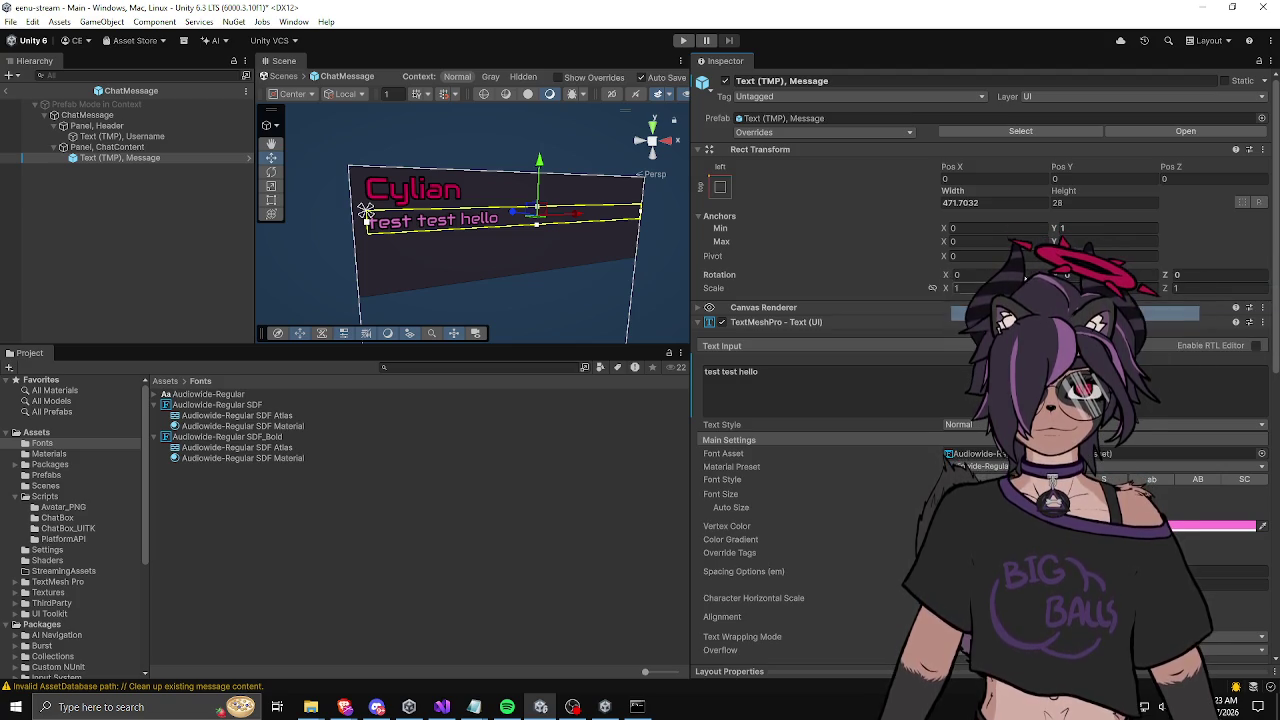
{"action": "right_click", "coordinate": [1030, 273]}
{"action": "left_click", "coordinate": [1160, 310]}
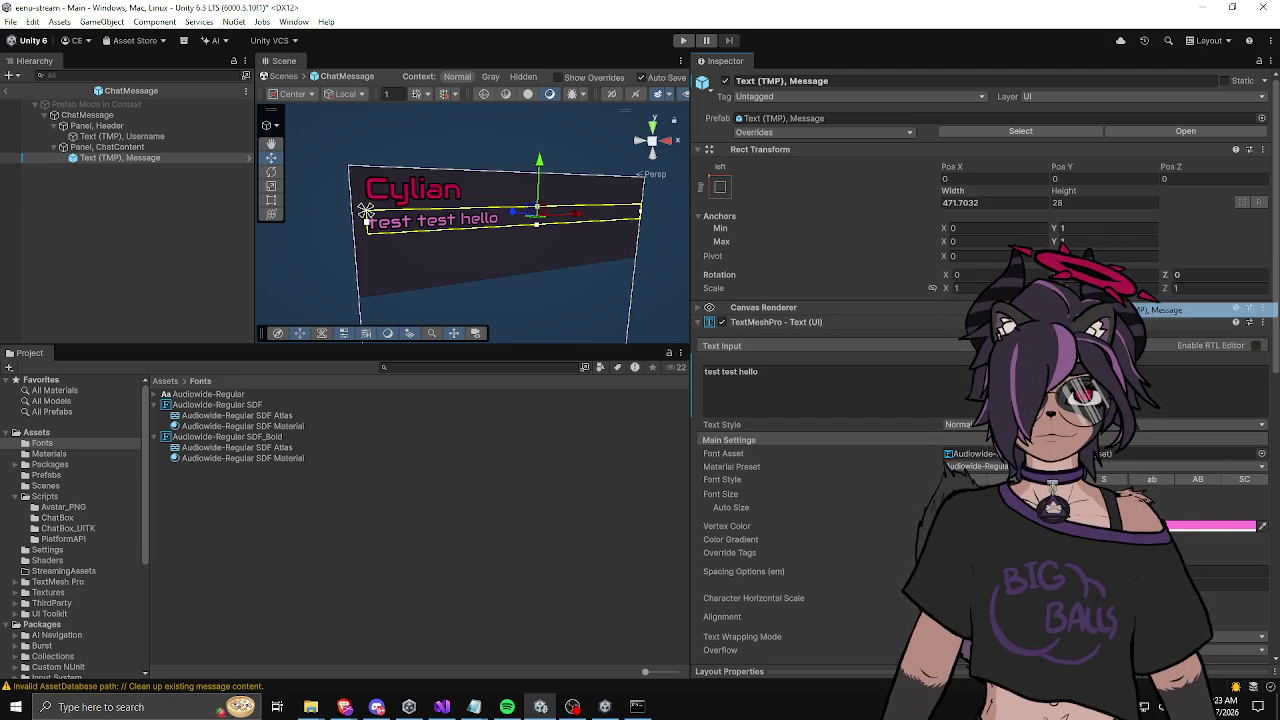
{"action": "right_click", "coordinate": [1143, 277]}
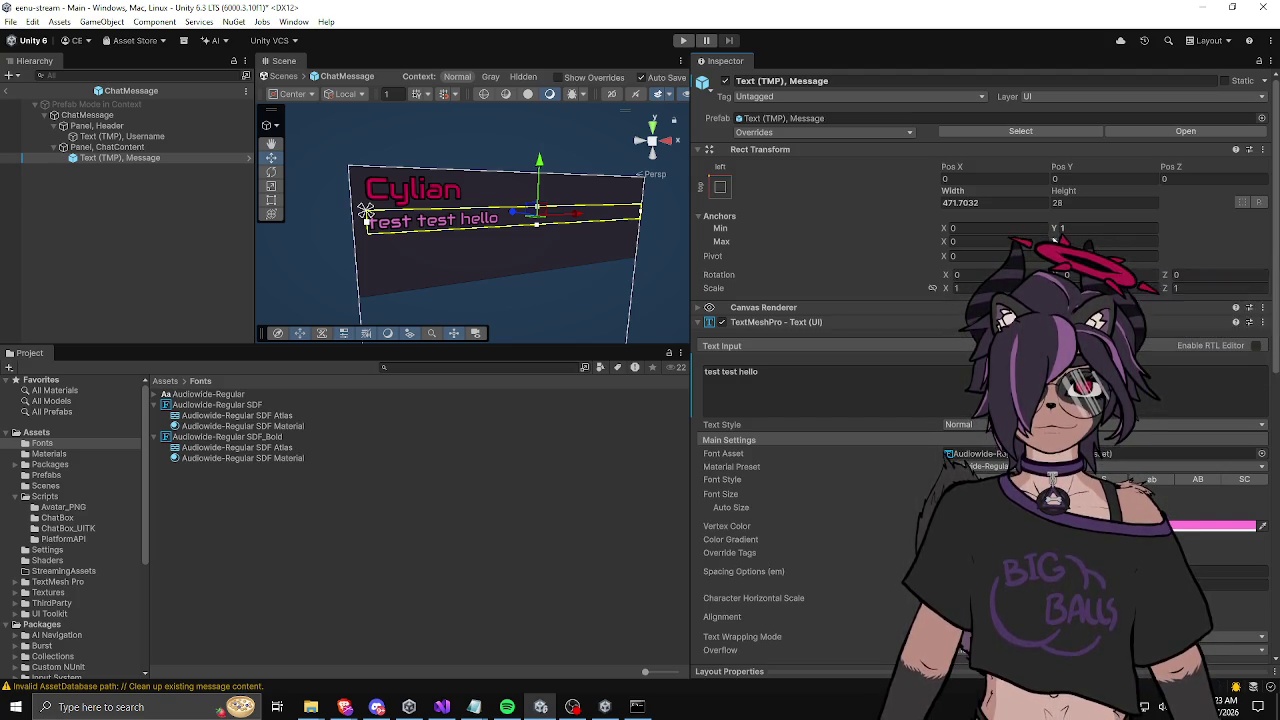
{"action": "left_click", "coordinate": [1160, 278]}
{"action": "right_click", "coordinate": [1120, 232]}
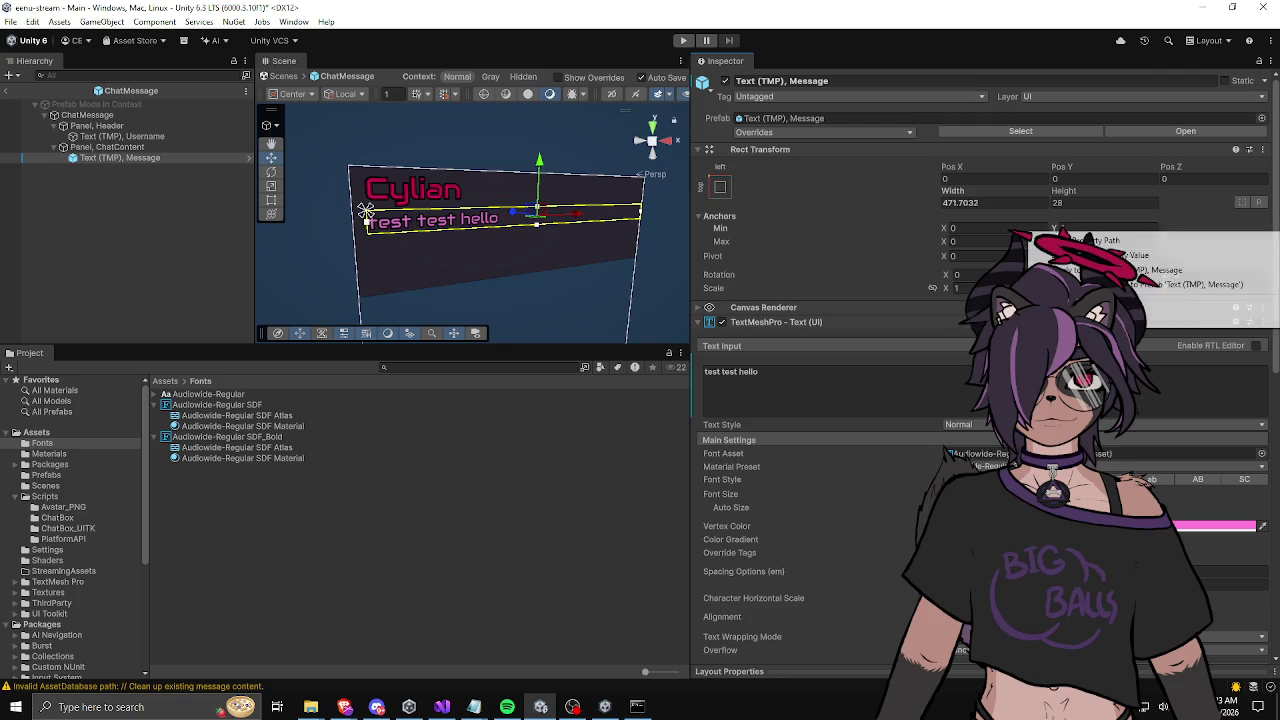
{"action": "left_click", "coordinate": [1240, 270]}
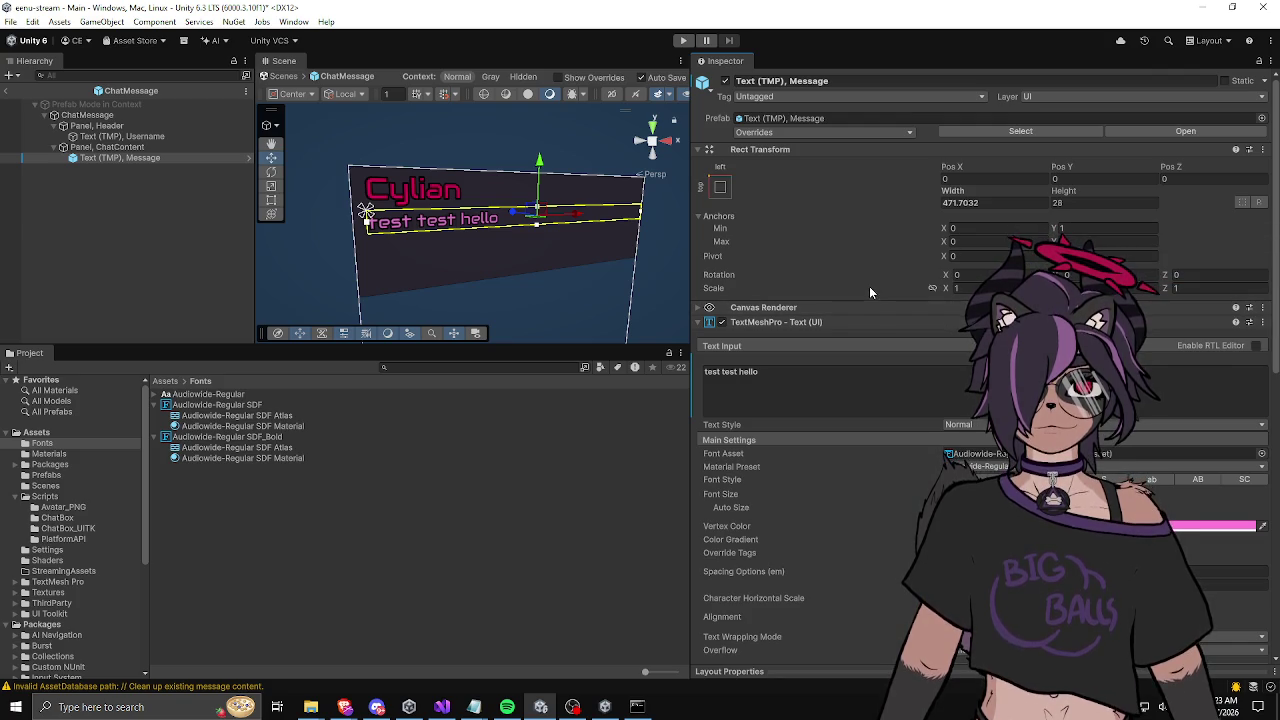
{"action": "scroll", "coordinate": [784, 456], "scroll_direction": "down", "scroll_amount": 8}
{"action": "scroll", "coordinate": [786, 449], "scroll_direction": "up", "scroll_amount": 7}
Step: Clear the sample message text and delete the Message text object
{"action": "left_click", "coordinate": [740, 345]}
{"action": "key", "text": "BackSpace"}
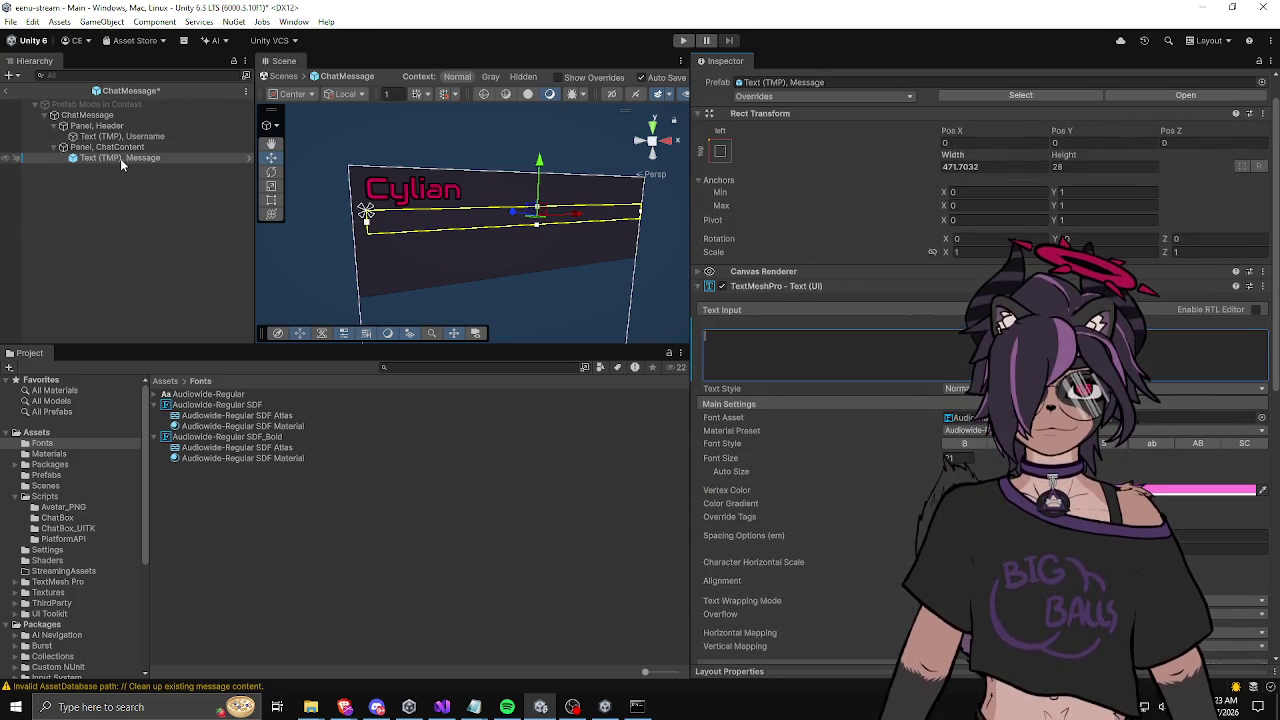
{"action": "left_click", "coordinate": [117, 156]}
{"action": "key", "text": "Delete"}
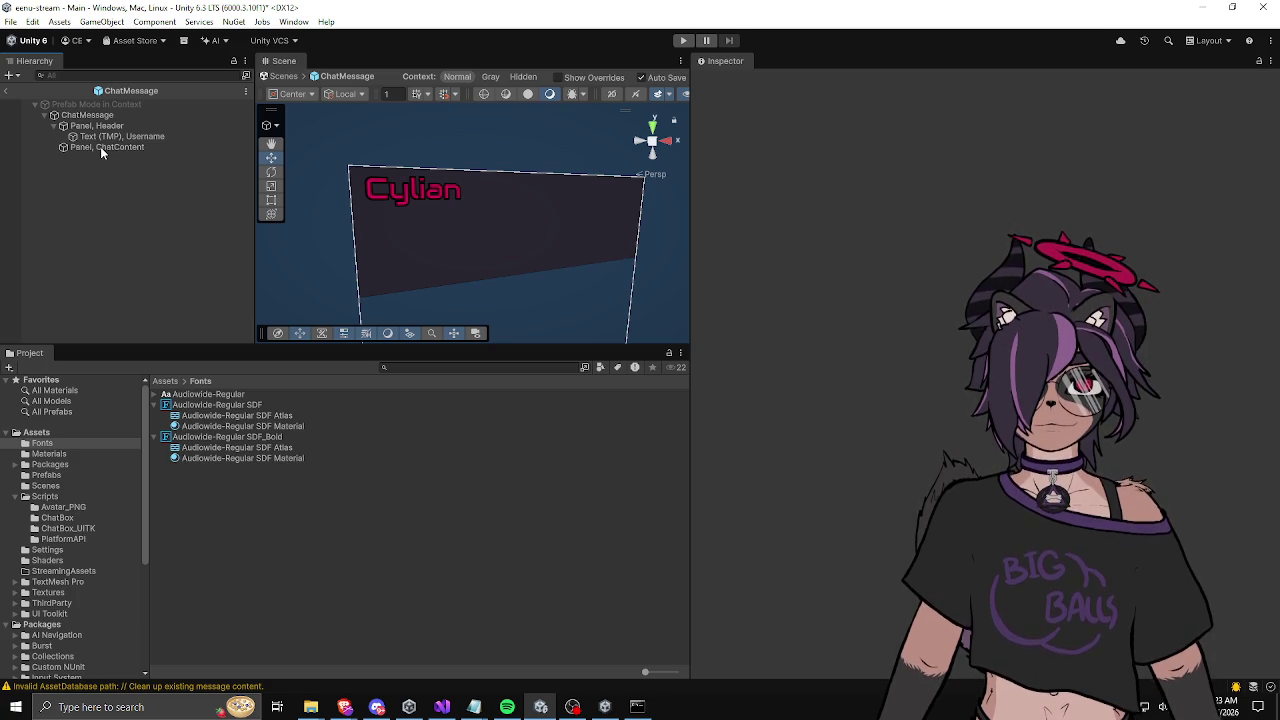
Step: Retype the Username label as 'UserName123', commit it, and exit Prefab Mode
{"action": "left_click", "coordinate": [100, 146]}
{"action": "left_click", "coordinate": [115, 136]}
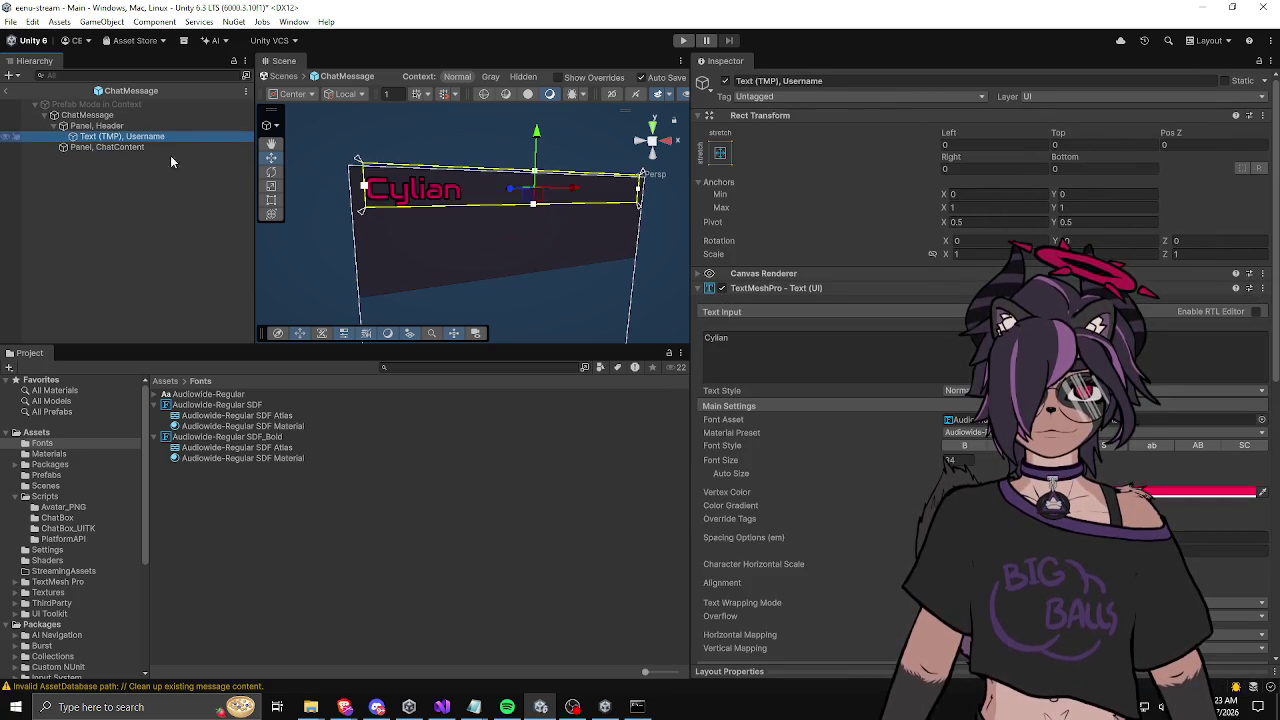
{"action": "left_click", "coordinate": [757, 337]}
{"action": "type", "text": "Username"}
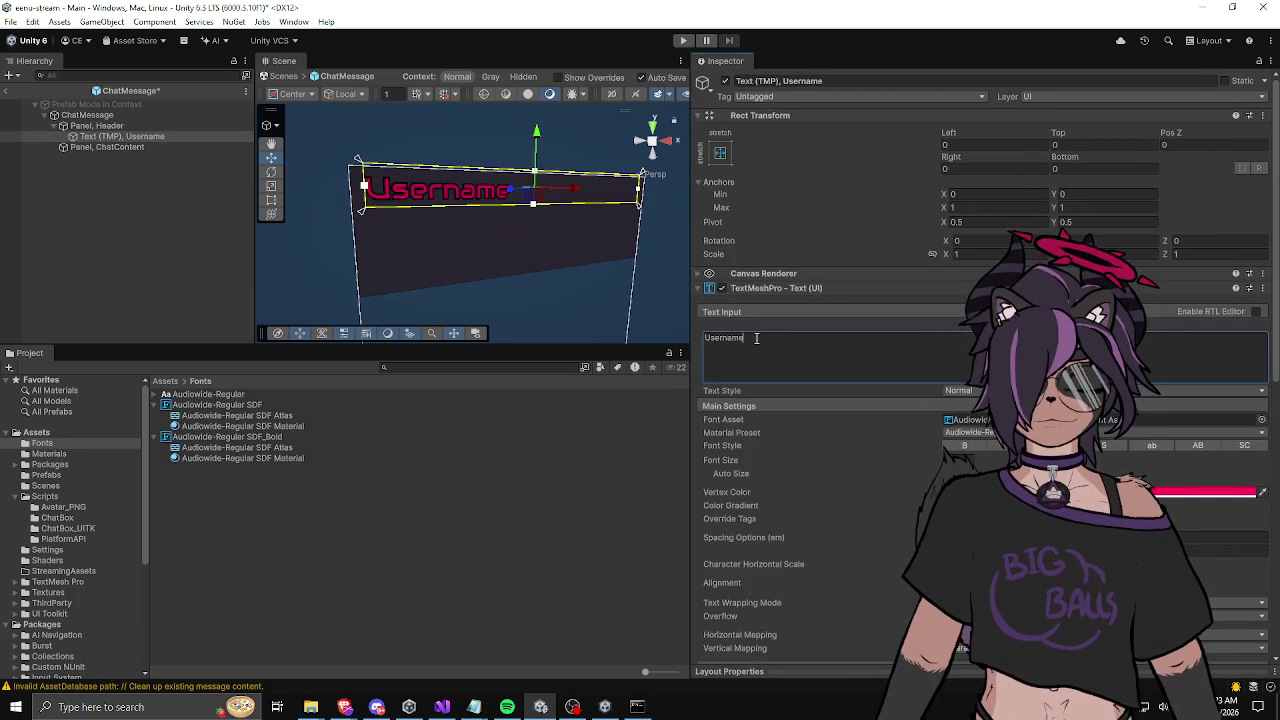
{"action": "key", "text": "BackSpace"}
{"action": "type", "text": "Name123"}
{"action": "left_click", "coordinate": [221, 196]}
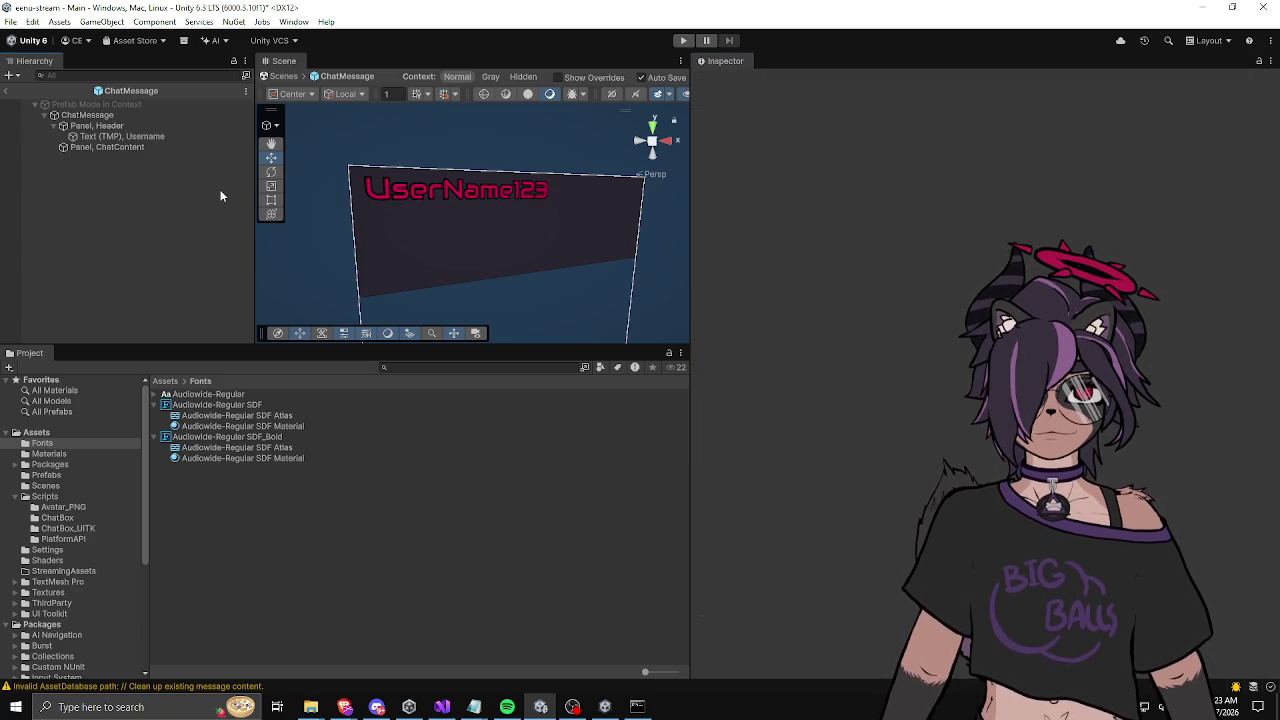
{"action": "left_click", "coordinate": [6, 90]}
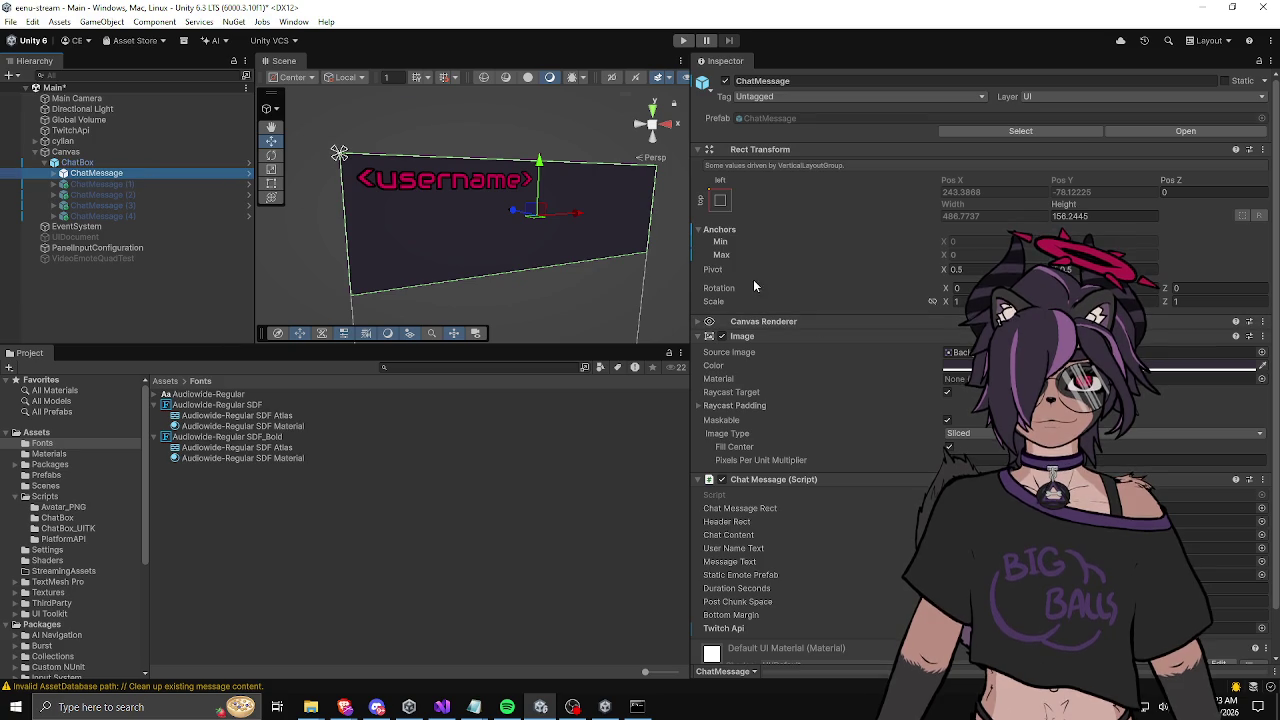
Step: Select the ChatMessage header's username text object and look for a Revert option on its text
{"action": "left_click", "coordinate": [55, 174]}
{"action": "left_click", "coordinate": [94, 184]}
{"action": "left_click", "coordinate": [64, 184]}
{"action": "left_click", "coordinate": [125, 194]}
{"action": "left_click", "coordinate": [735, 330]}
{"action": "right_click", "coordinate": [731, 340]}
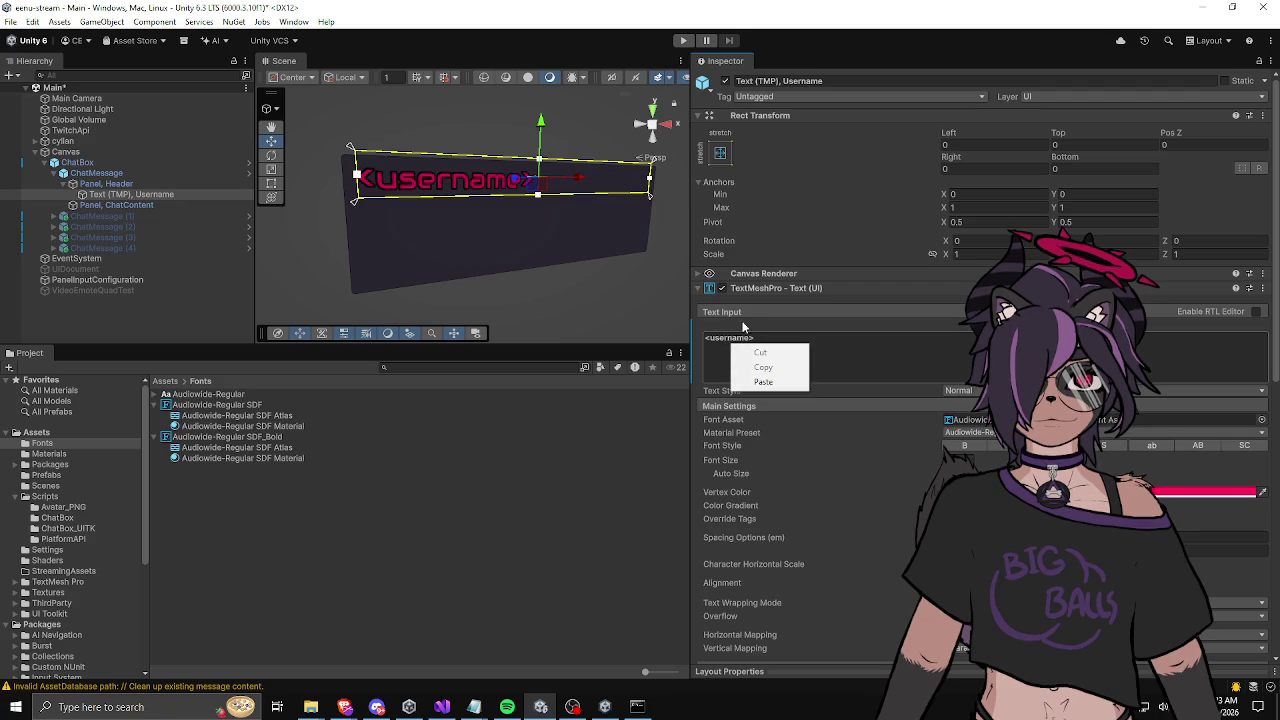
{"action": "left_click", "coordinate": [726, 312]}
Step: Revert the username Text Input override so it shows the prefab's UserName123 again
{"action": "key", "text": "ctrl+a"}
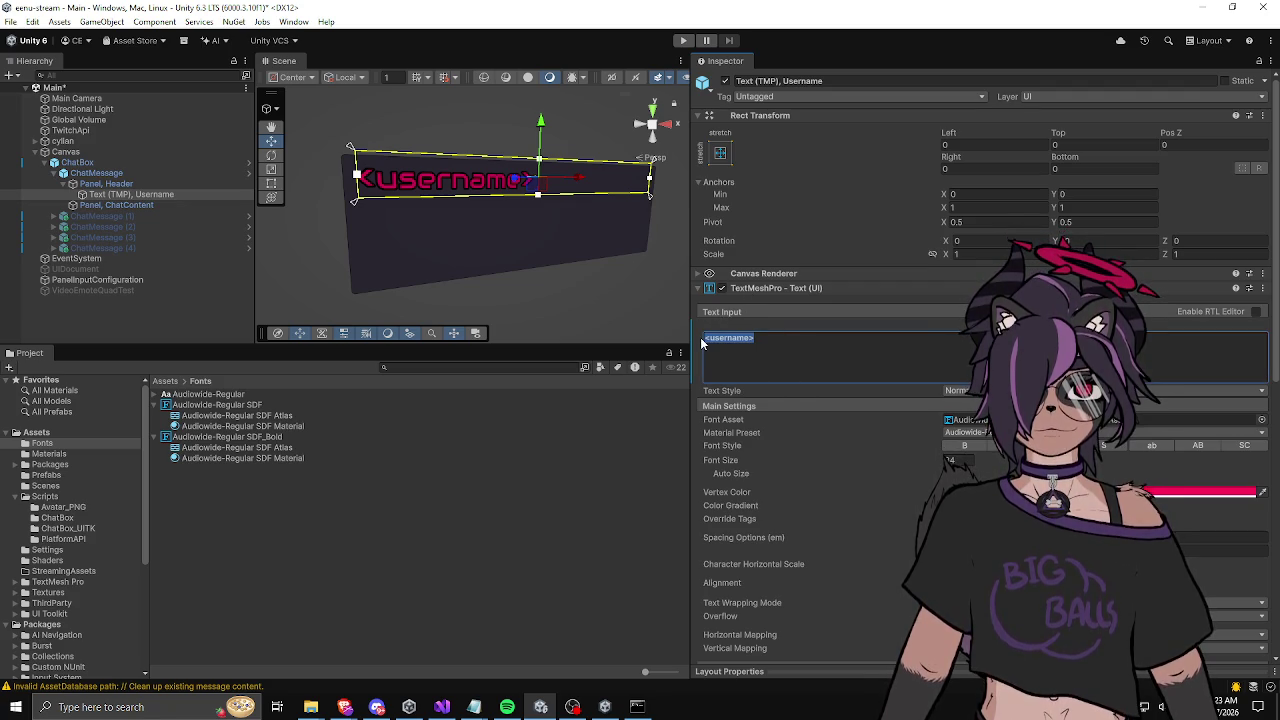
{"action": "right_click", "coordinate": [710, 380]}
{"action": "left_click", "coordinate": [744, 344]}
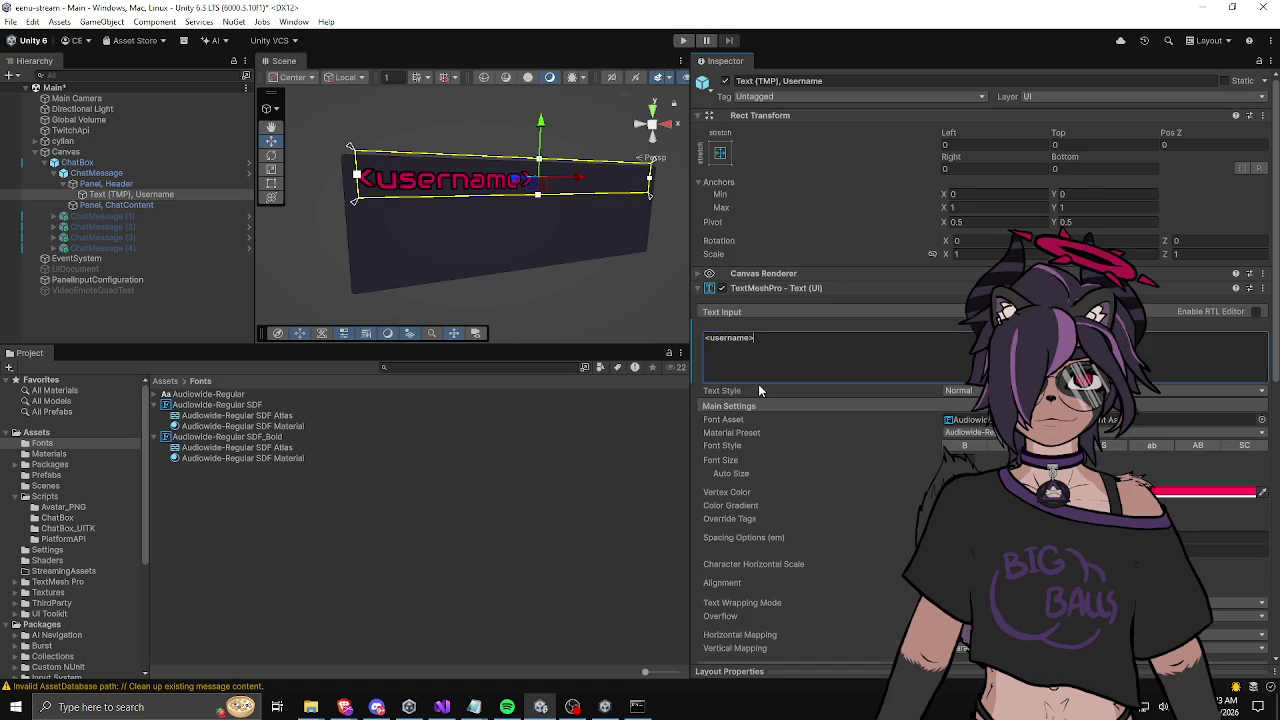
{"action": "scroll", "coordinate": [758, 384], "scroll_direction": "down", "scroll_amount": 10}
{"action": "scroll", "coordinate": [755, 374], "scroll_direction": "up", "scroll_amount": 10}
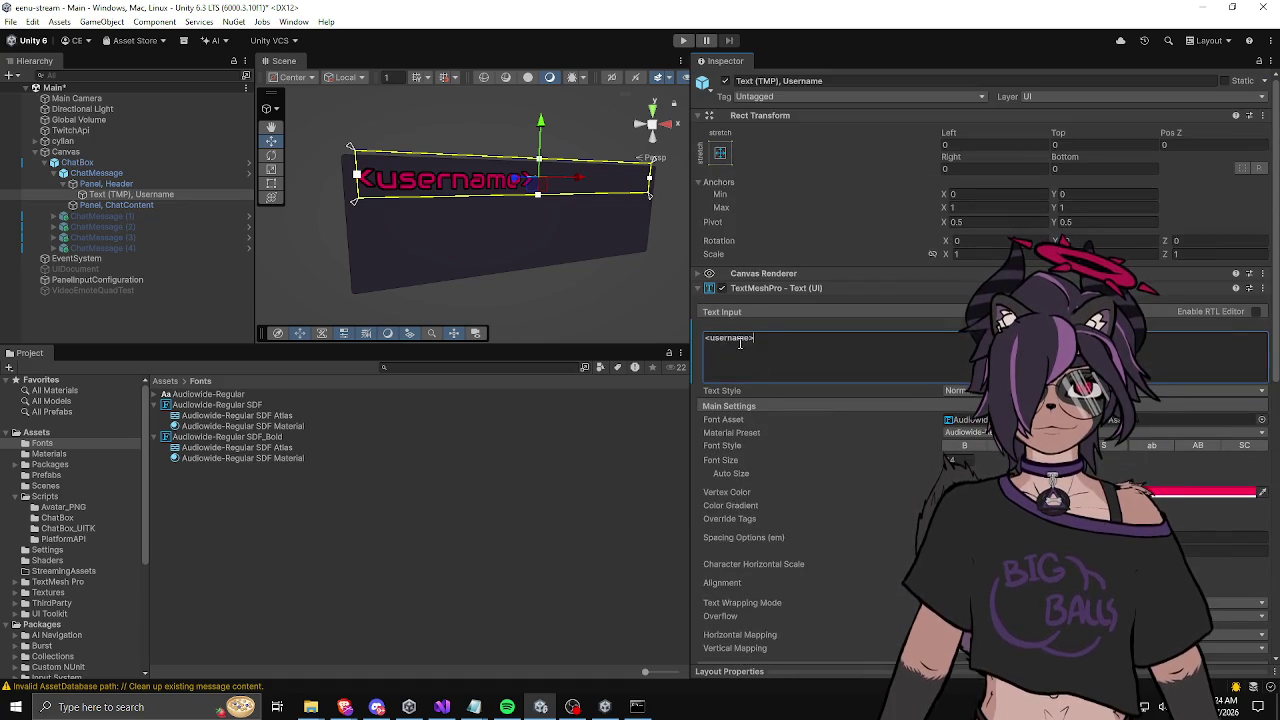
{"action": "double_click", "coordinate": [767, 335]}
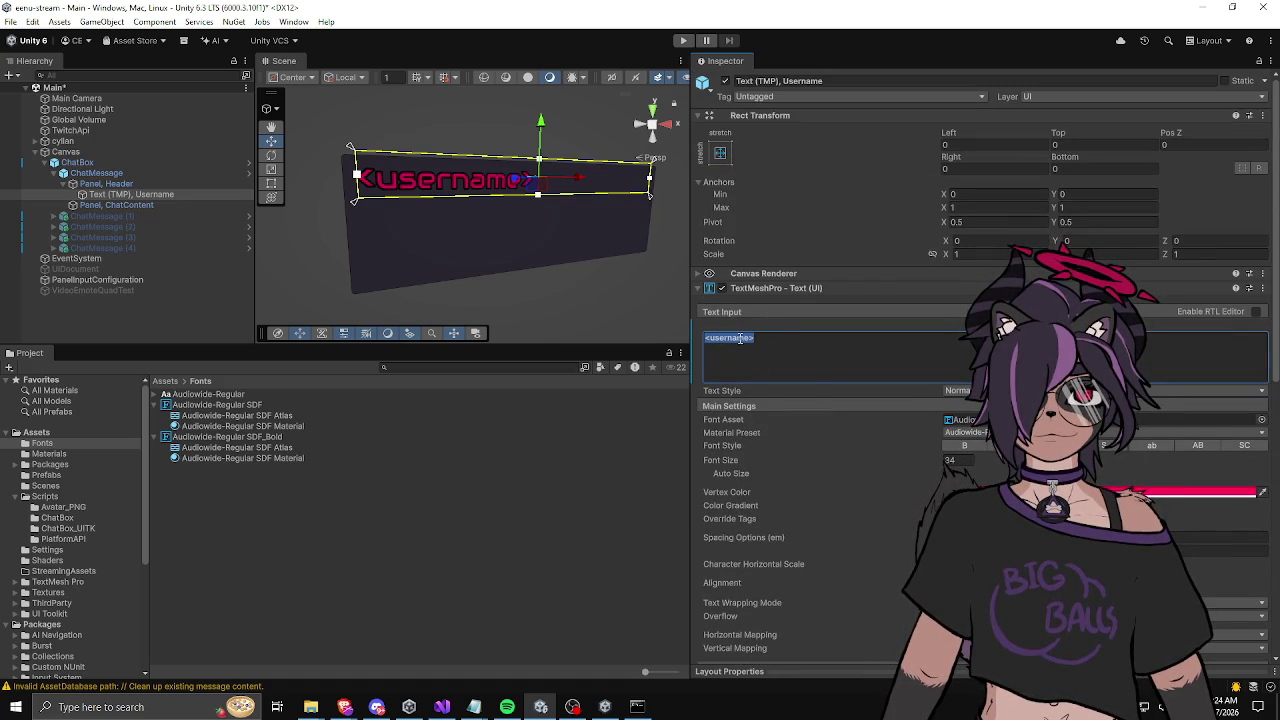
{"action": "right_click", "coordinate": [738, 331]}
{"action": "right_click", "coordinate": [736, 334]}
{"action": "right_click", "coordinate": [735, 337]}
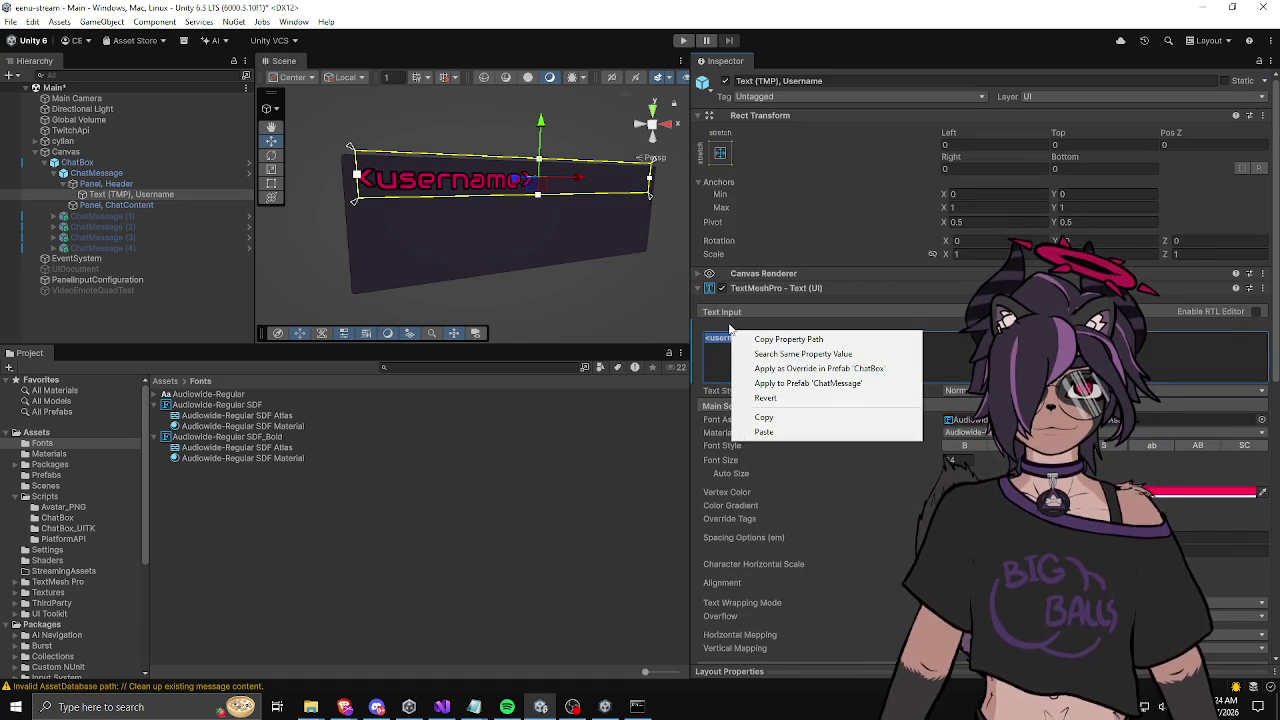
{"action": "left_click", "coordinate": [765, 397]}
Step: Recheck the reverted username text, then open the ChatMessage prefab in Prefab Mode
{"action": "left_click", "coordinate": [110, 184]}
{"action": "left_click", "coordinate": [127, 195]}
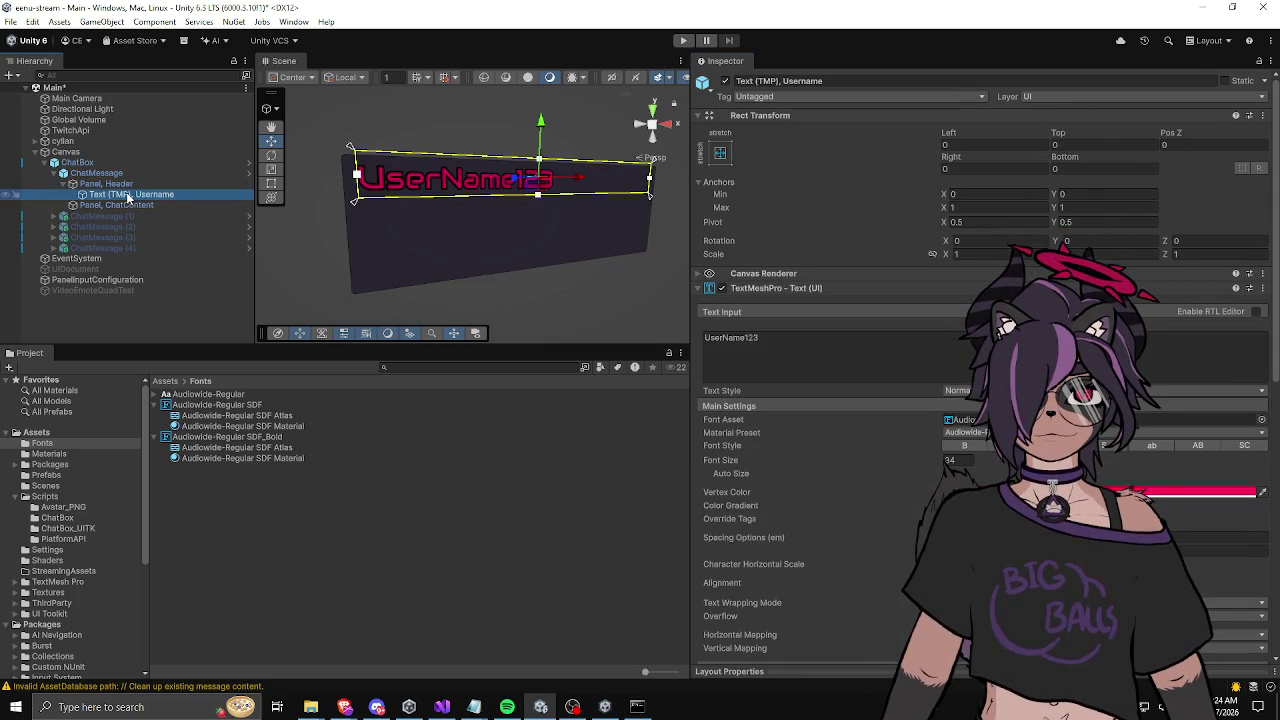
{"action": "left_click", "coordinate": [323, 197]}
{"action": "scroll", "coordinate": [465, 249], "scroll_direction": "down", "scroll_amount": 3}
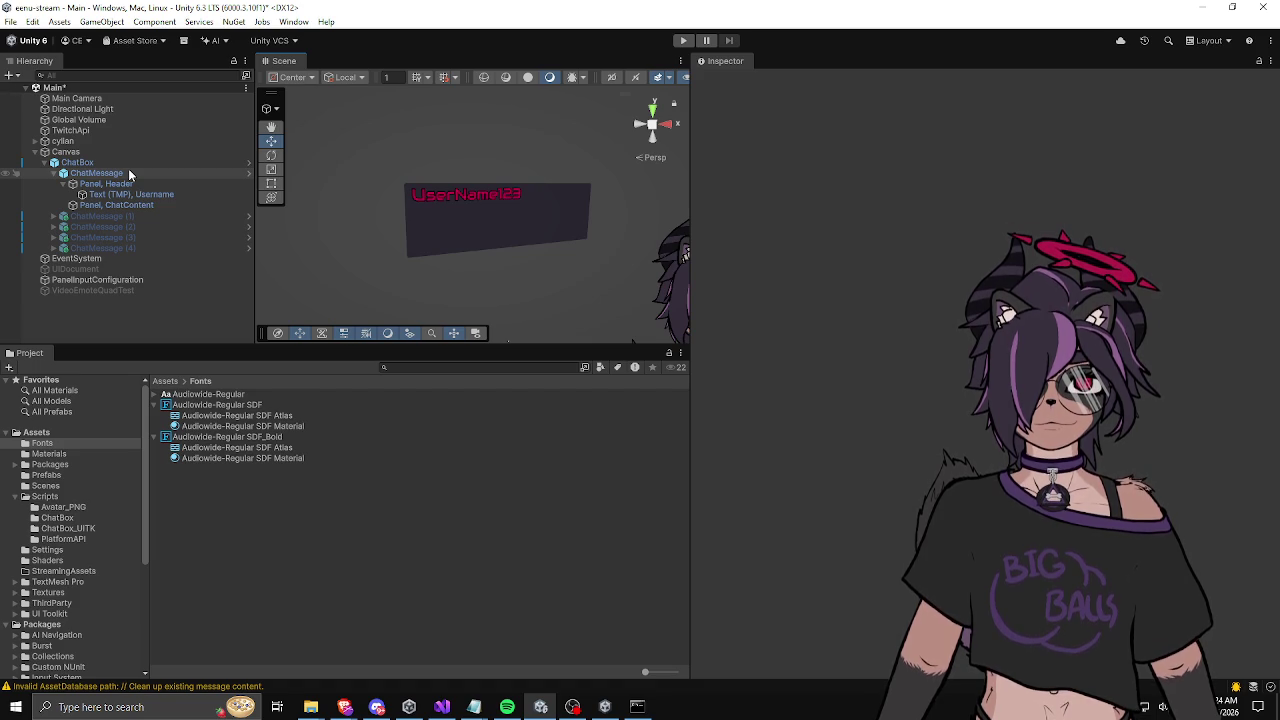
{"action": "left_click", "coordinate": [247, 174]}
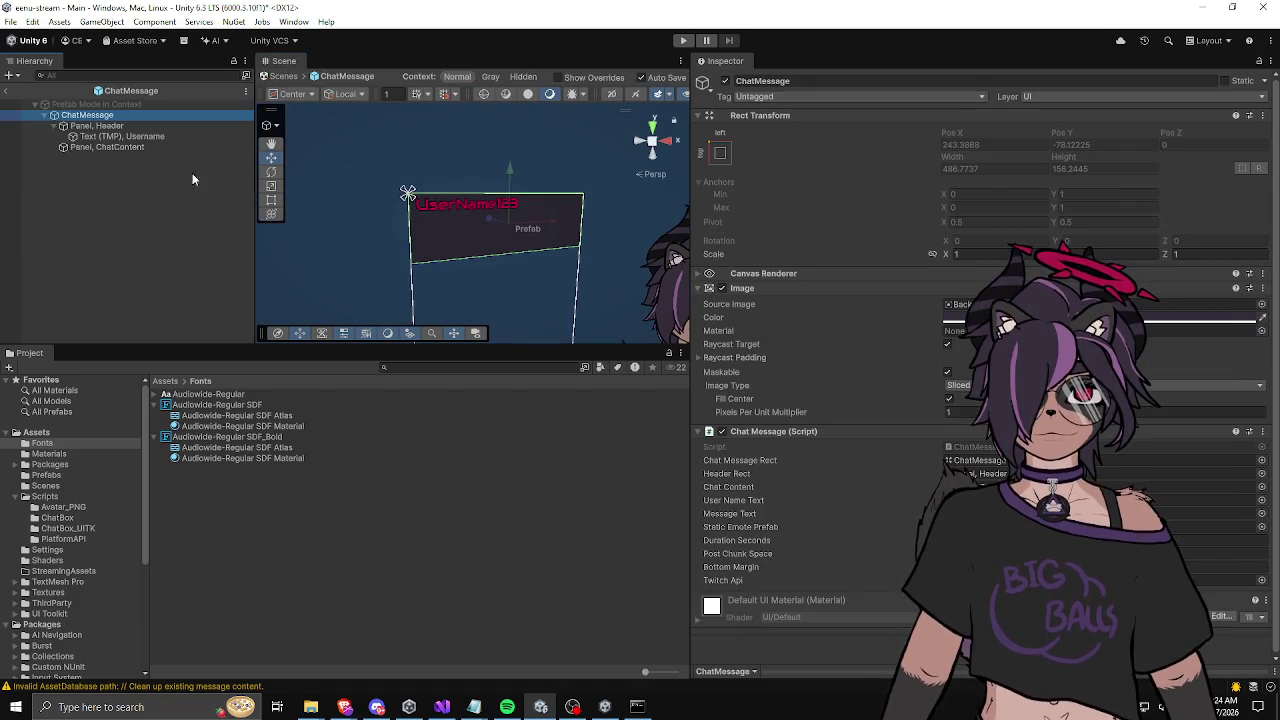
Step: Set the prefab's header panel height to 55 and the chat content panel's Pos Y to -55
{"action": "left_click", "coordinate": [105, 127]}
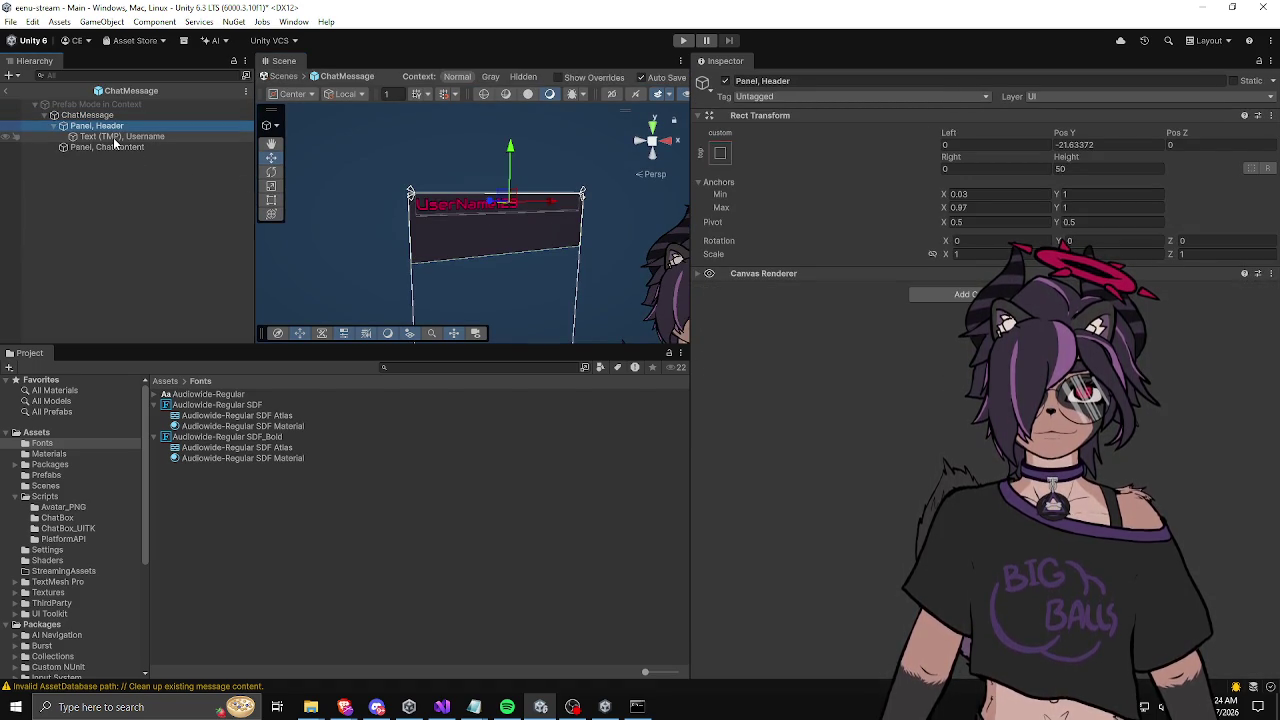
{"action": "left_click", "coordinate": [1098, 168]}
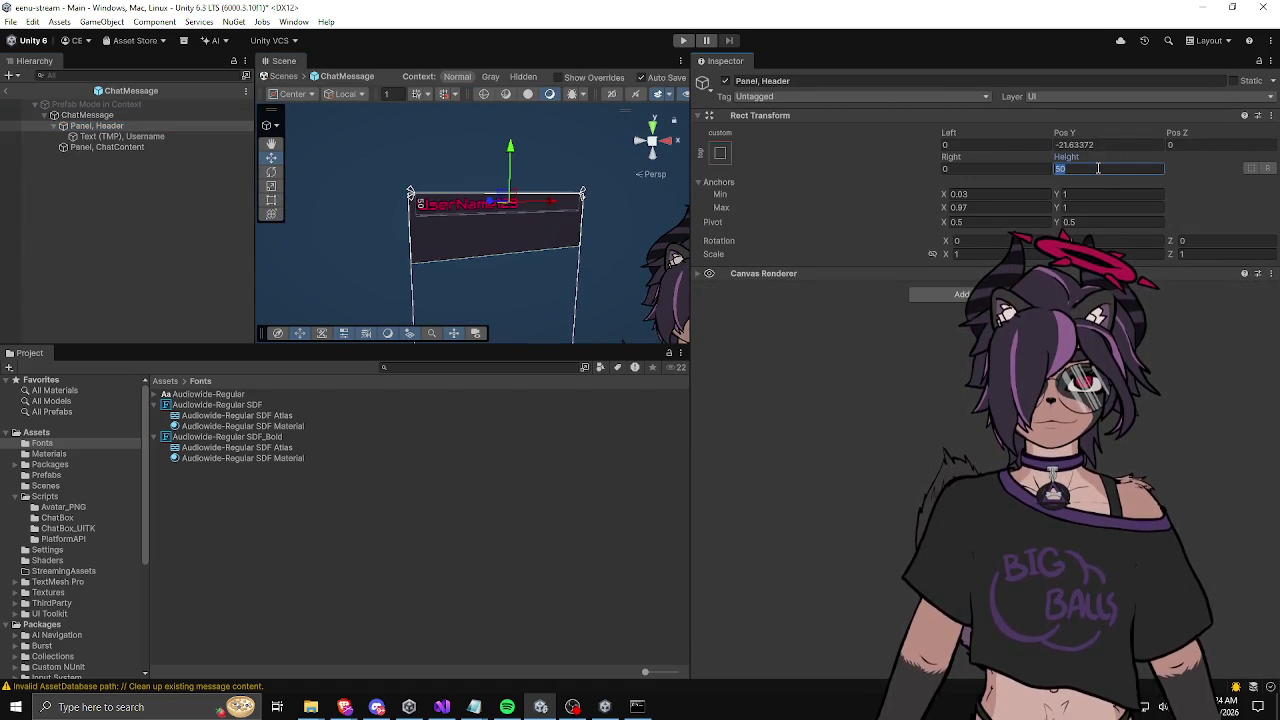
{"action": "type", "text": "55"}
{"action": "scroll", "coordinate": [507, 206], "scroll_direction": "up", "scroll_amount": 3}
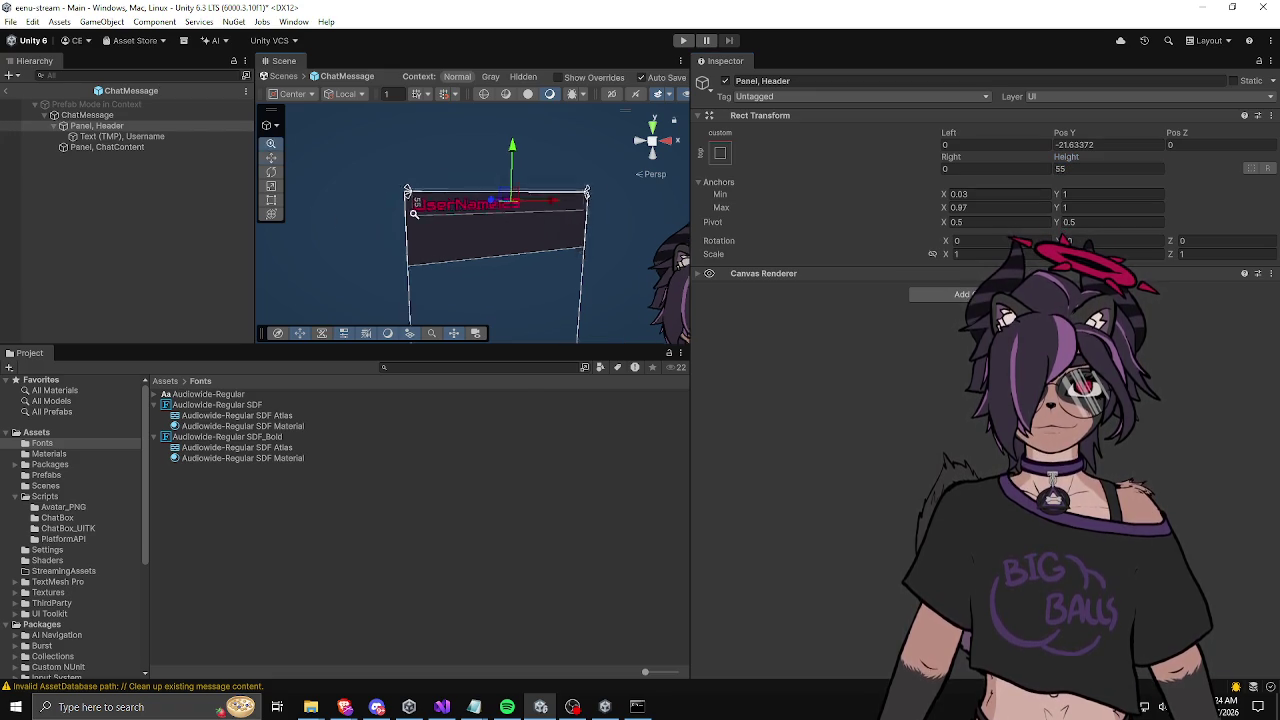
{"action": "left_click", "coordinate": [137, 148]}
{"action": "left_click", "coordinate": [1092, 144]}
{"action": "type", "text": "-55"}
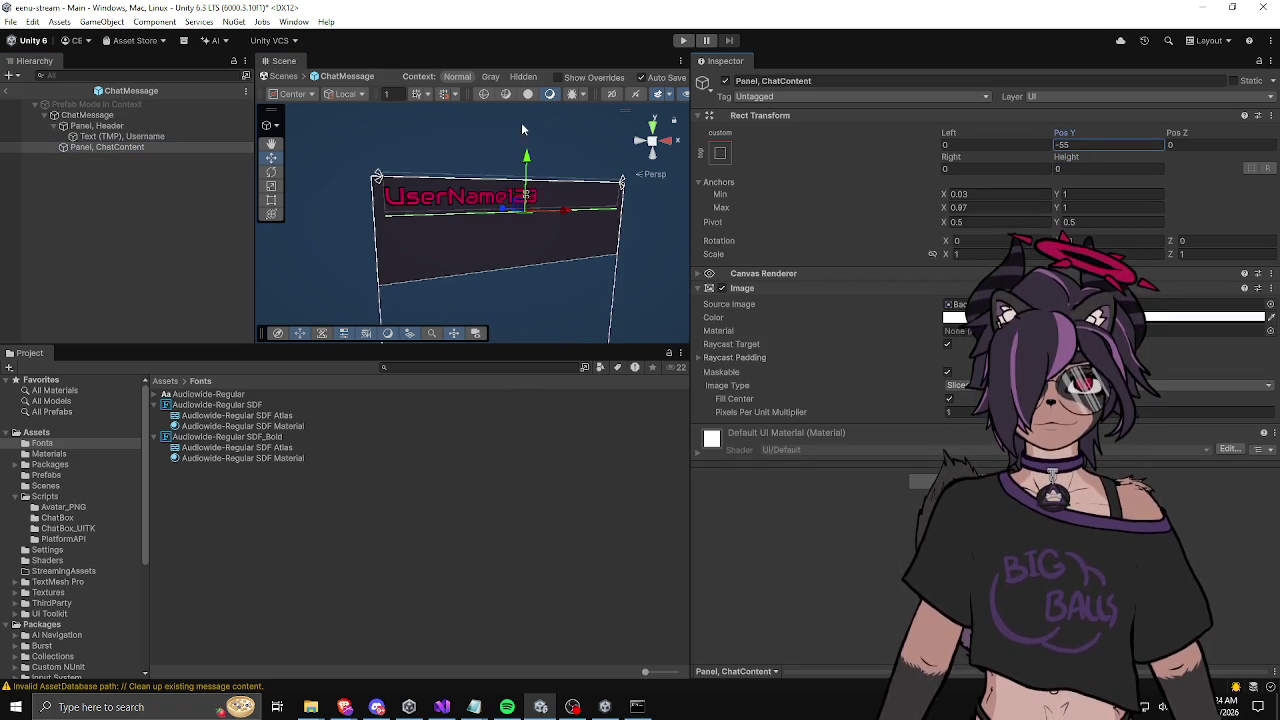
{"action": "scroll", "coordinate": [489, 238], "scroll_direction": "up", "scroll_amount": 2}
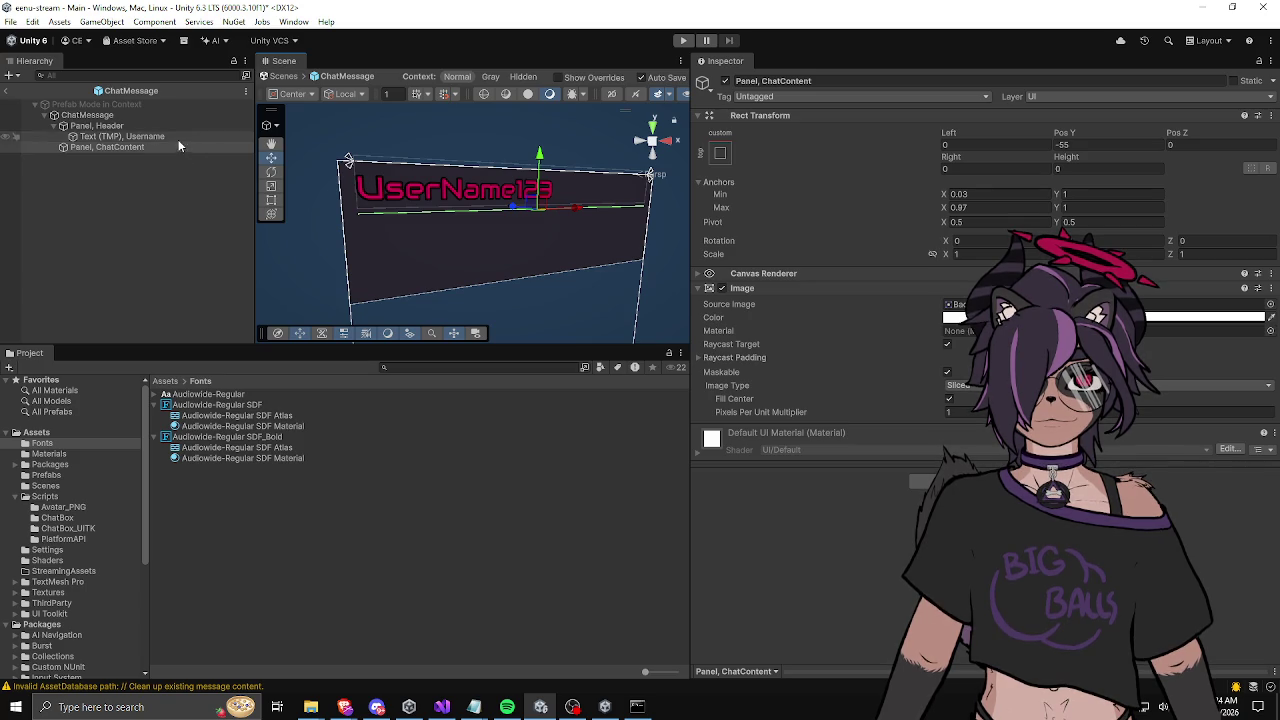
Step: Give the header panel pivot Y 1 and Pos Y 0
{"action": "left_click", "coordinate": [165, 136]}
{"action": "left_click", "coordinate": [158, 126]}
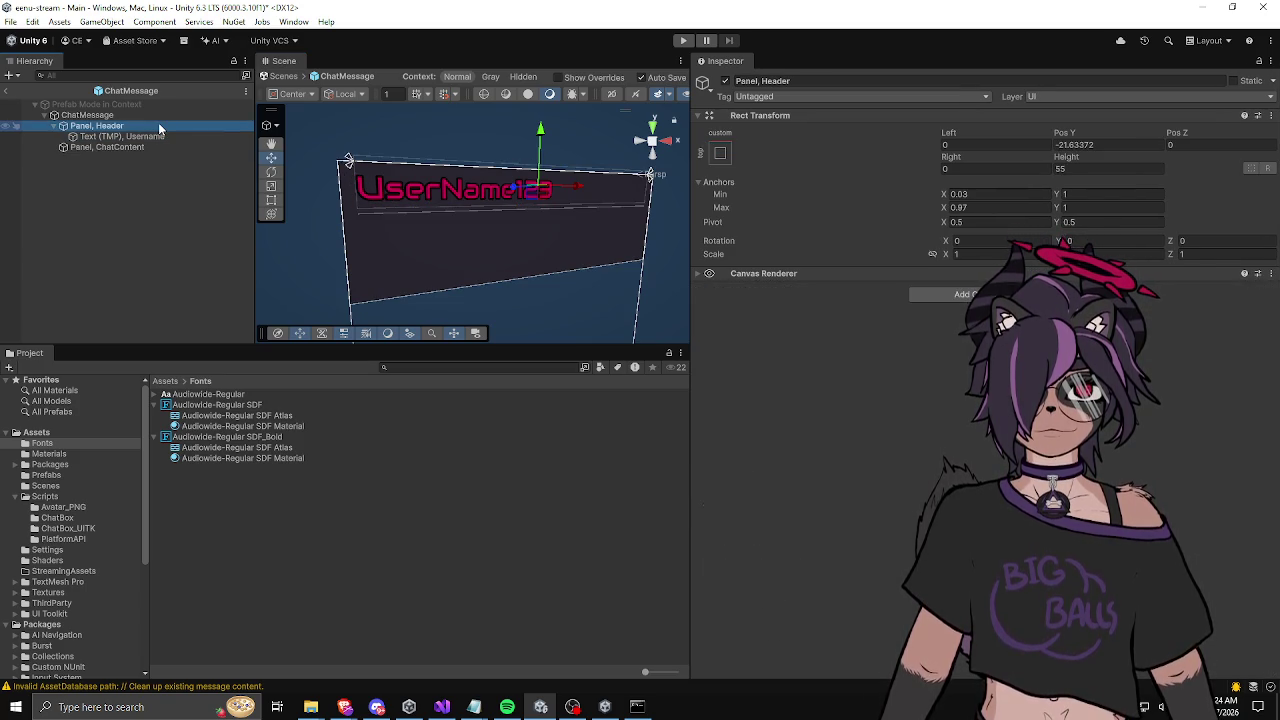
{"action": "left_click", "coordinate": [1085, 145]}
{"action": "type", "text": "0"}
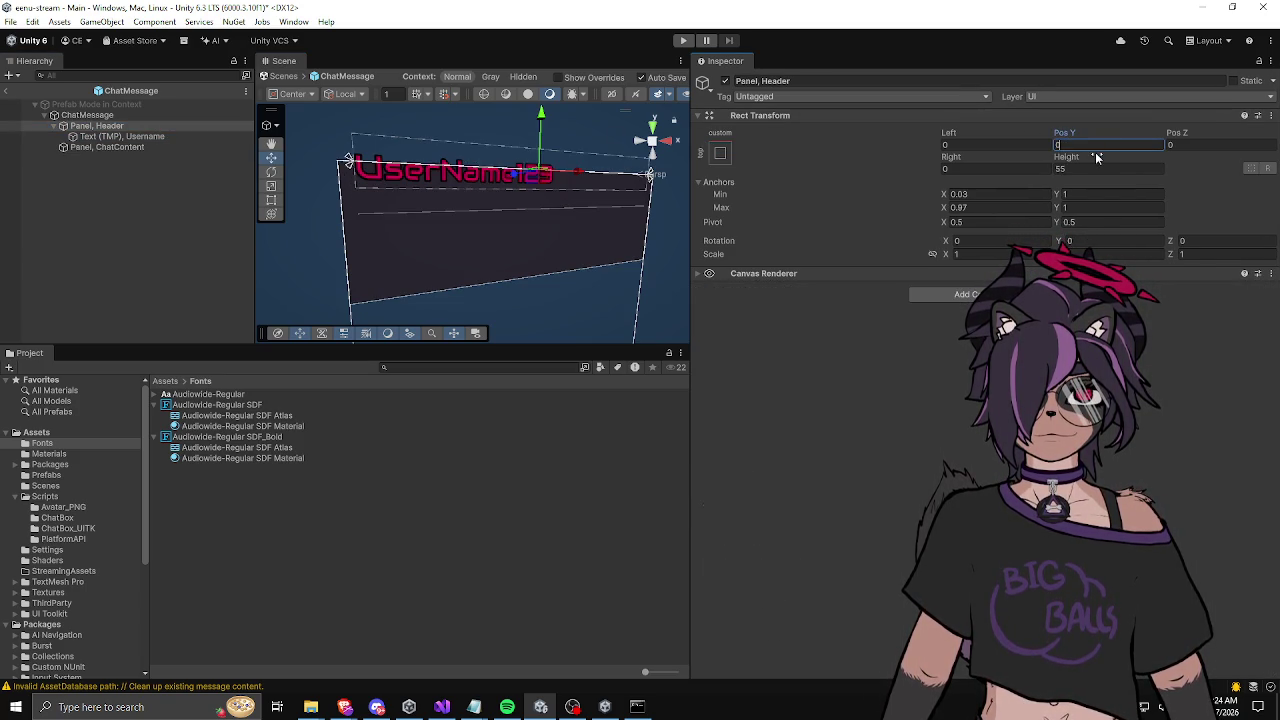
{"action": "key", "text": "ctrl+z"}
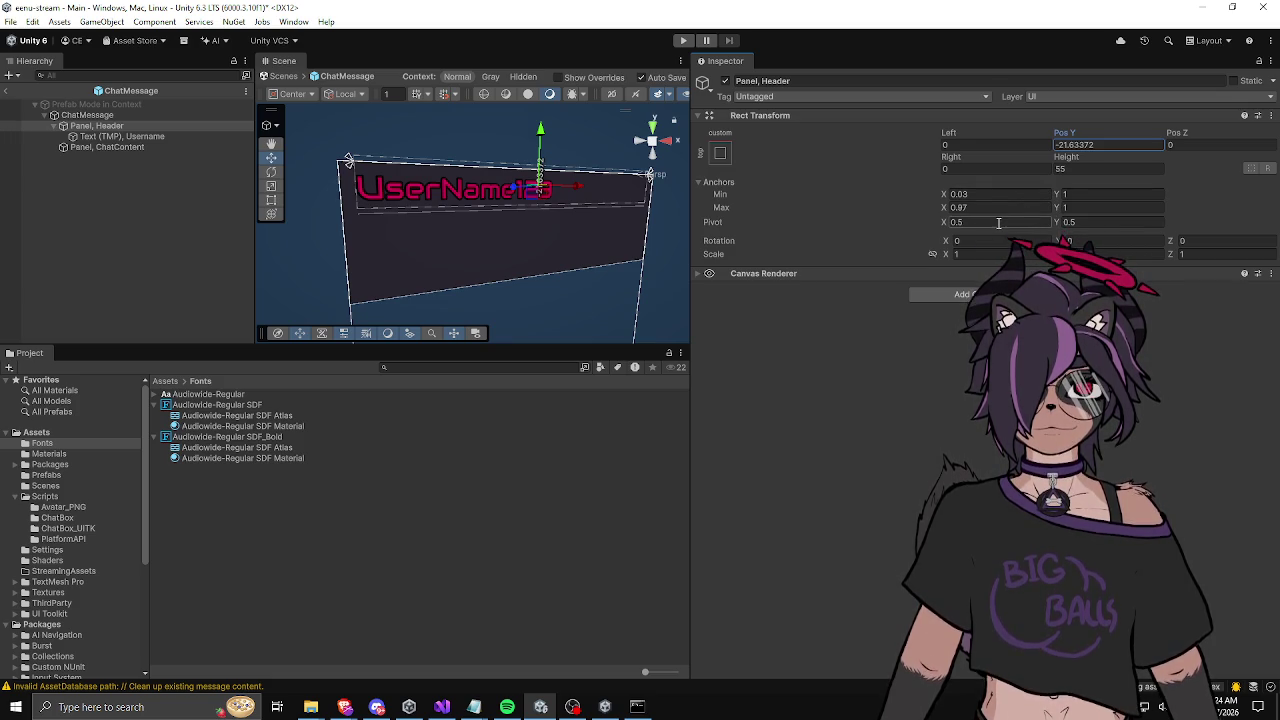
{"action": "left_click", "coordinate": [1091, 221]}
{"action": "type", "text": "1"}
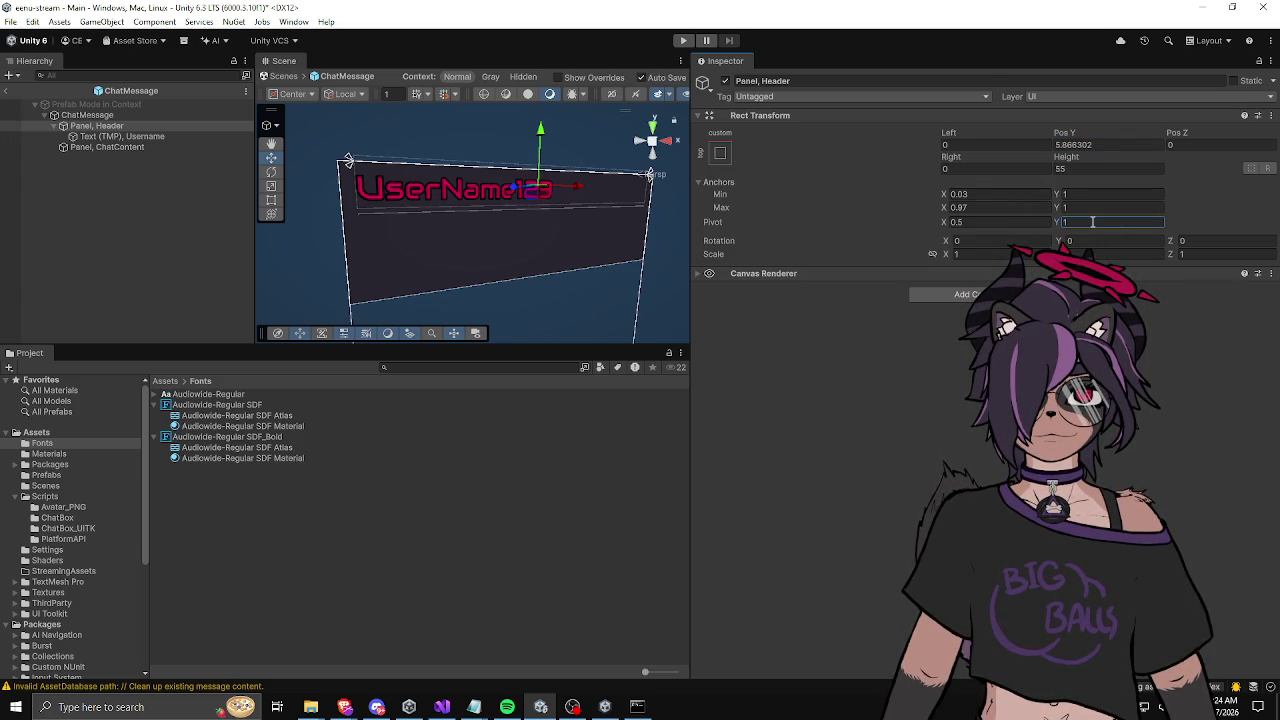
{"action": "left_click", "coordinate": [1083, 144]}
{"action": "type", "text": "0"}
{"action": "key", "text": "Return"}
Step: Review the username text and chat content, then exit Prefab Mode to the Main scene
{"action": "left_click", "coordinate": [130, 138]}
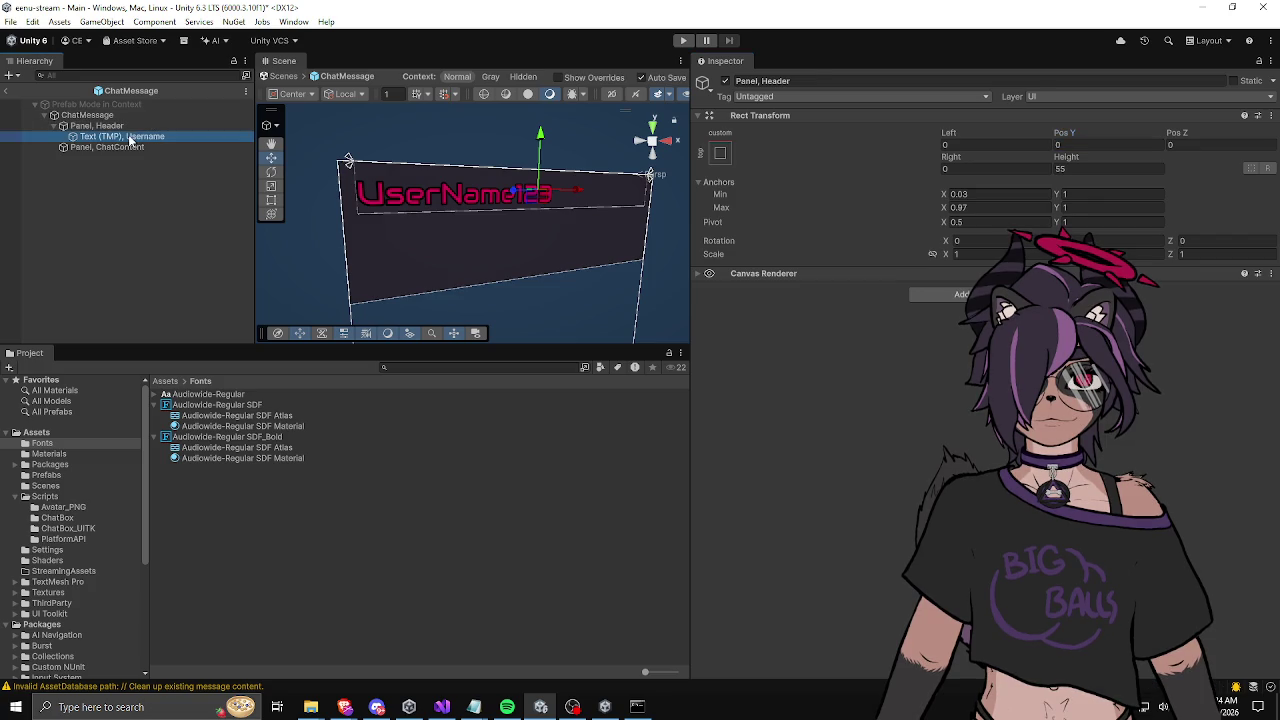
{"action": "left_click", "coordinate": [118, 148]}
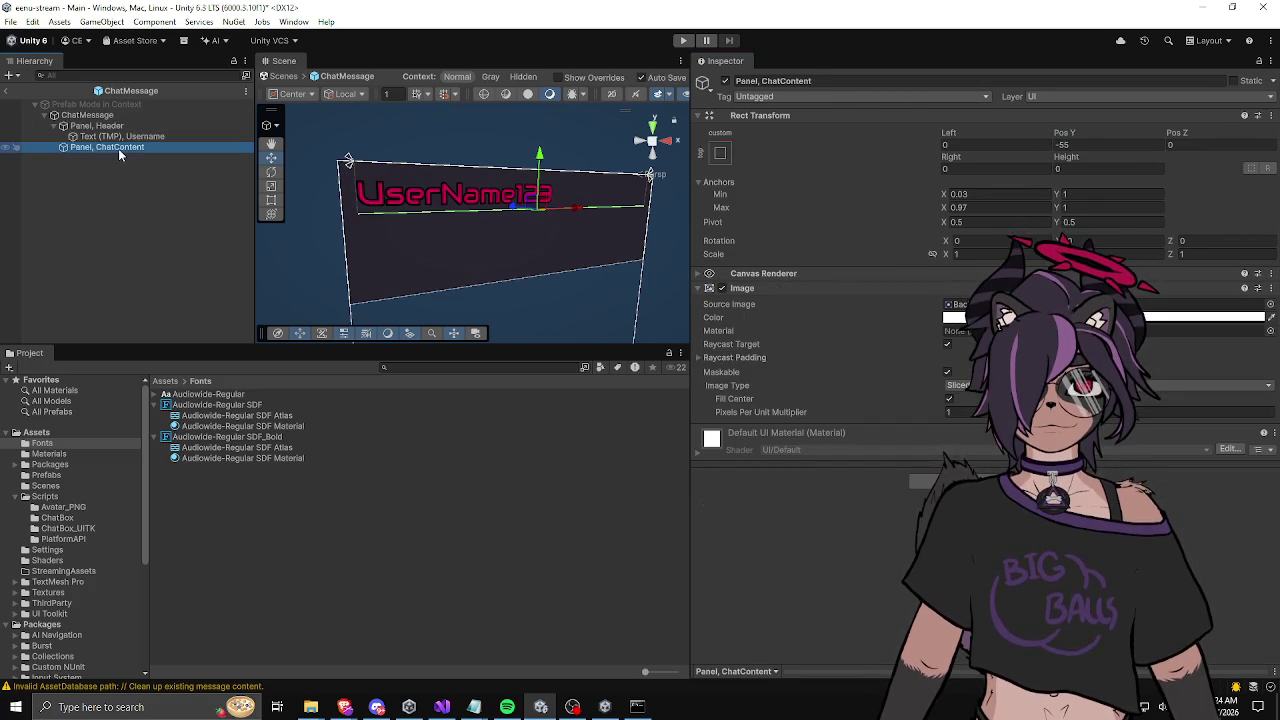
{"action": "left_click", "coordinate": [6, 90]}
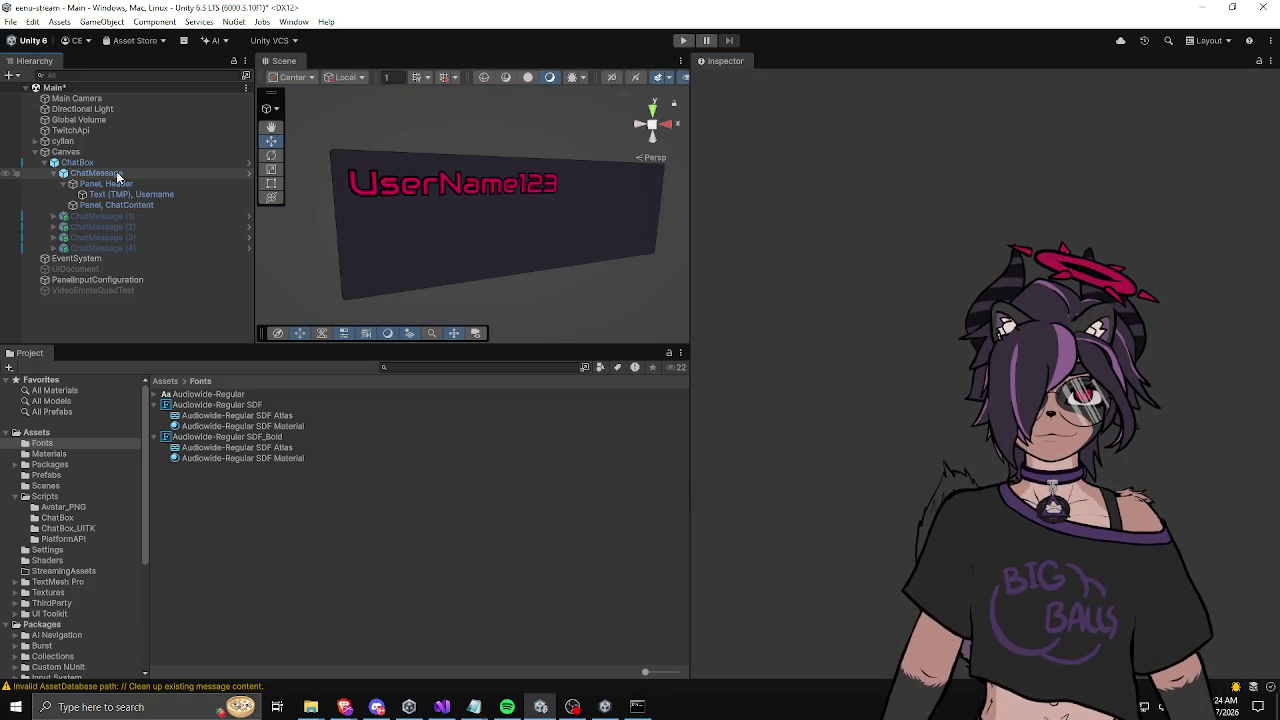
Step: Inspect the ChatMessage instances' header panels and select the first ChatMessage in the scene
{"action": "scroll", "coordinate": [523, 226], "scroll_direction": "down", "scroll_amount": 3}
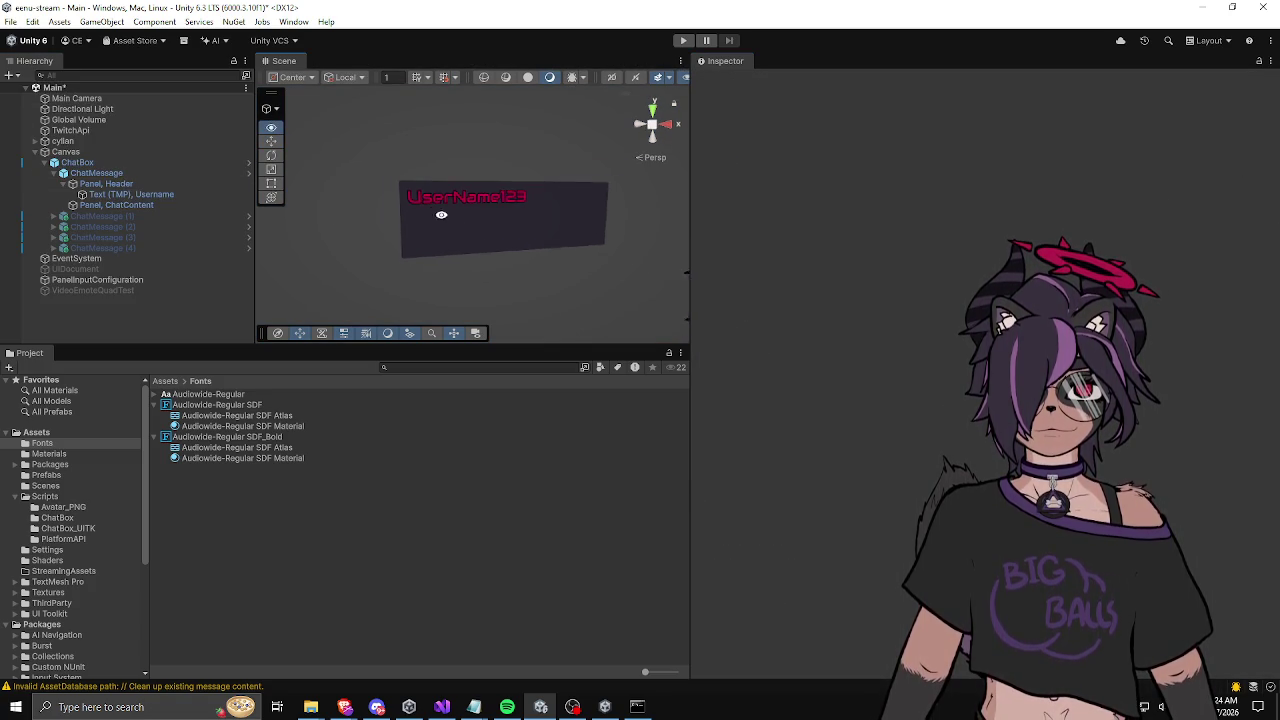
{"action": "left_click", "coordinate": [110, 174]}
{"action": "left_click", "coordinate": [117, 185]}
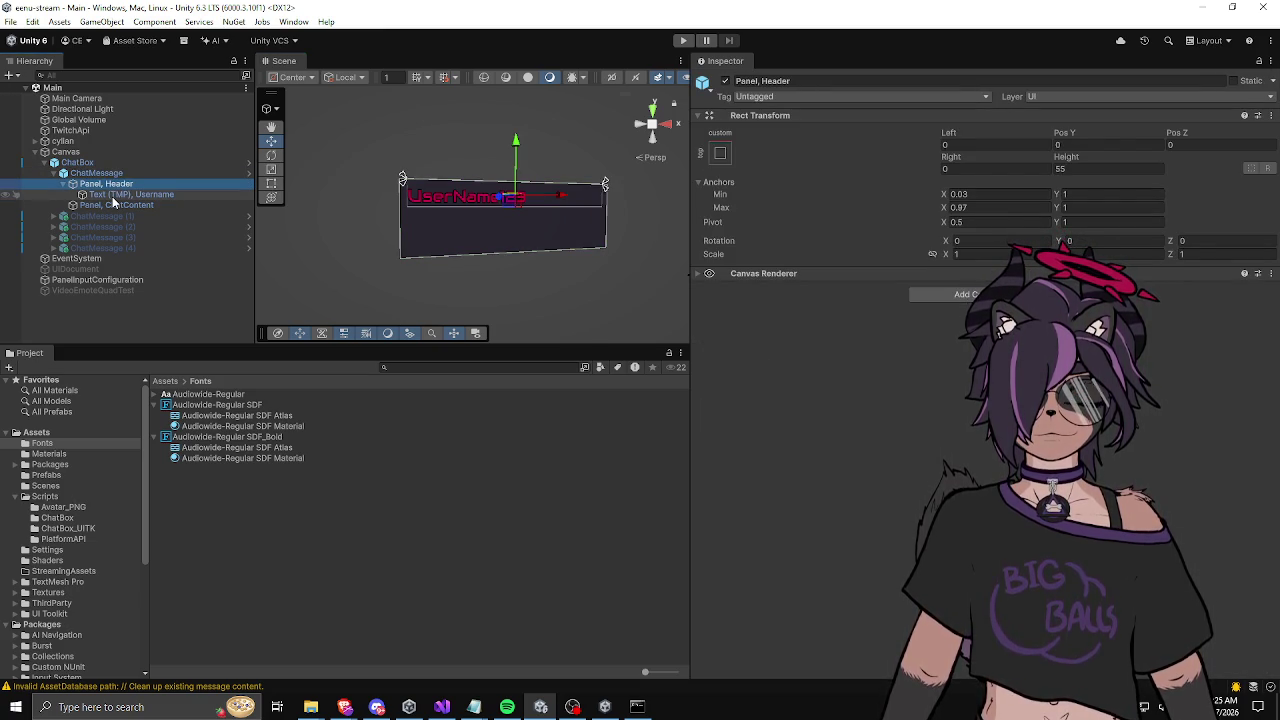
{"action": "left_click", "coordinate": [53, 216]}
{"action": "left_click", "coordinate": [96, 227]}
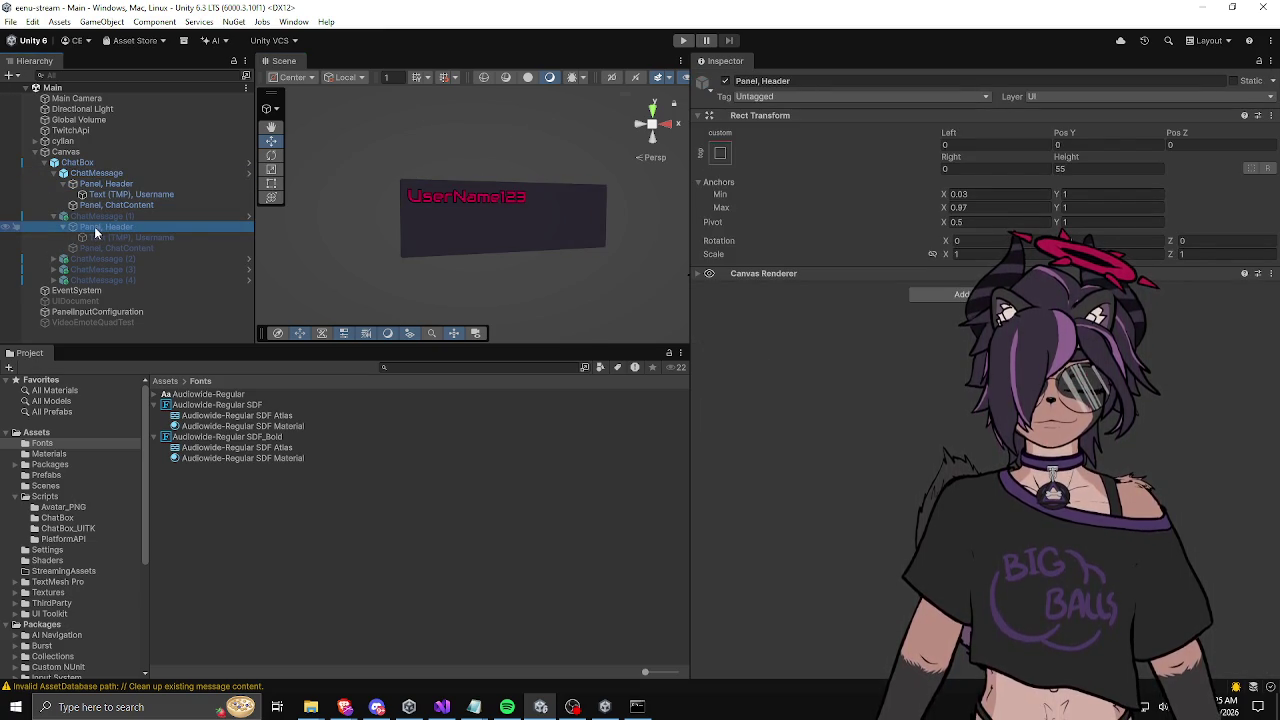
{"action": "left_click", "coordinate": [127, 162]}
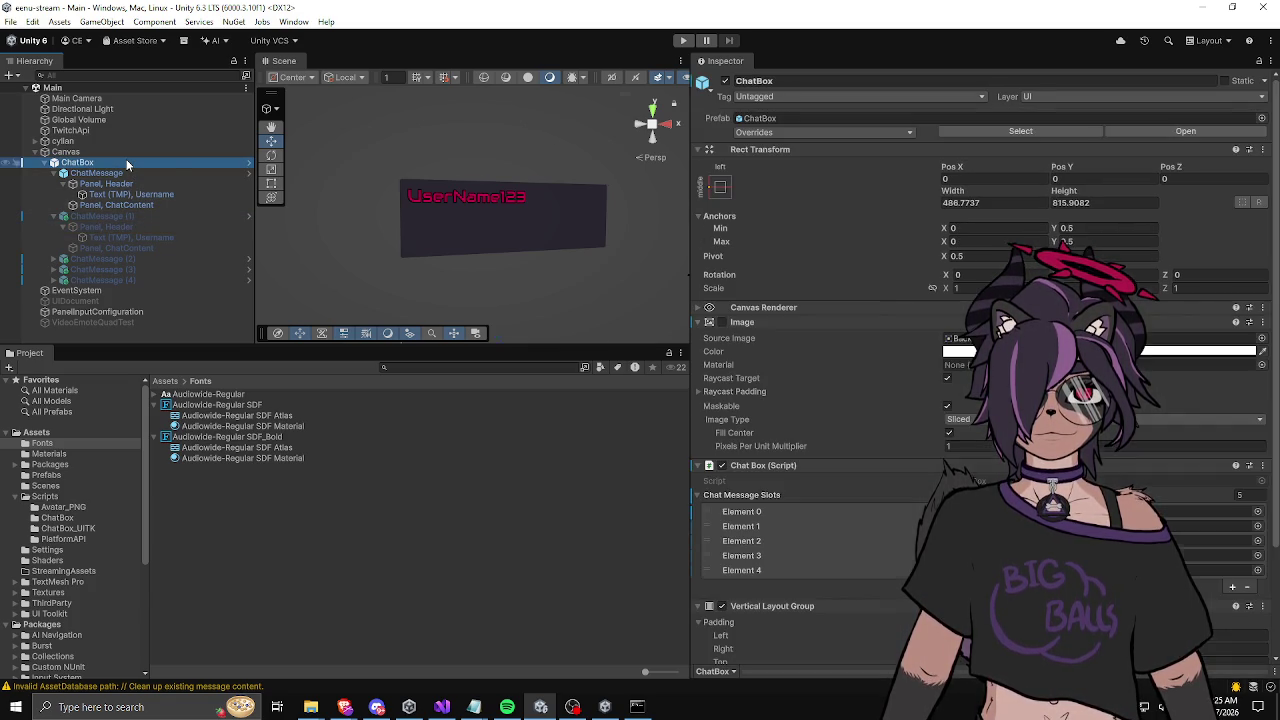
{"action": "scroll", "coordinate": [778, 363], "scroll_direction": "down", "scroll_amount": 3}
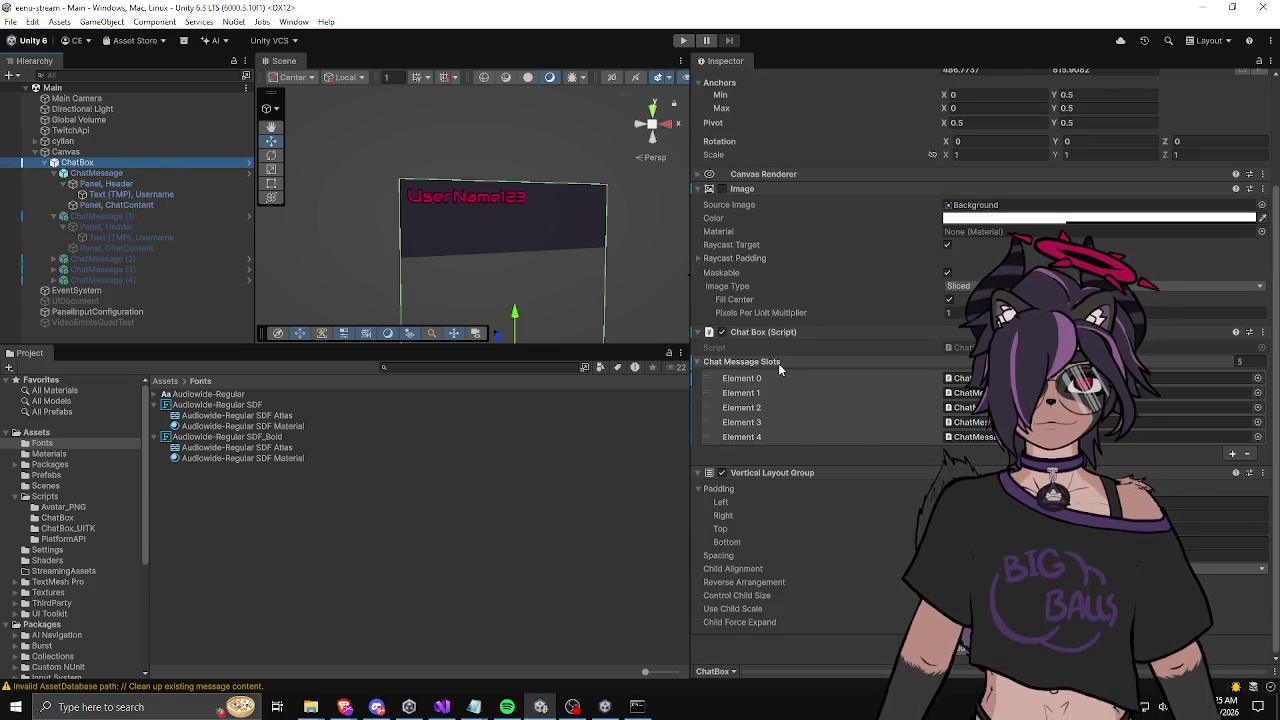
{"action": "left_click", "coordinate": [163, 172]}
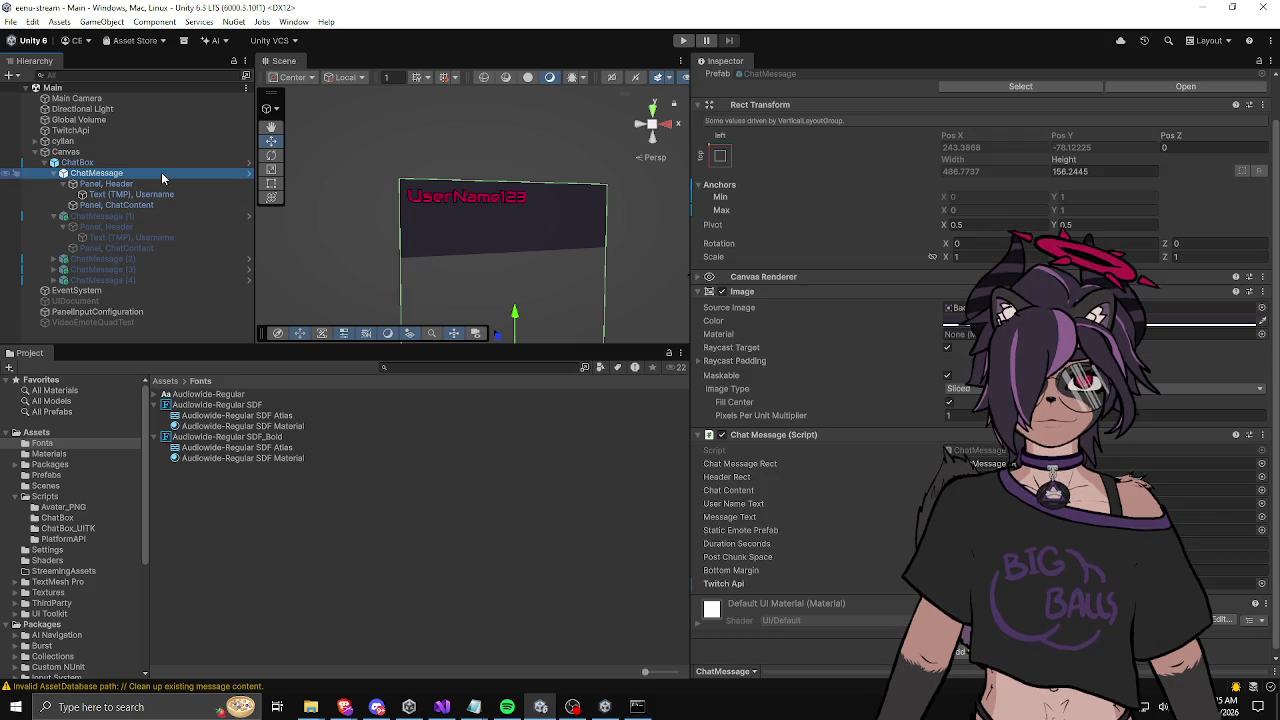
Step: Change Bottom Margin, apply it to the ChatMessage prefab, and enter play mode
{"action": "left_click", "coordinate": [1240, 570]}
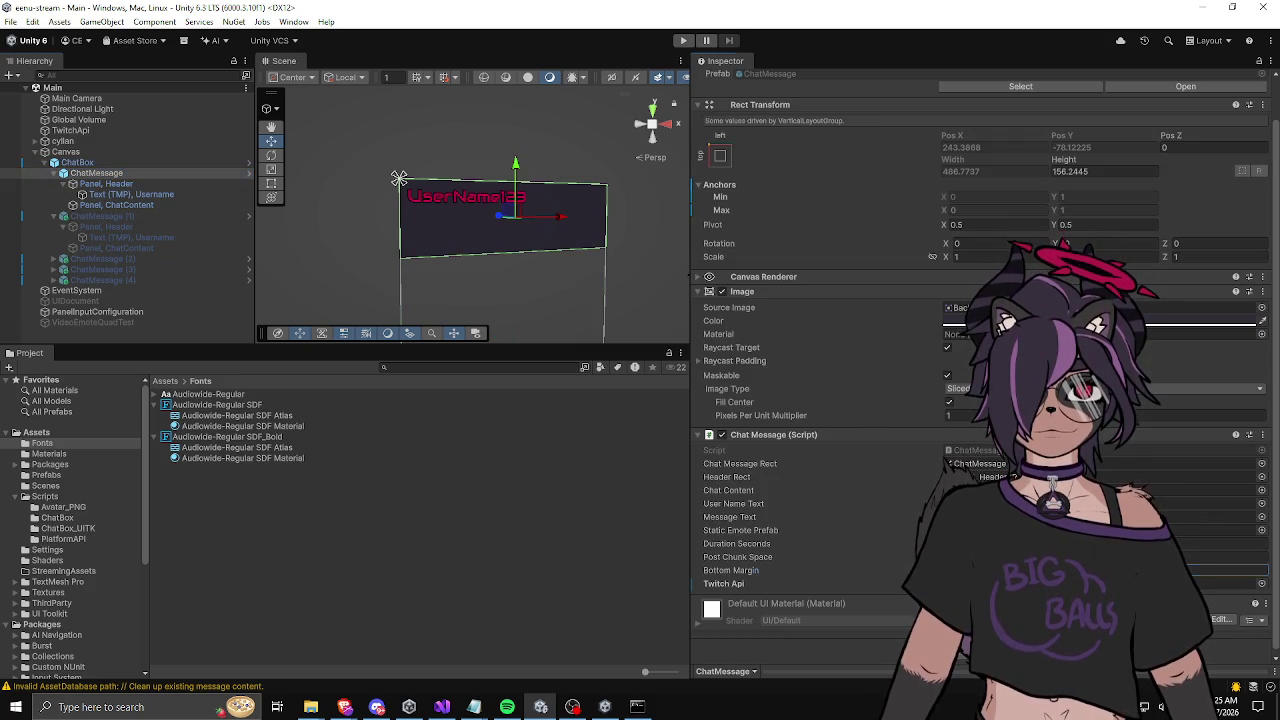
{"action": "key", "text": "Return"}
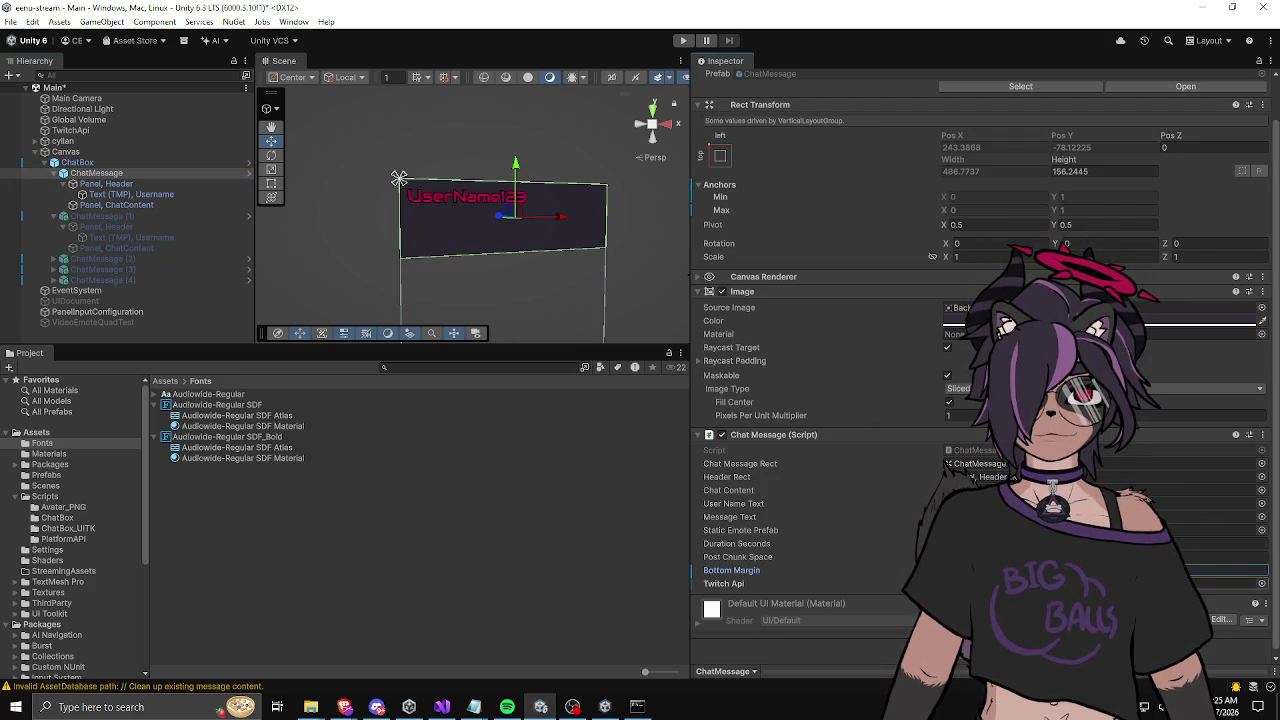
{"action": "right_click", "coordinate": [745, 575]}
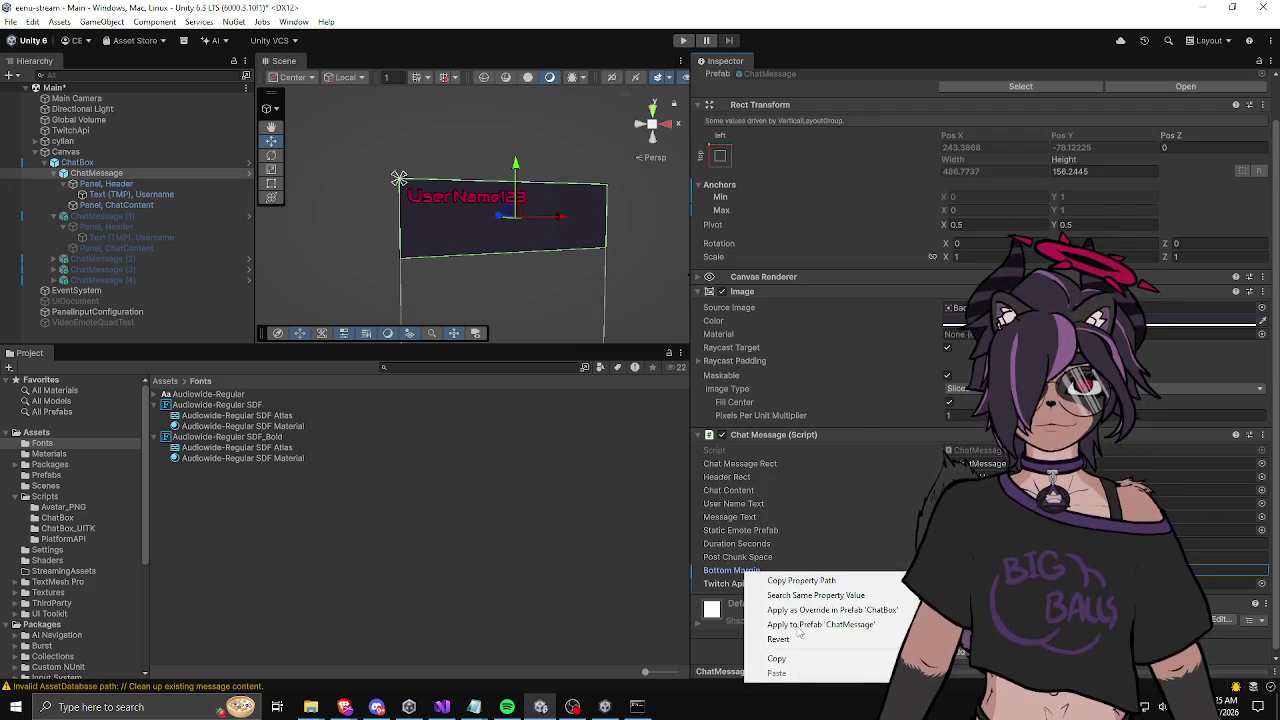
{"action": "left_click", "coordinate": [799, 625]}
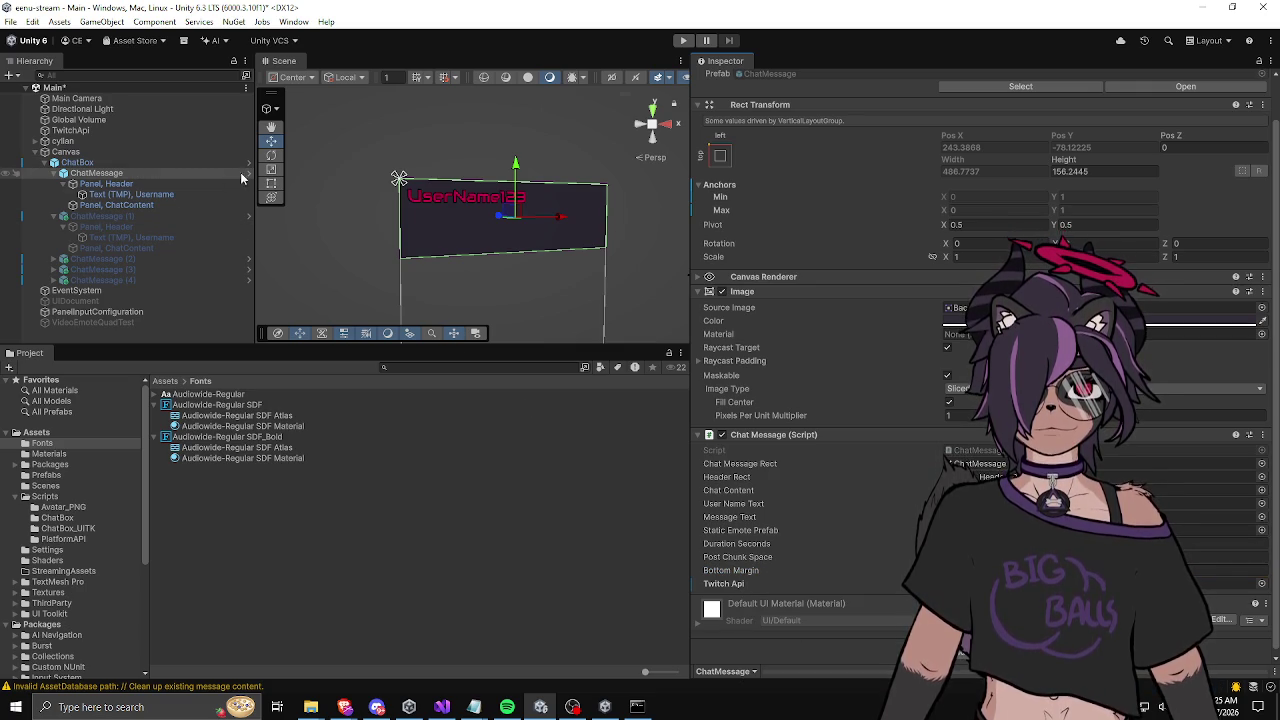
{"action": "left_click", "coordinate": [684, 41]}
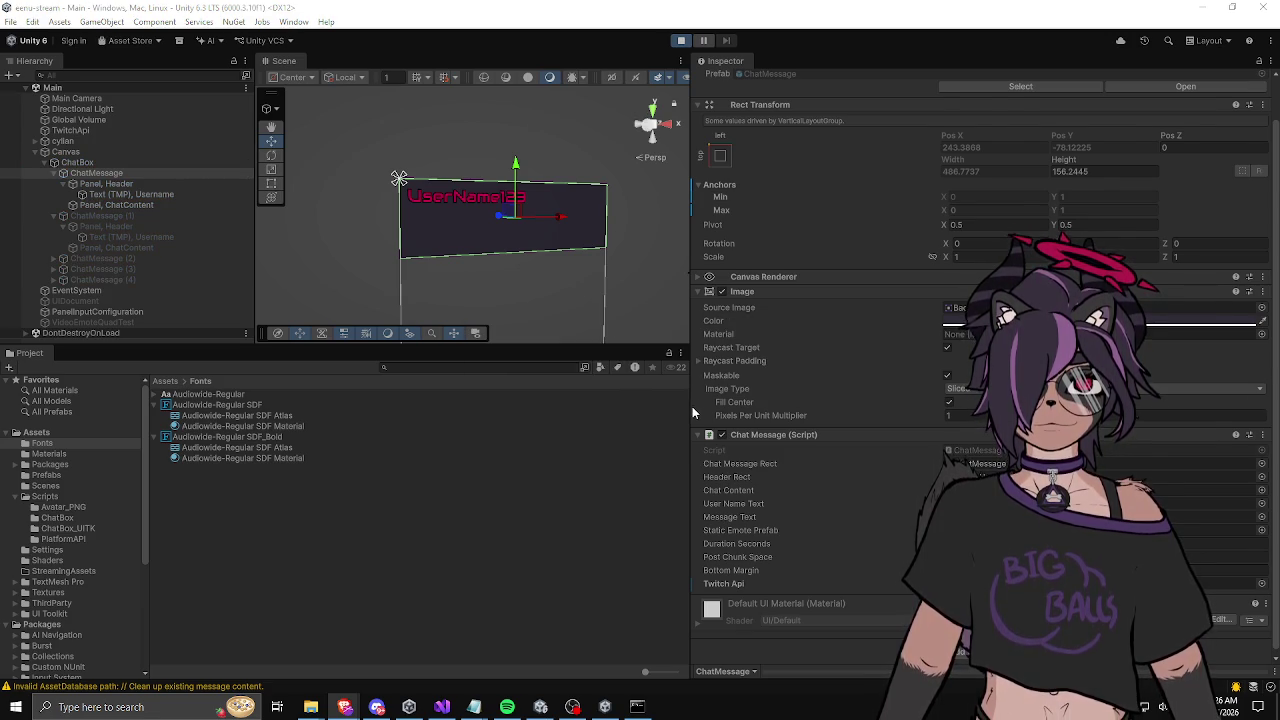
Step: Post a Test message from the Chat Message component, orbit to inspect its wrapping, then stop
{"action": "right_click", "coordinate": [773, 444]}
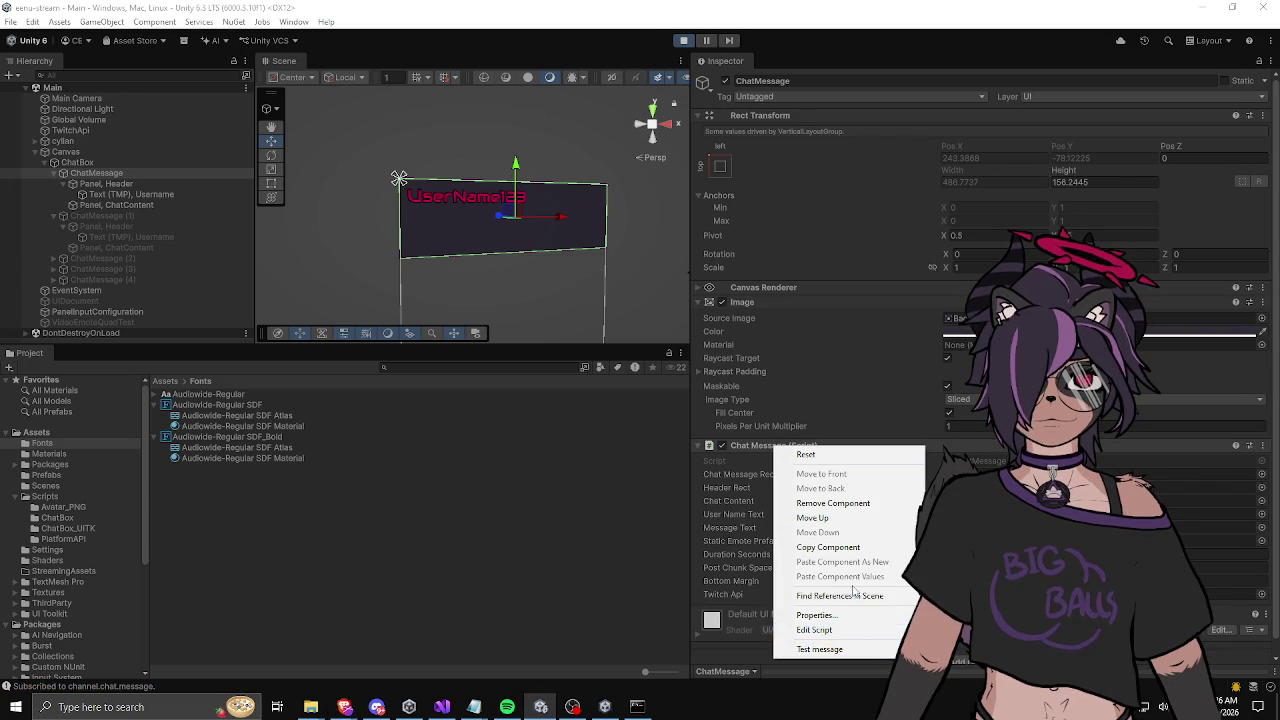
{"action": "left_click", "coordinate": [823, 649]}
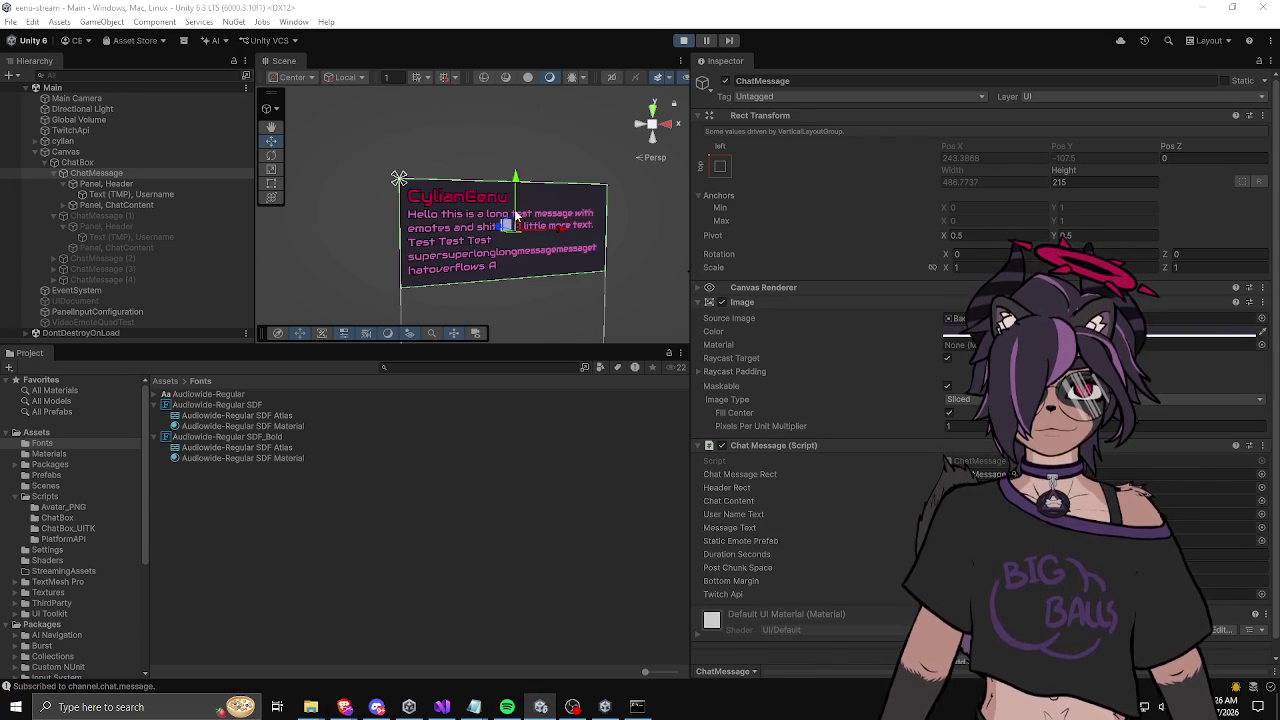
{"action": "left_click_drag", "start_coordinate": [492, 224], "coordinate": [422, 248]}
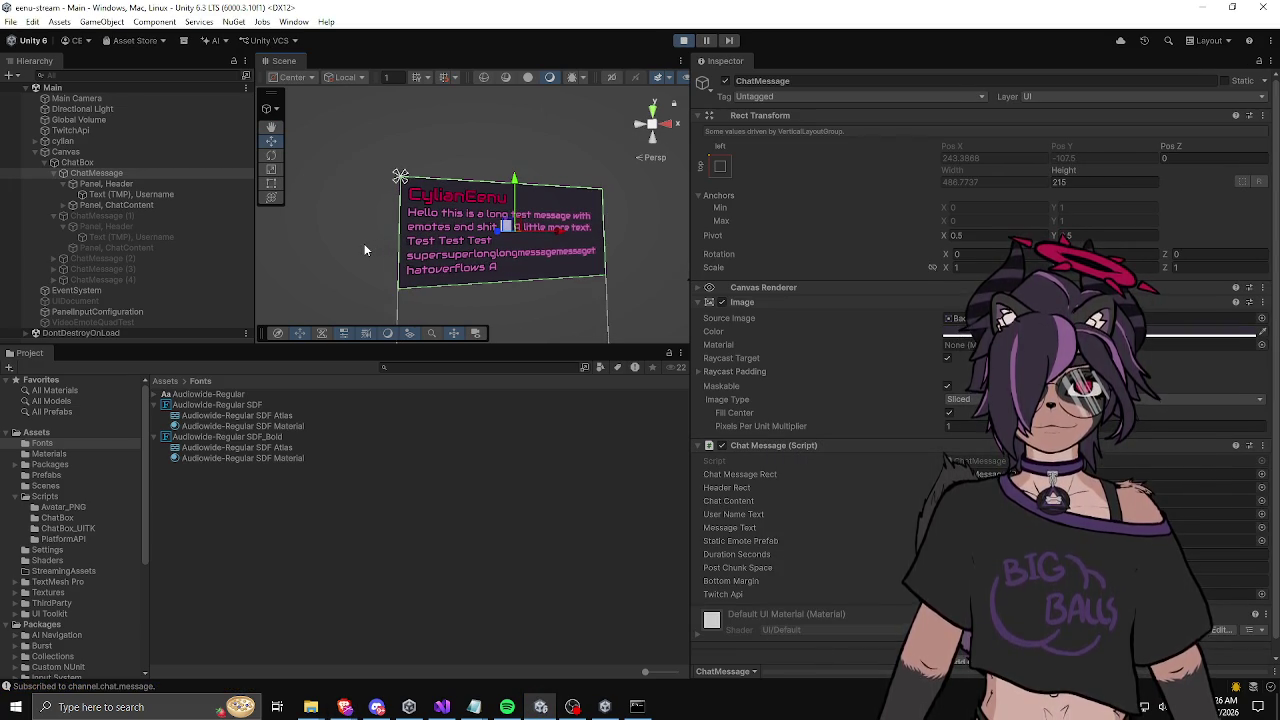
{"action": "left_click", "coordinate": [683, 41]}
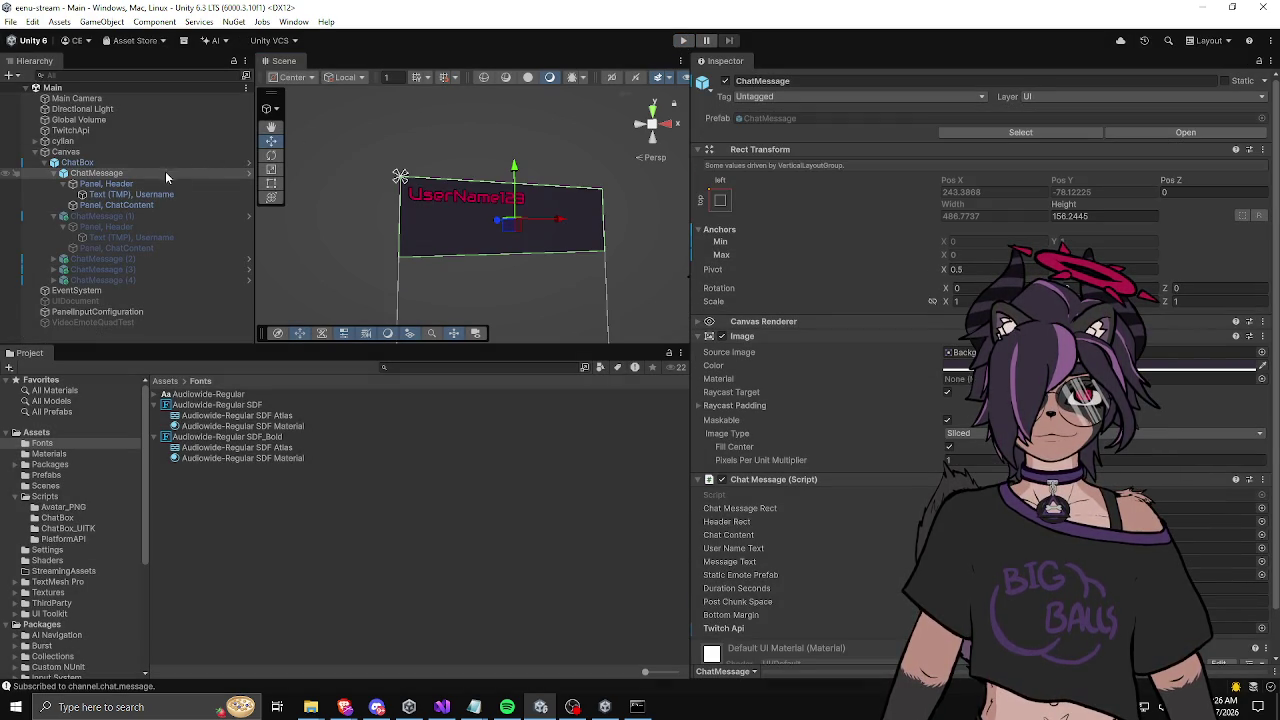
Step: Delete the goober texture from the Assets folder and switch over to Visual Studio
{"action": "left_click", "coordinate": [165, 384]}
{"action": "left_click", "coordinate": [210, 565]}
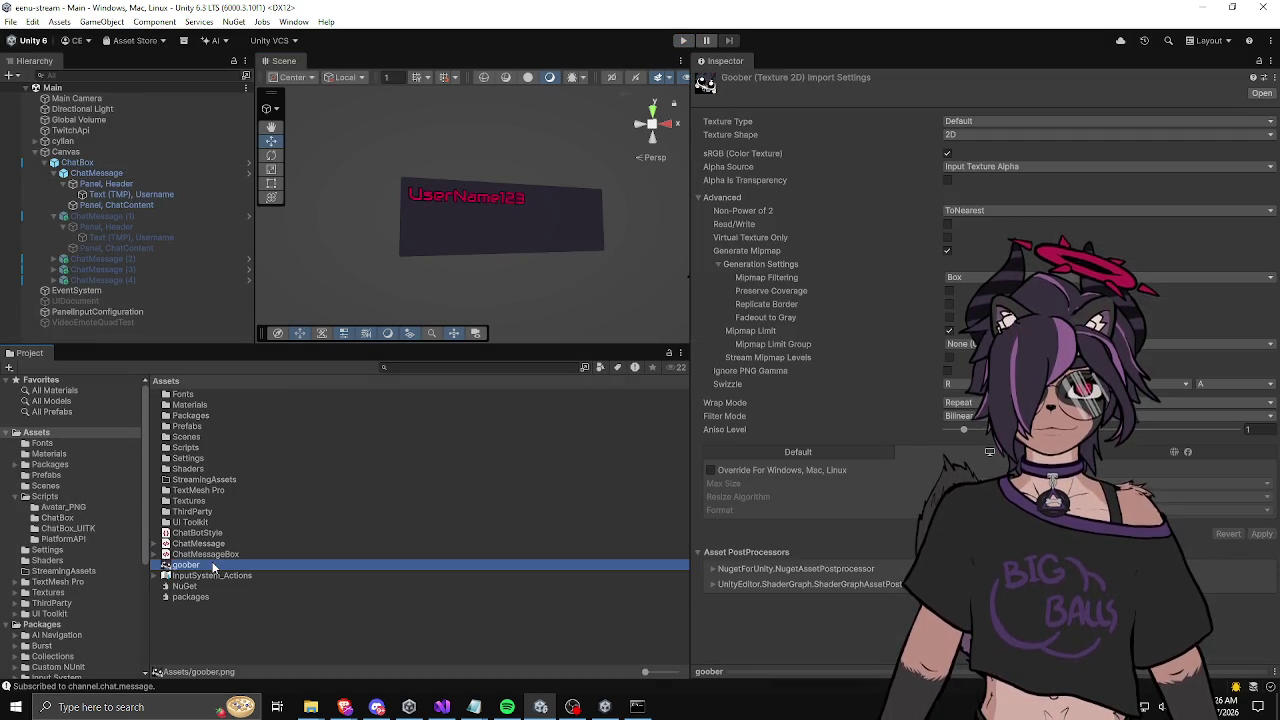
{"action": "key", "text": "Delete"}
{"action": "left_click", "coordinate": [648, 377]}
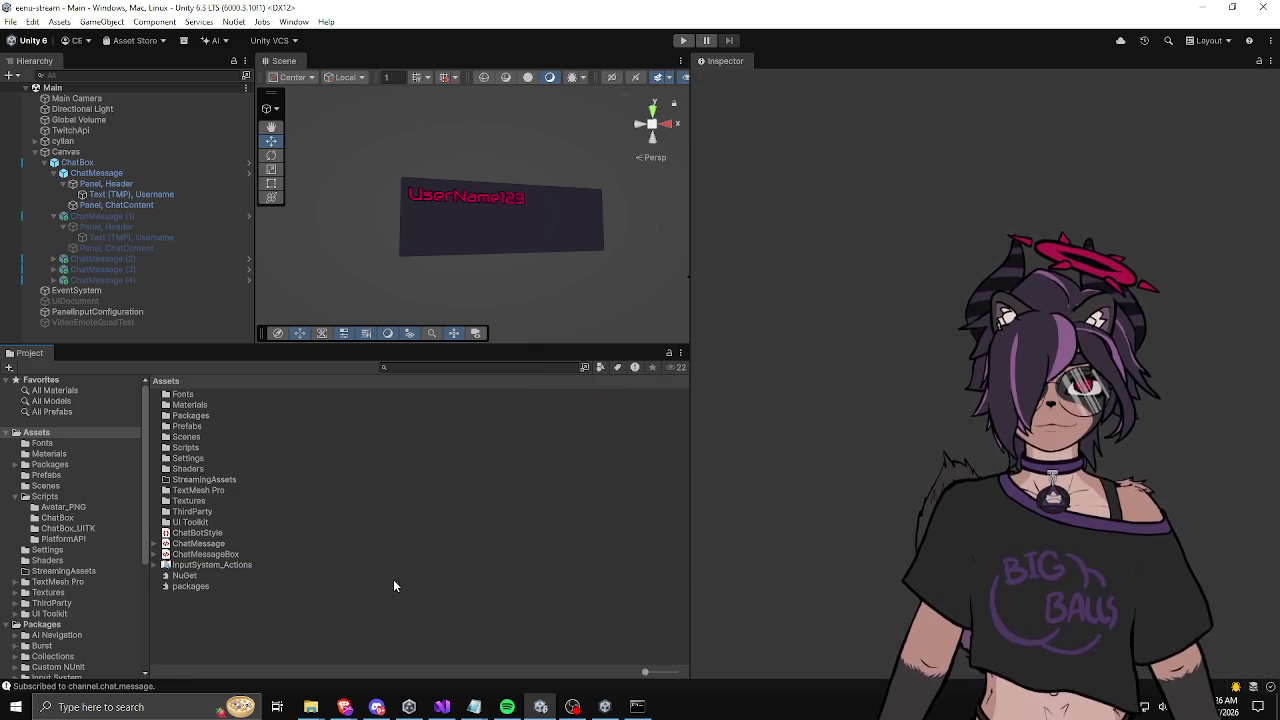
{"action": "key", "text": "alt+Tab"}
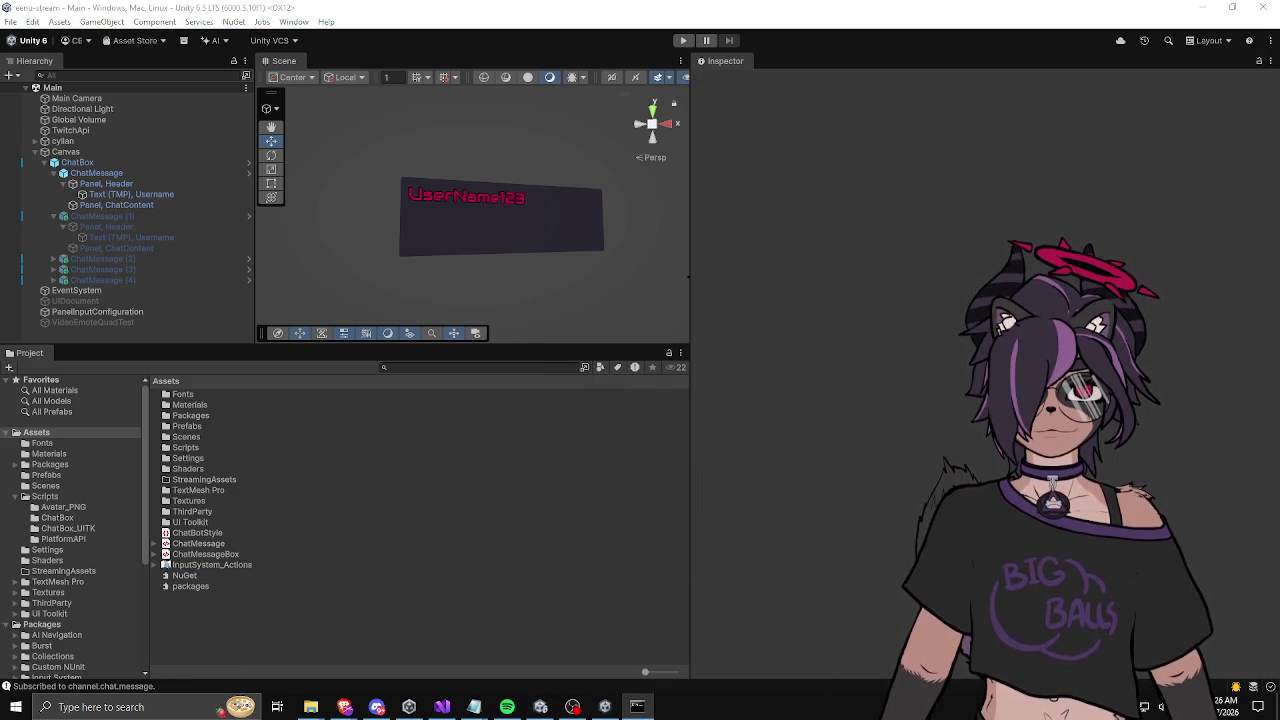
{"action": "left_click", "coordinate": [442, 706]}
Step: Delete the emote ID string on line 195 of ChatMessage.cs and save the script
{"action": "scroll", "coordinate": [460, 411], "scroll_direction": "down", "scroll_amount": 15}
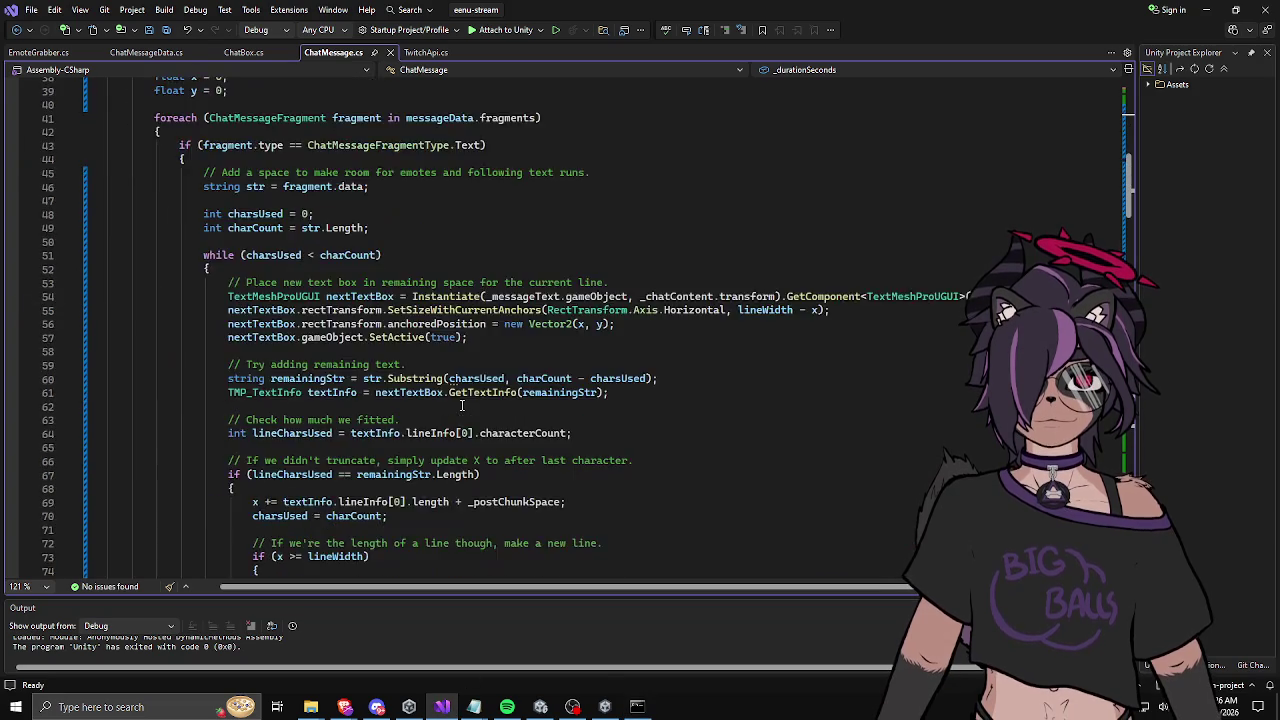
{"action": "scroll", "coordinate": [460, 411], "scroll_direction": "down", "scroll_amount": 20}
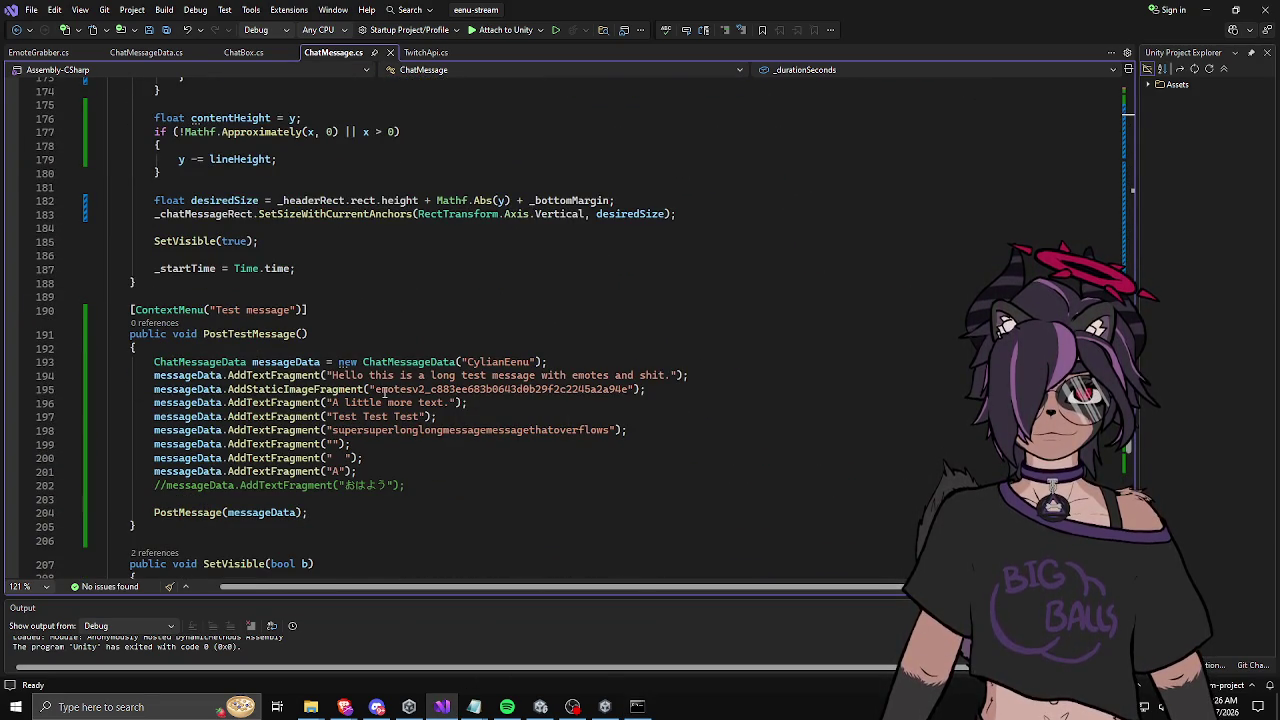
{"action": "left_click_drag", "start_coordinate": [377, 390], "coordinate": [628, 396]}
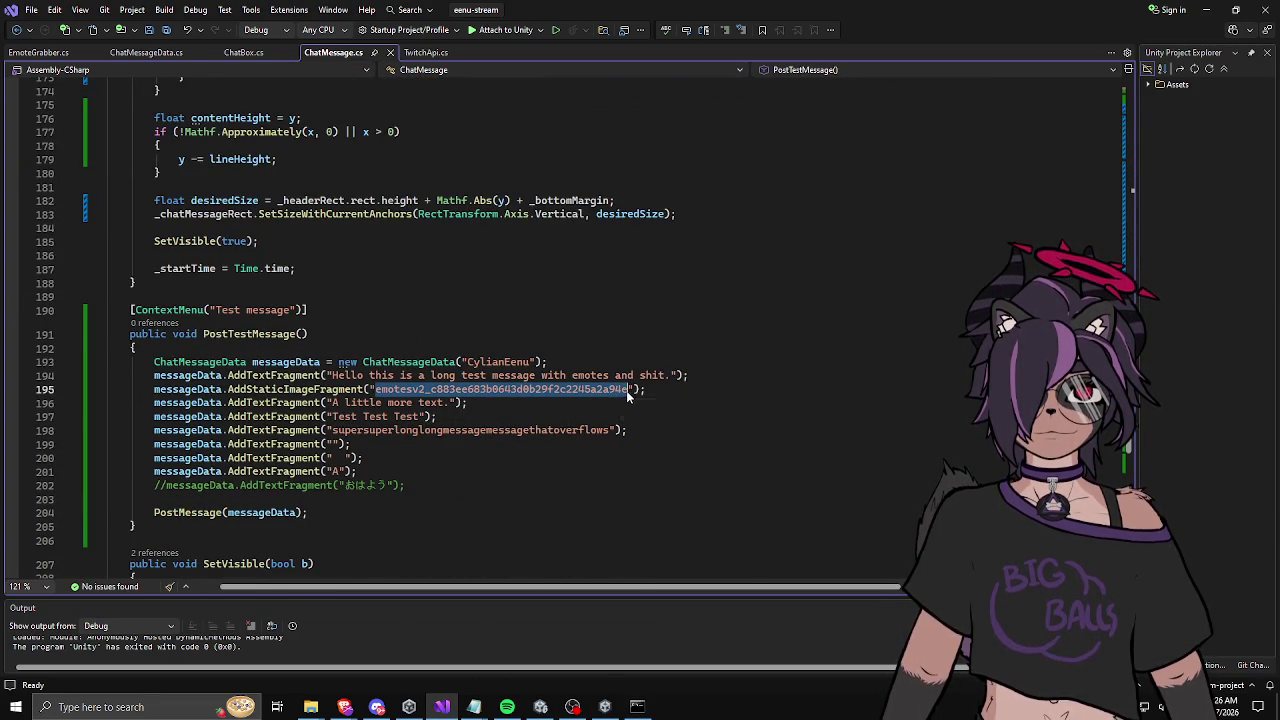
{"action": "key", "text": "BackSpace"}
{"action": "key", "text": "ctrl+s"}
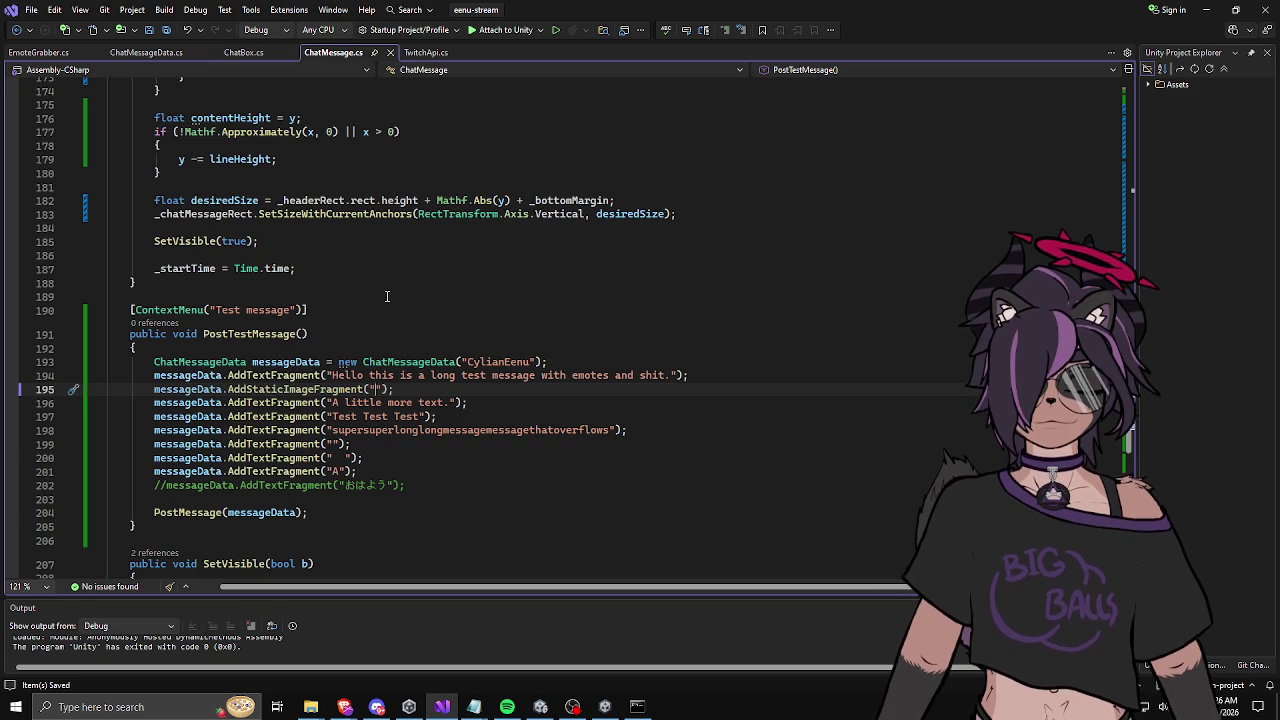
{"action": "scroll", "coordinate": [387, 293], "scroll_direction": "down", "scroll_amount": 5}
{"action": "scroll", "coordinate": [400, 310], "scroll_direction": "up", "scroll_amount": 10}
{"action": "scroll", "coordinate": [420, 350], "scroll_direction": "down", "scroll_amount": 14}
{"action": "scroll", "coordinate": [420, 354], "scroll_direction": "up", "scroll_amount": 20}
{"action": "scroll", "coordinate": [414, 352], "scroll_direction": "up", "scroll_amount": 20}
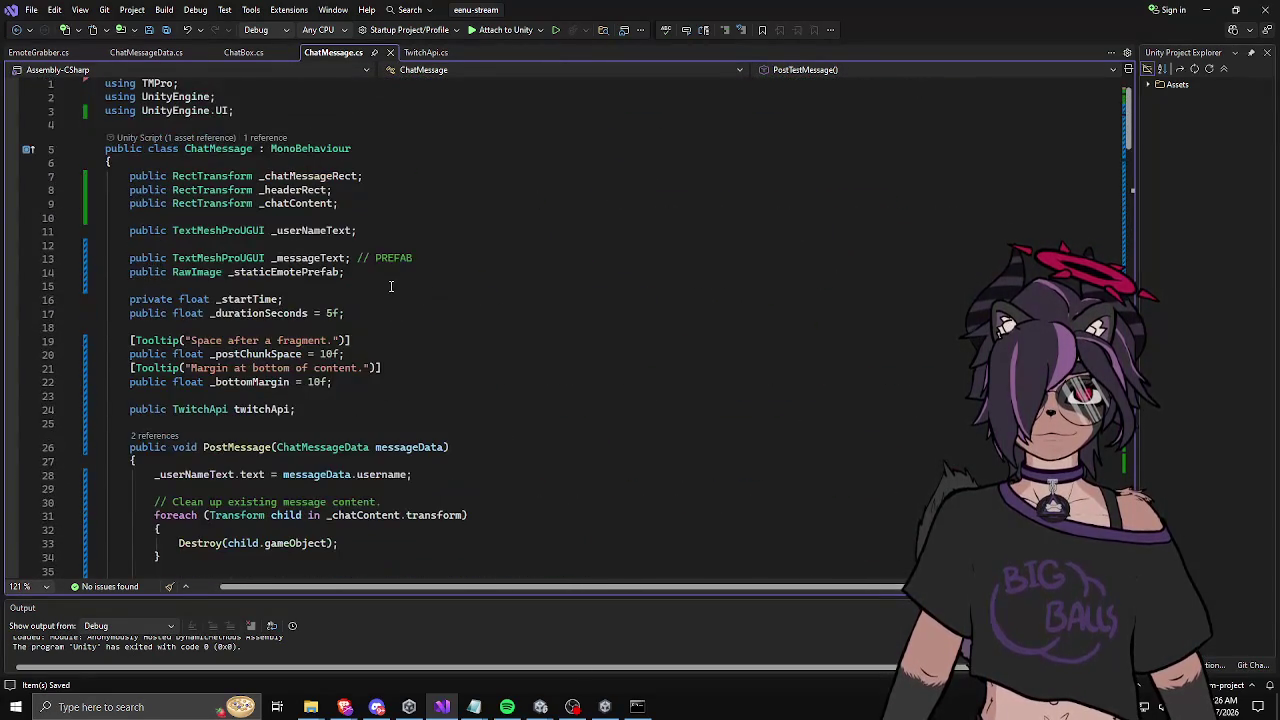
Step: Review the TwitchApi, EmoteGrabber, ChatMessageData and ChatBox scripts
{"action": "left_click", "coordinate": [434, 55]}
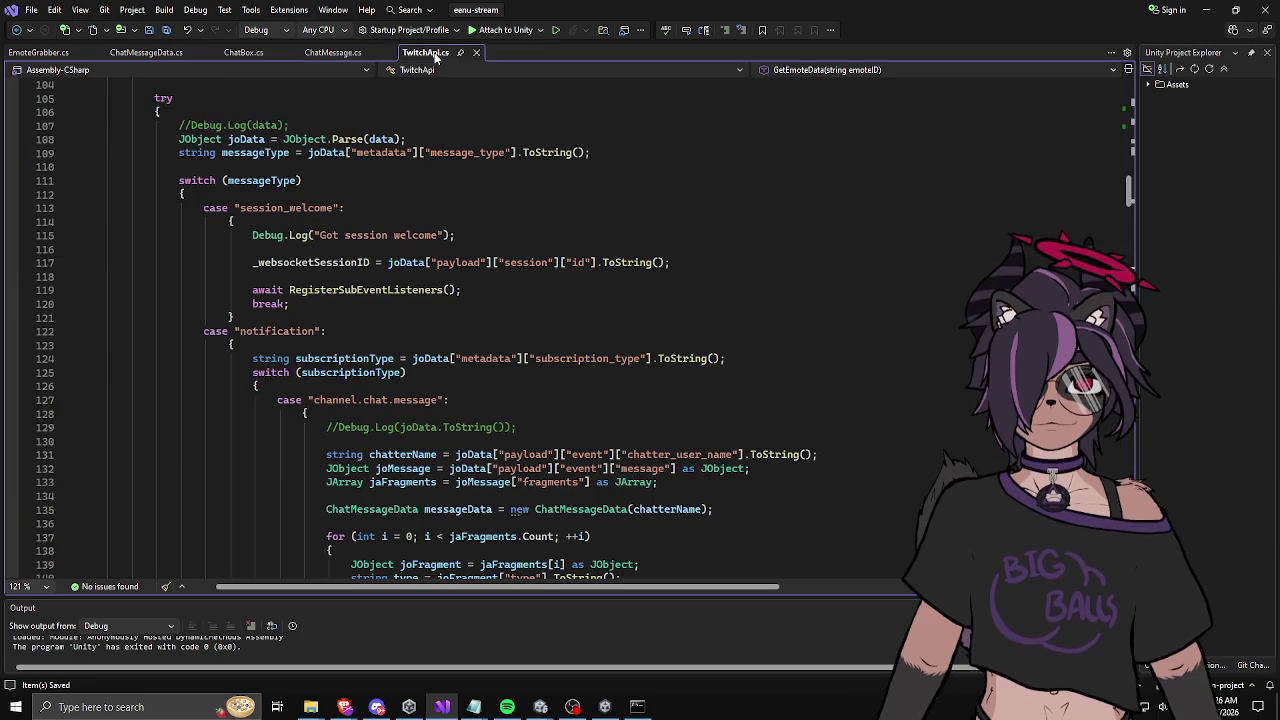
{"action": "scroll", "coordinate": [411, 255], "scroll_direction": "down", "scroll_amount": 20}
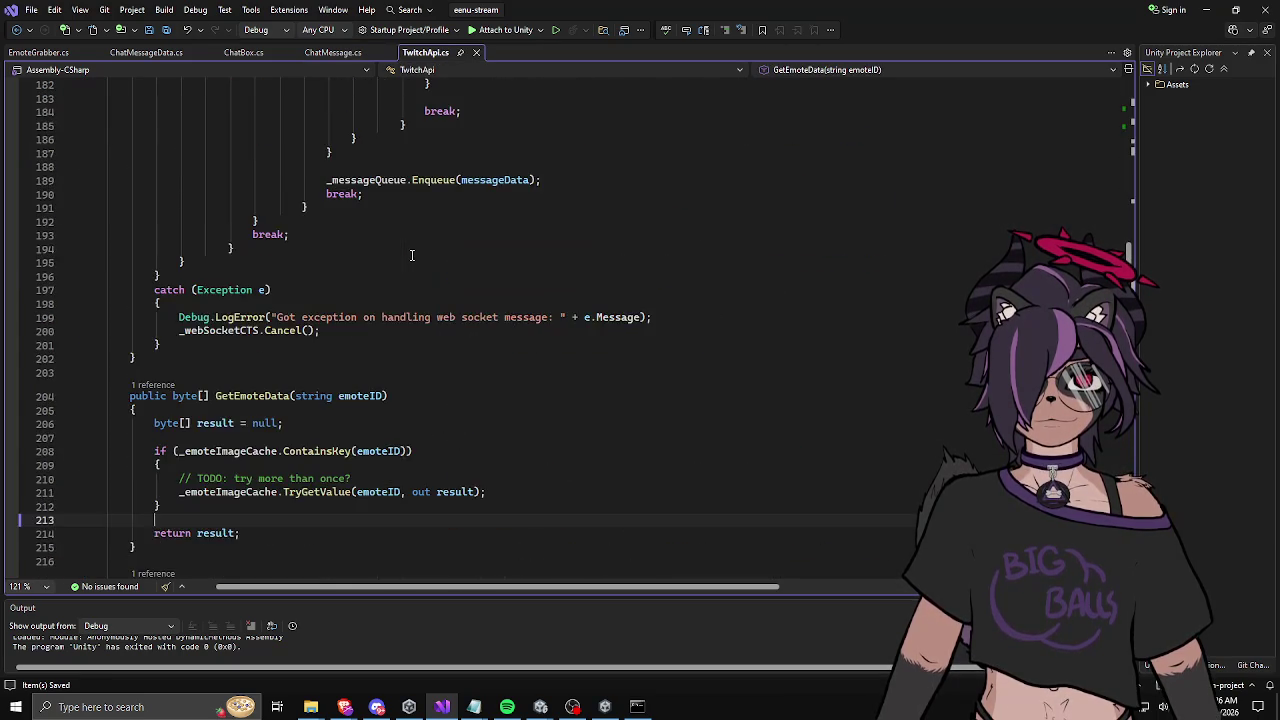
{"action": "scroll", "coordinate": [411, 255], "scroll_direction": "down", "scroll_amount": 20}
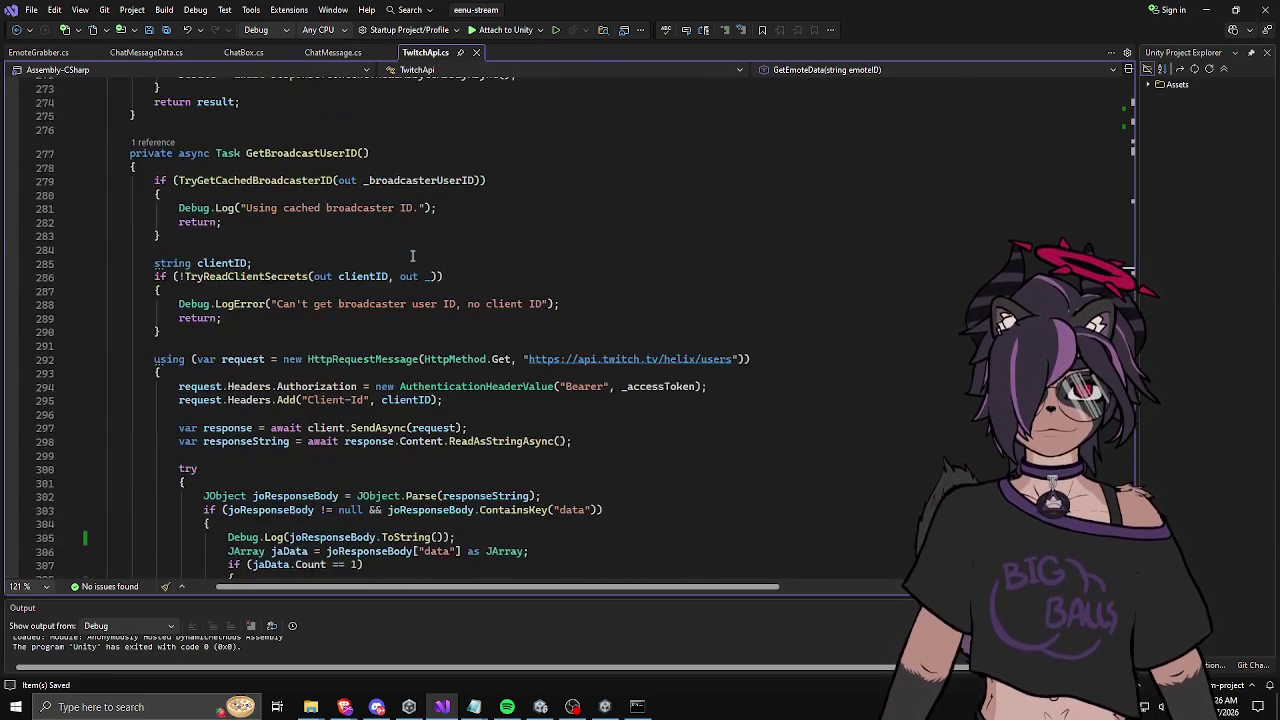
{"action": "scroll", "coordinate": [411, 250], "scroll_direction": "up", "scroll_amount": 20}
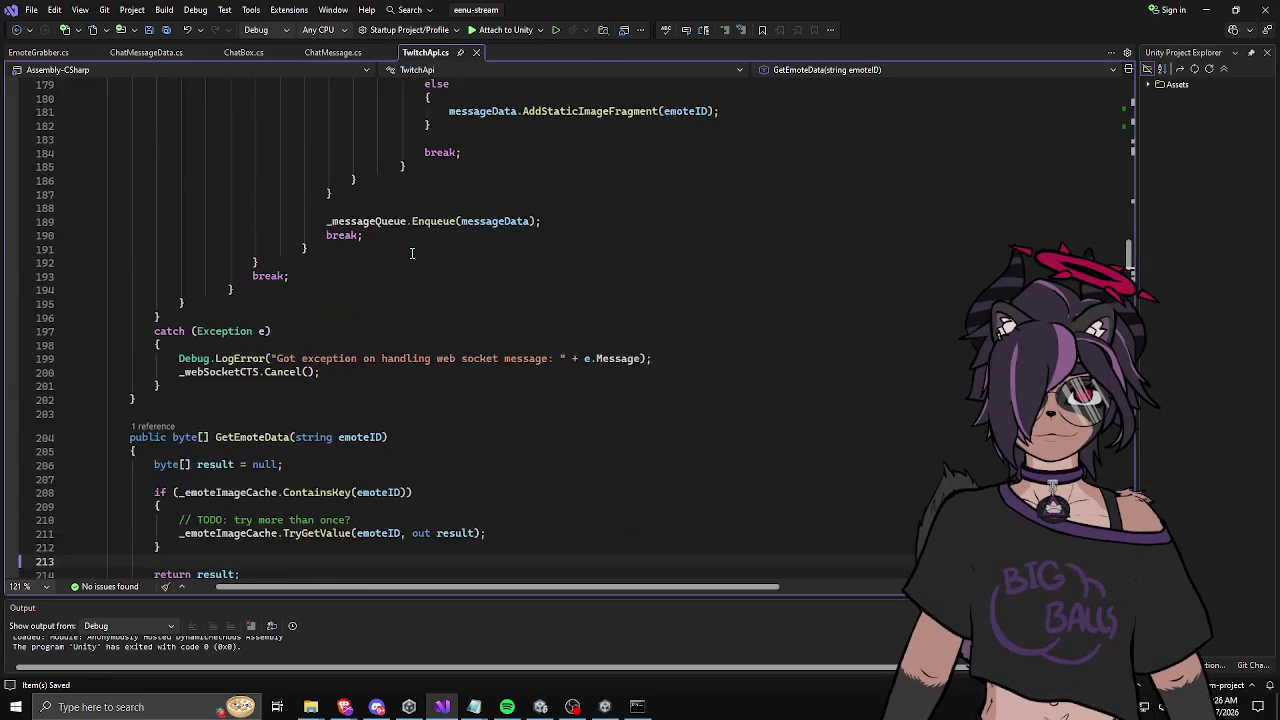
{"action": "scroll", "coordinate": [411, 240], "scroll_direction": "up", "scroll_amount": 3}
{"action": "left_click", "coordinate": [40, 52]}
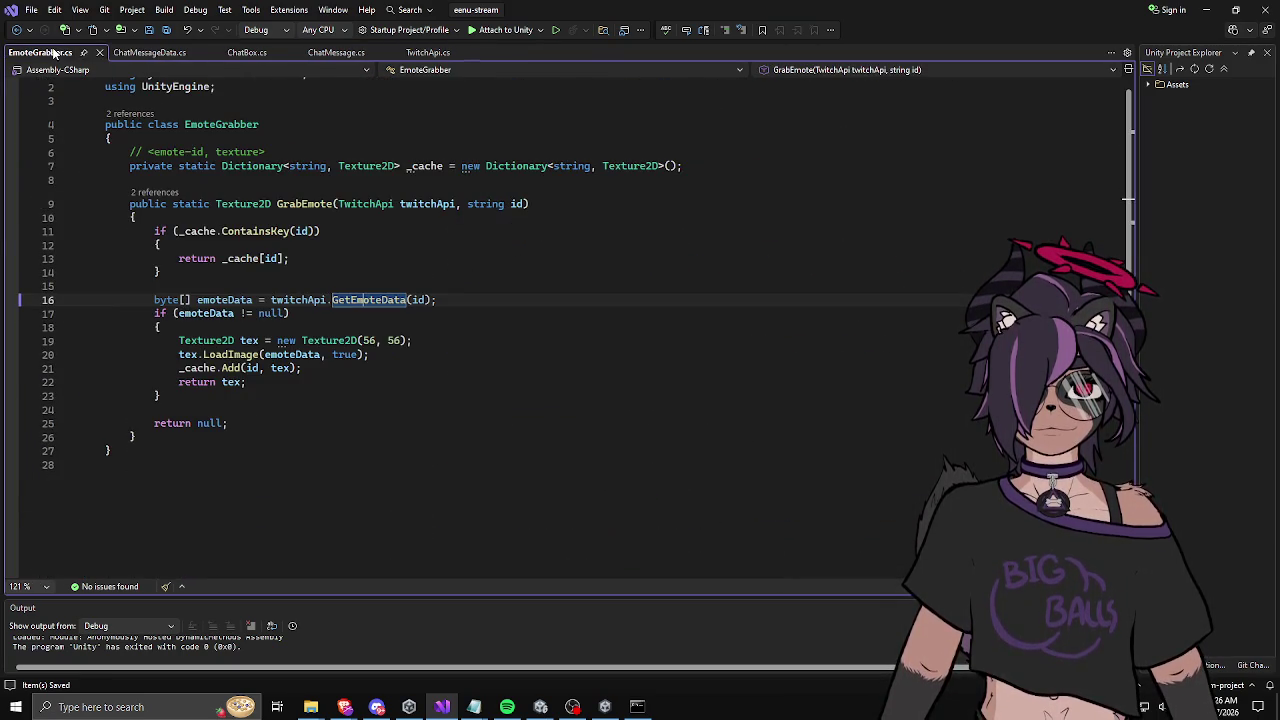
{"action": "scroll", "coordinate": [362, 225], "scroll_direction": "up", "scroll_amount": 1}
{"action": "left_click", "coordinate": [147, 53]}
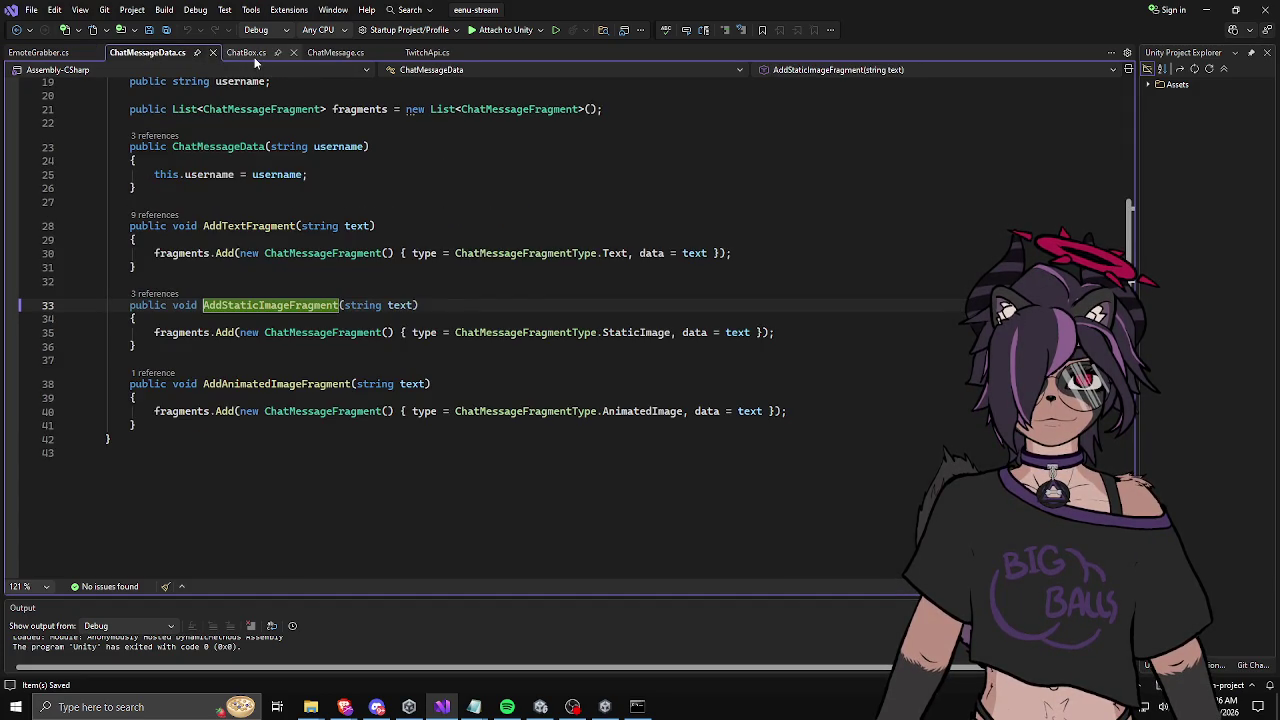
{"action": "left_click", "coordinate": [254, 57]}
{"action": "left_click", "coordinate": [324, 55]}
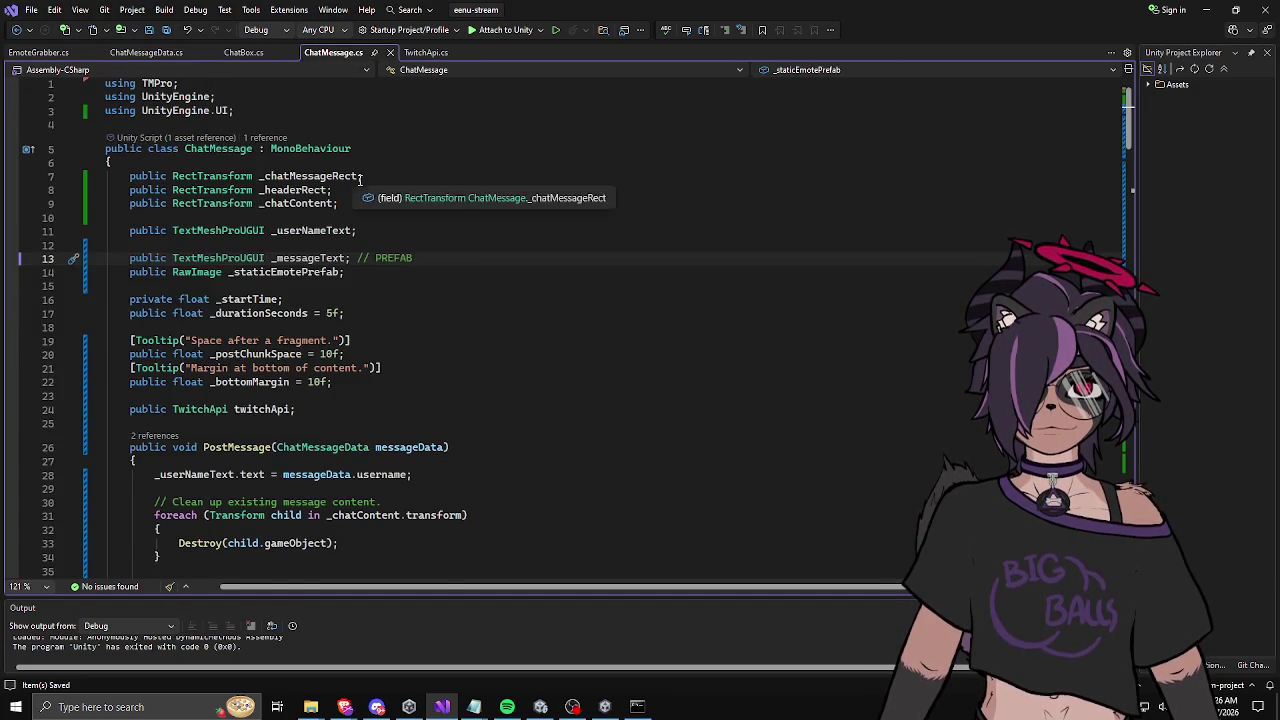
Step: Return to ChatMessage.cs's field declarations, then go back to the Unity editor
{"action": "scroll", "coordinate": [462, 200], "scroll_direction": "down", "scroll_amount": 2}
{"action": "left_click", "coordinate": [462, 150]}
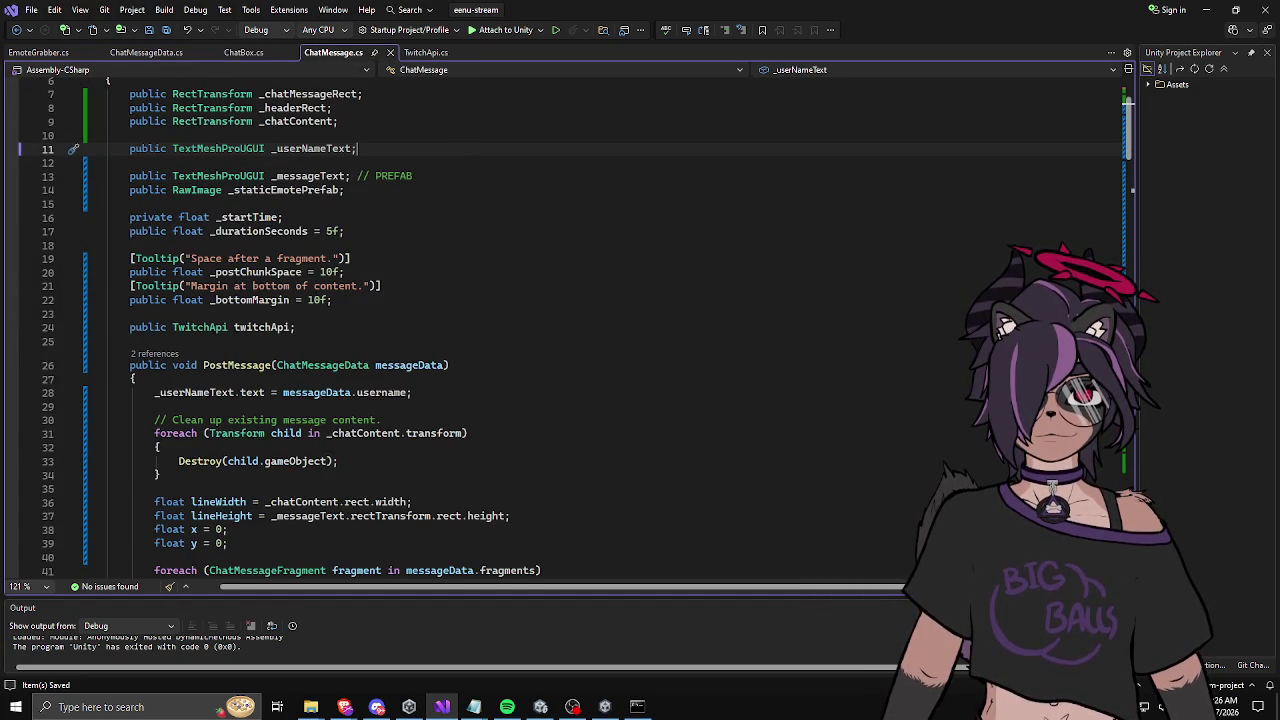
{"action": "key", "text": "alt+Tab"}
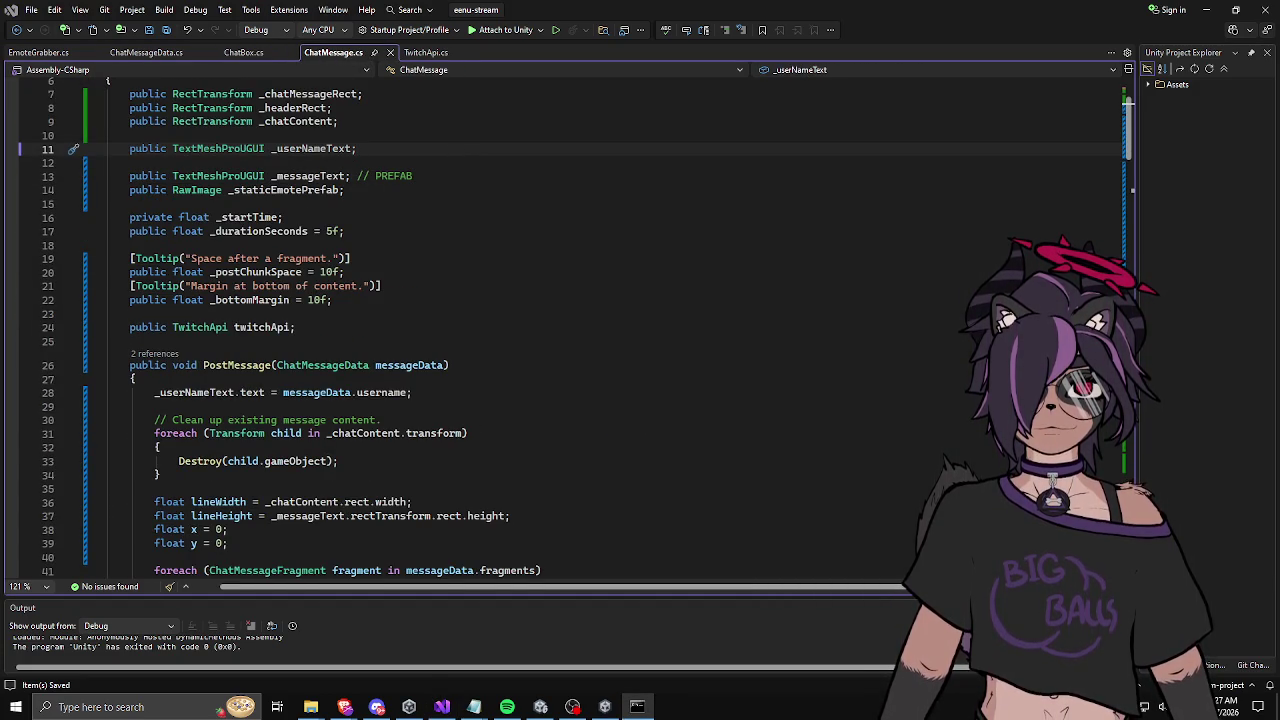
{"action": "left_click", "coordinate": [540, 707]}
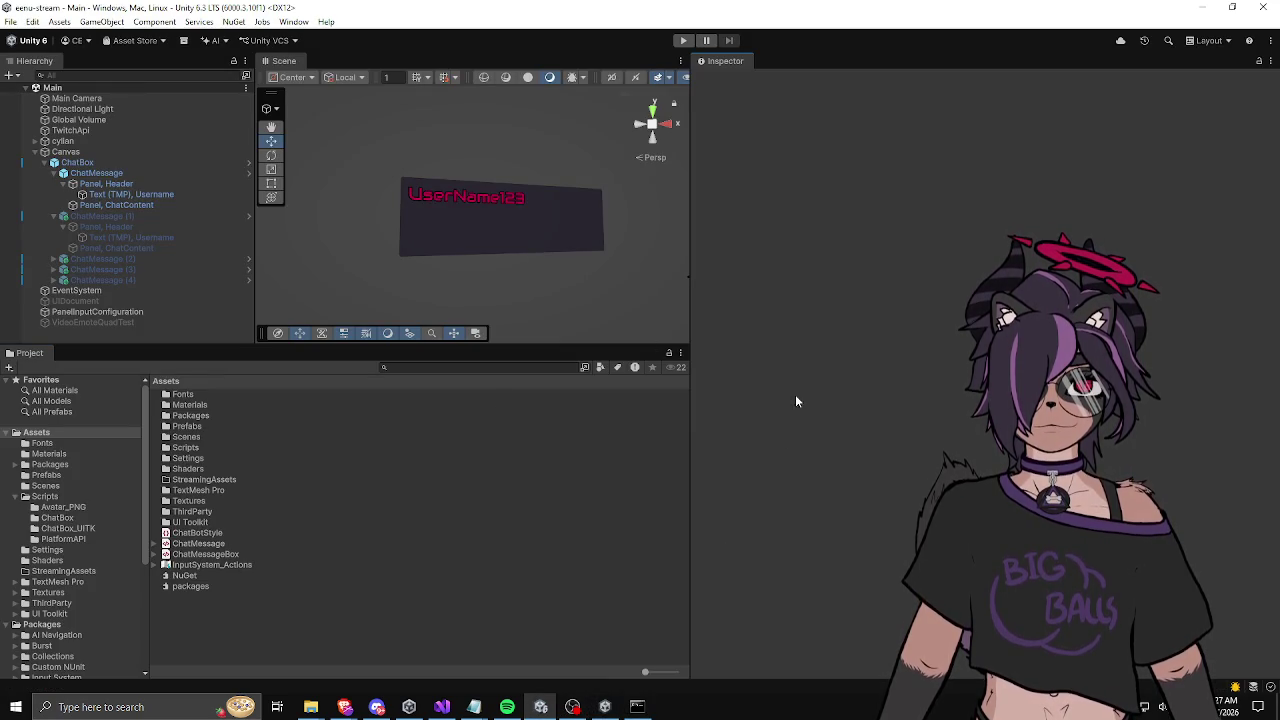
Step: Disable the ChatMessage object, collapse the message slots' children and select ChatBox
{"action": "left_click", "coordinate": [641, 704]}
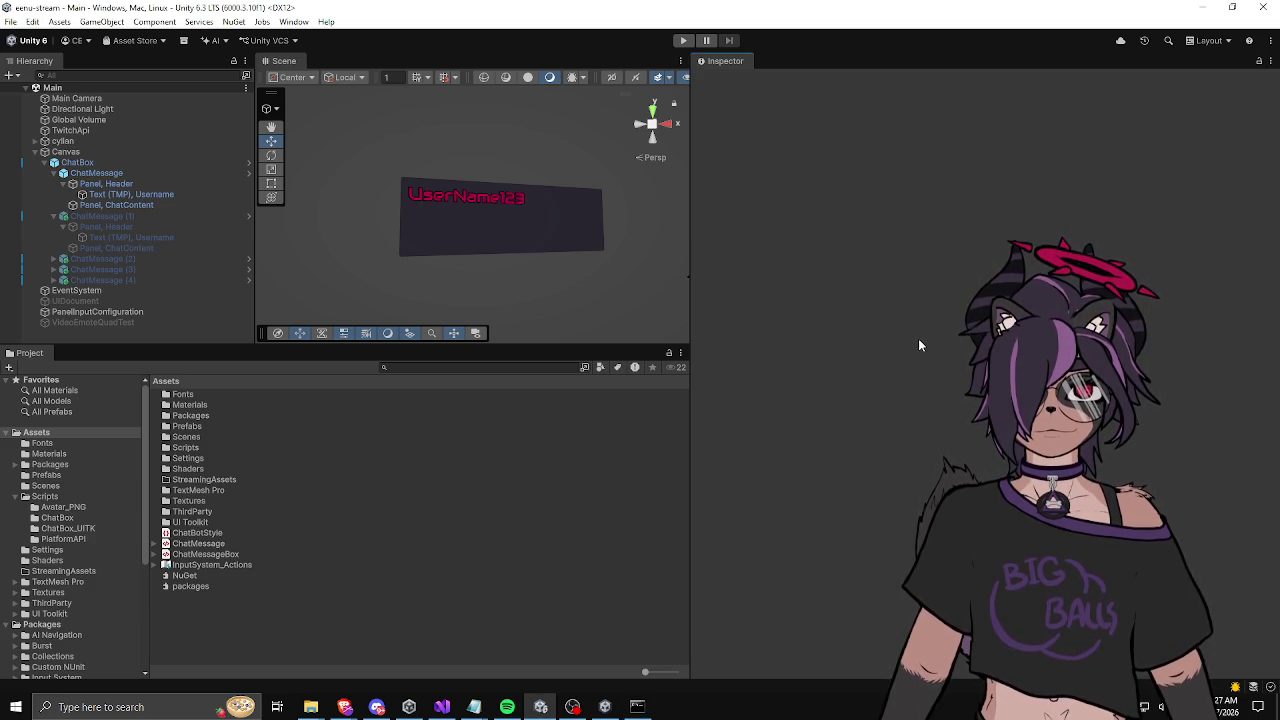
{"action": "left_click", "coordinate": [189, 176]}
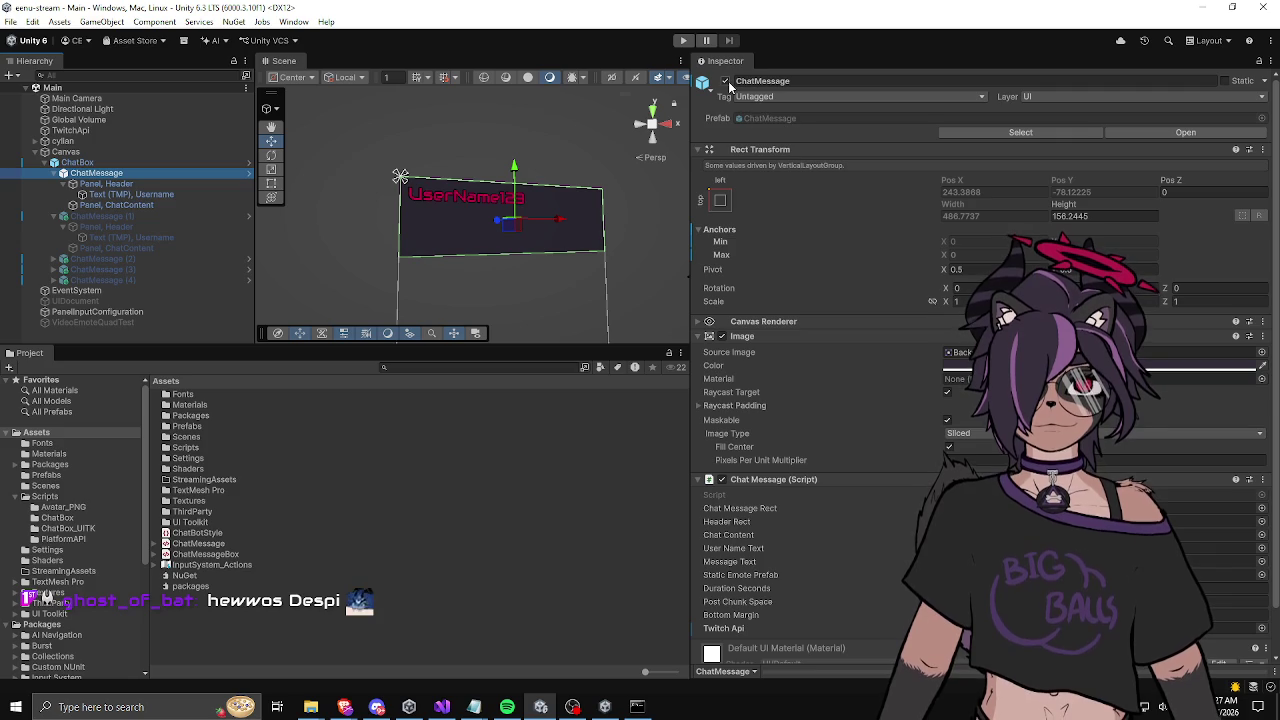
{"action": "left_click", "coordinate": [725, 80]}
{"action": "left_click", "coordinate": [53, 173]}
{"action": "left_click", "coordinate": [53, 184]}
{"action": "left_click", "coordinate": [82, 163]}
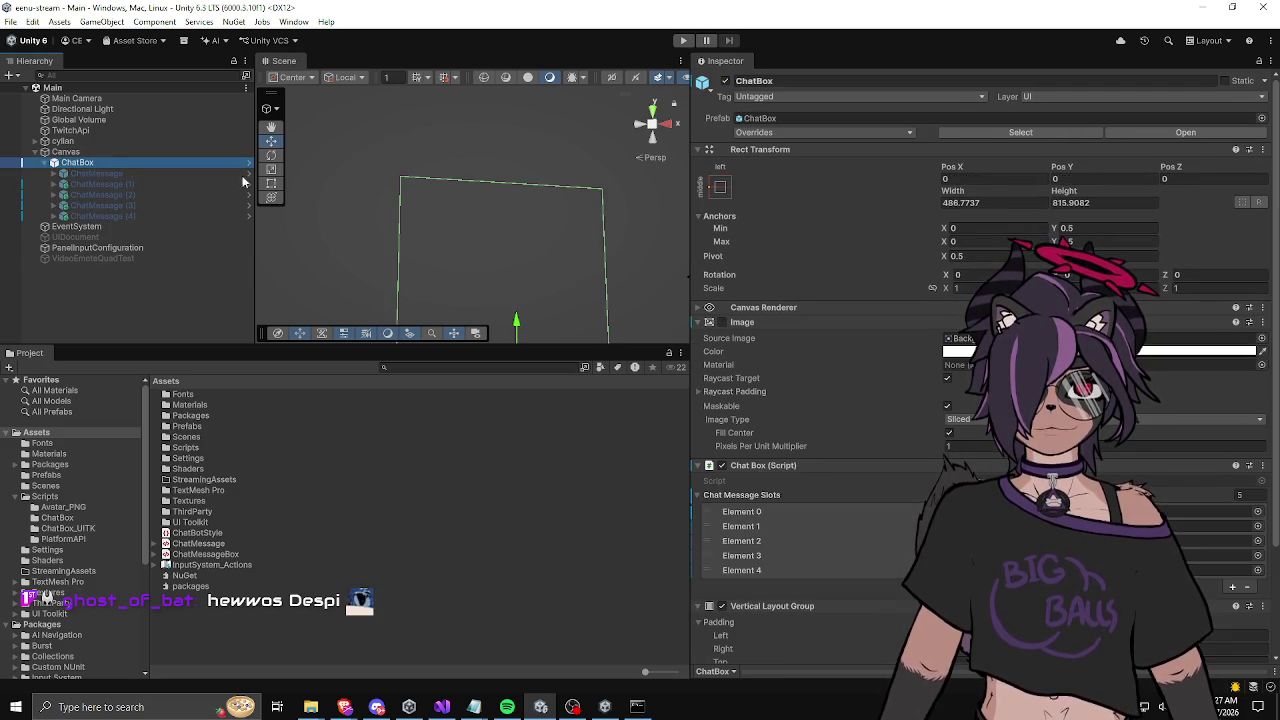
{"action": "scroll", "coordinate": [741, 387], "scroll_direction": "down", "scroll_amount": 3}
{"action": "scroll", "coordinate": [740, 384], "scroll_direction": "up", "scroll_amount": 2}
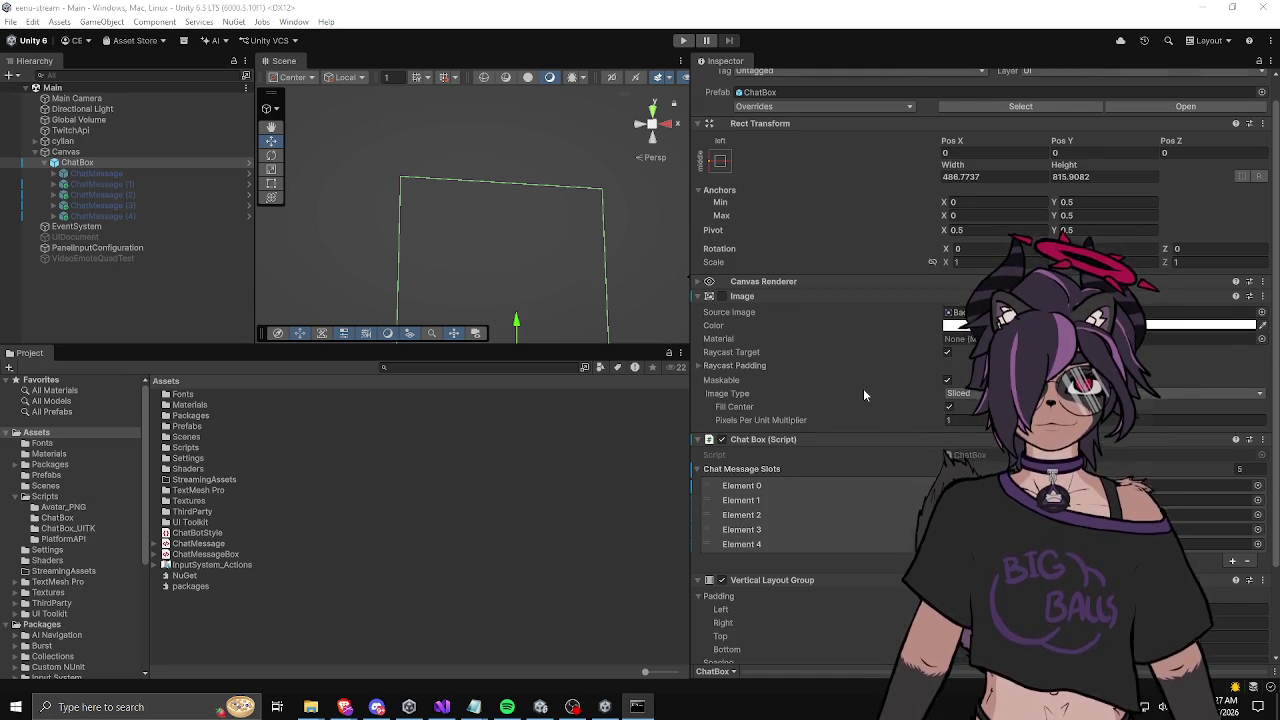
{"action": "scroll", "coordinate": [863, 388], "scroll_direction": "down", "scroll_amount": 1}
{"action": "scroll", "coordinate": [864, 389], "scroll_direction": "down", "scroll_amount": 3}
Step: Change the first ChatMessage slot's Duration Seconds and apply it to the ChatMessage prefab
{"action": "left_click", "coordinate": [150, 174]}
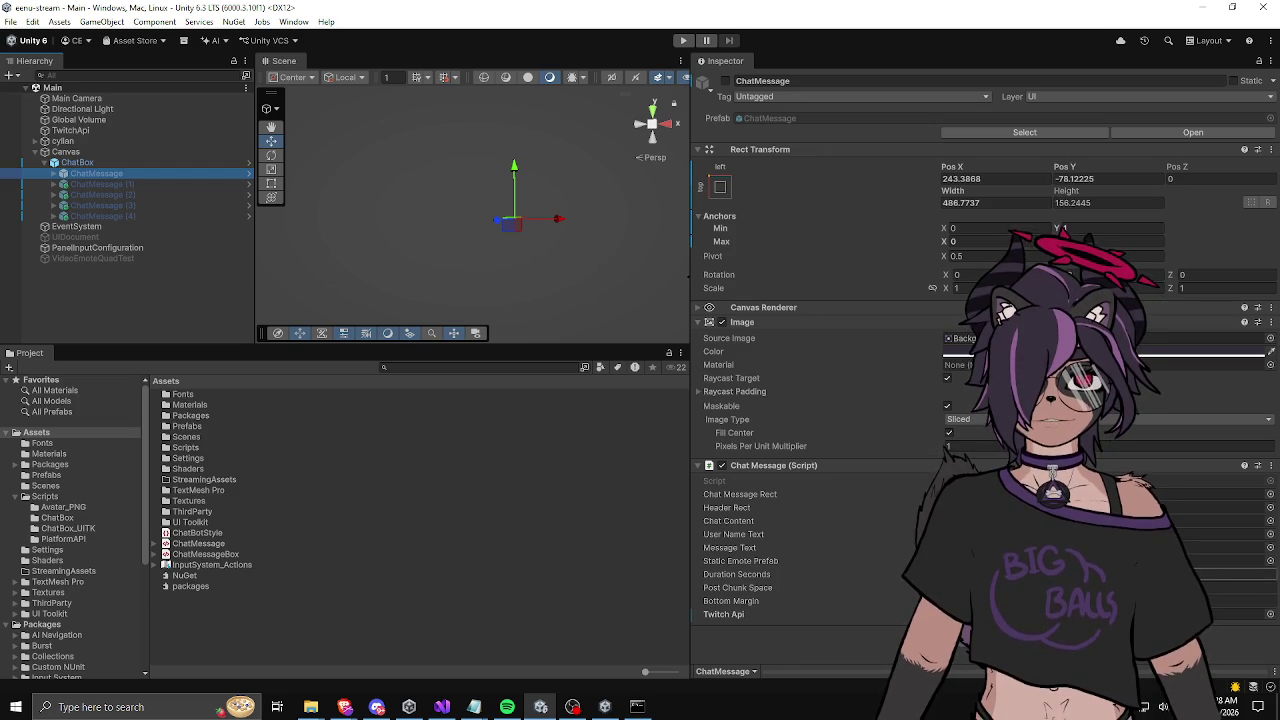
{"action": "left_click", "coordinate": [1240, 574]}
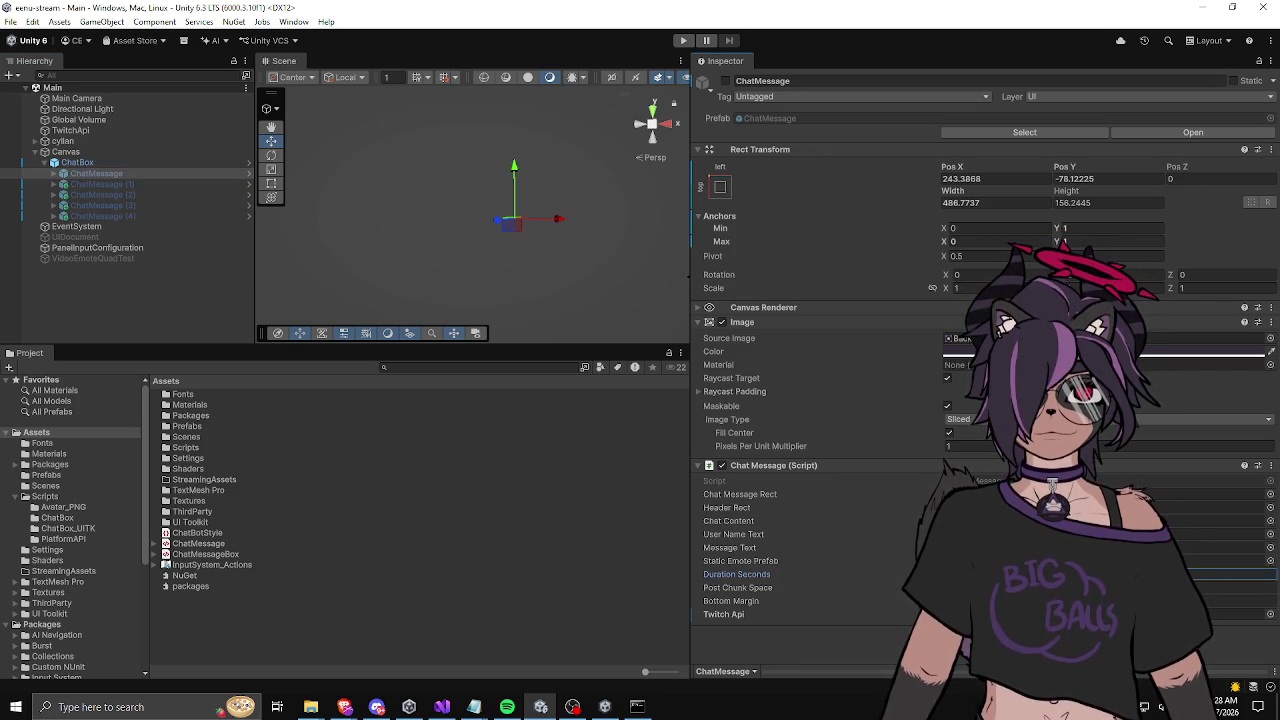
{"action": "key", "text": "Return"}
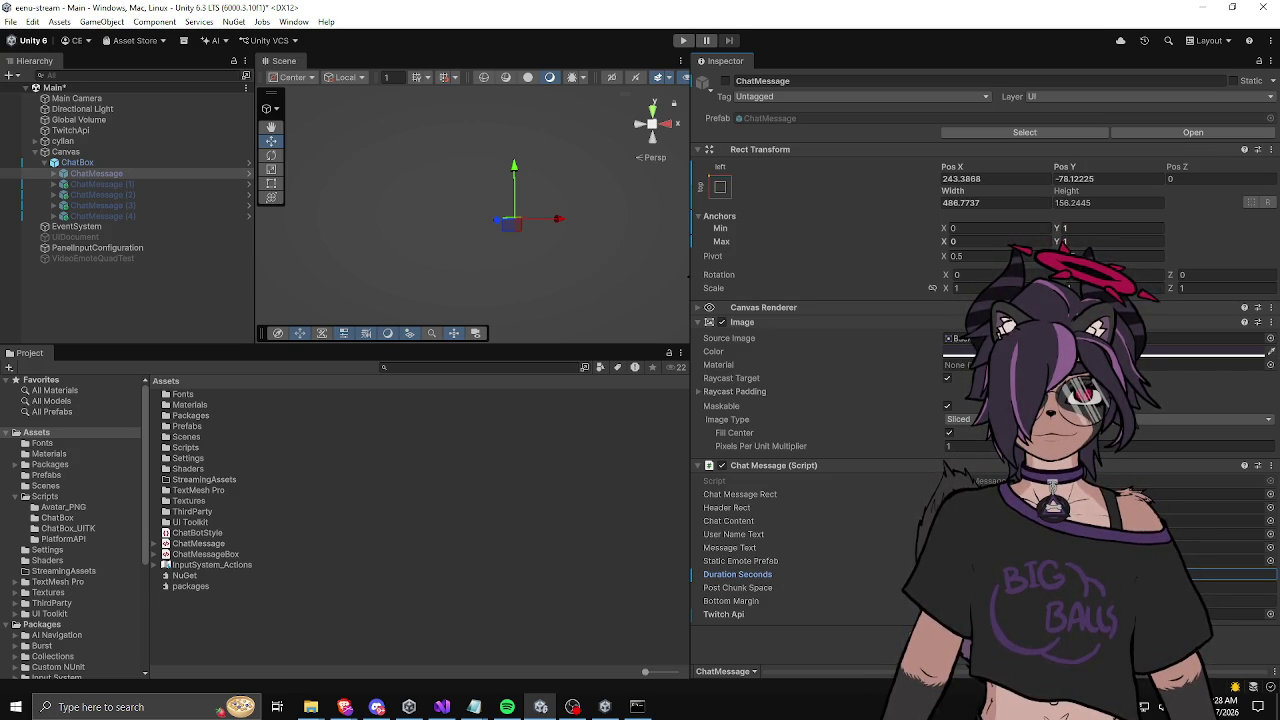
{"action": "right_click", "coordinate": [722, 575]}
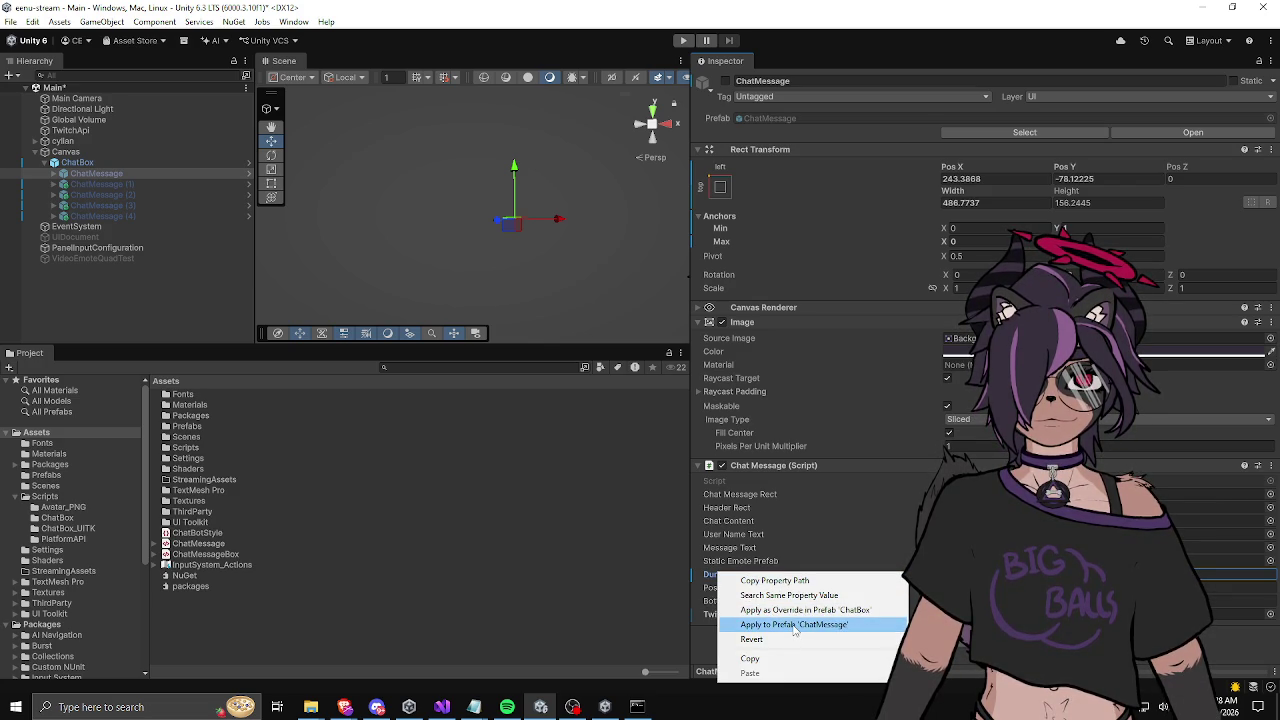
{"action": "left_click", "coordinate": [795, 625]}
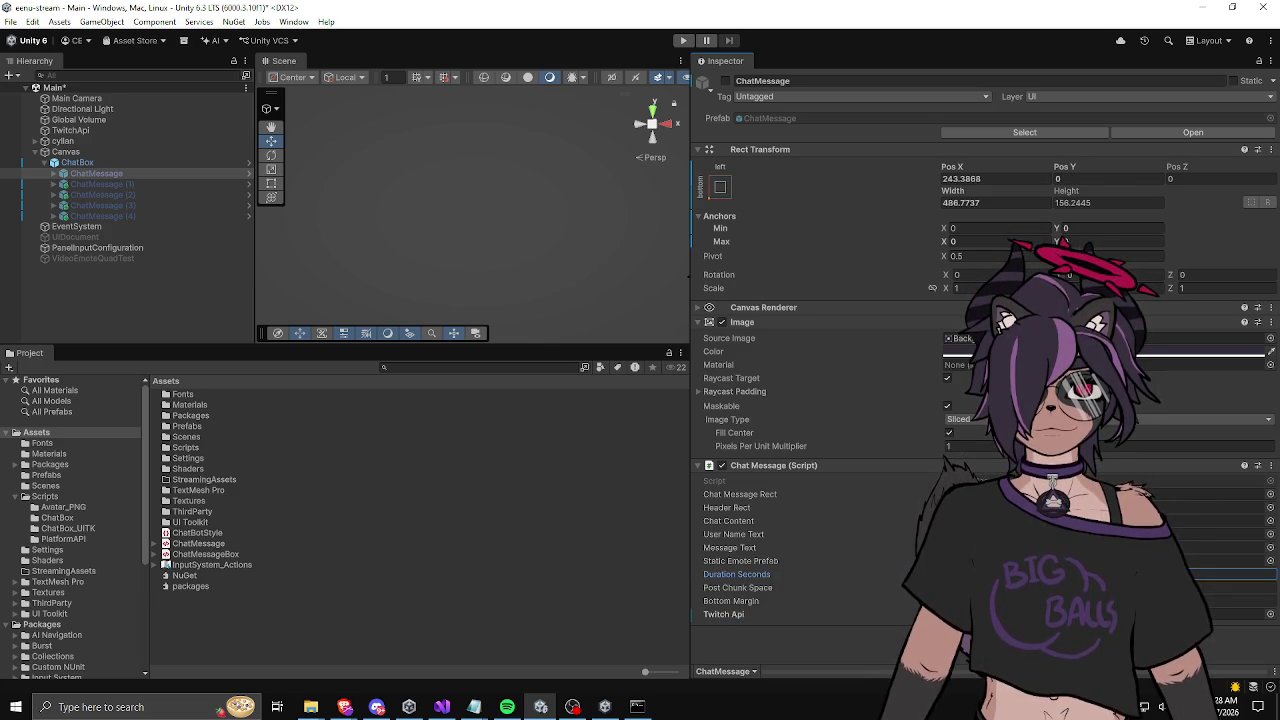
{"action": "left_click", "coordinate": [158, 260]}
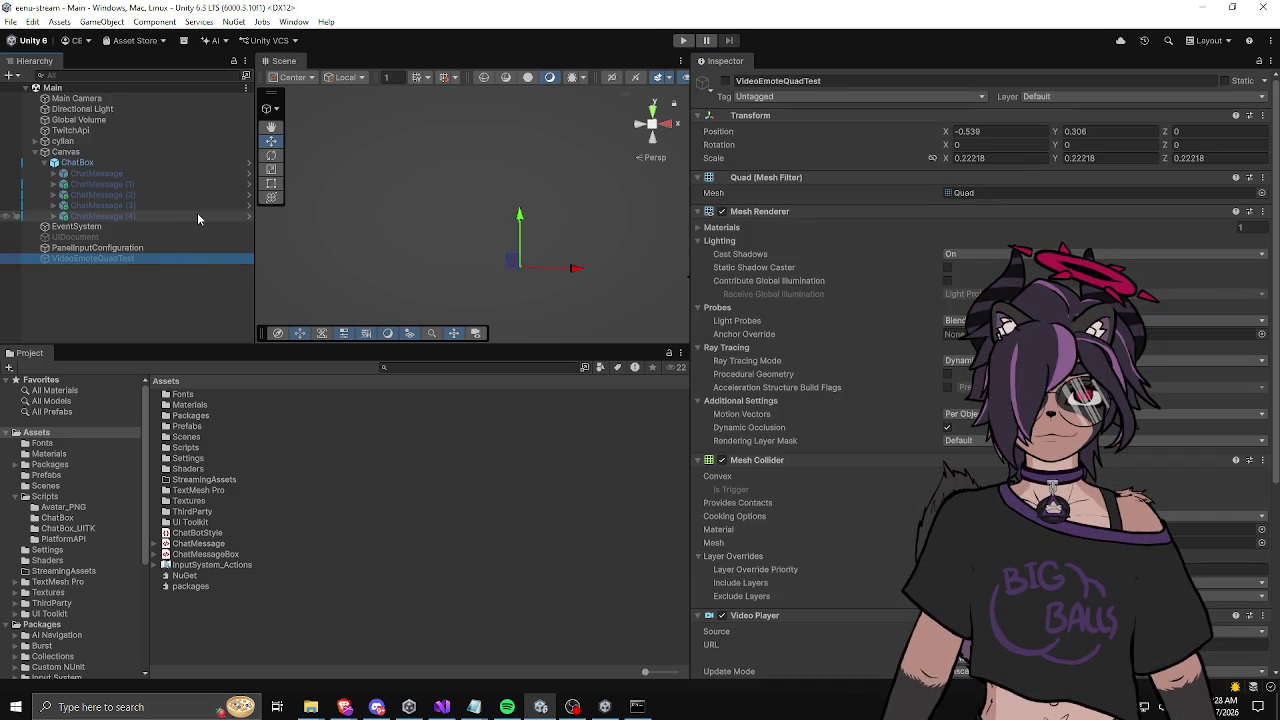
Step: Inspect ChatMessage slots 0 through 4 in the Hierarchy
{"action": "left_click", "coordinate": [188, 173]}
{"action": "left_click", "coordinate": [174, 184]}
{"action": "left_click", "coordinate": [149, 195]}
{"action": "left_click", "coordinate": [141, 206]}
{"action": "left_click", "coordinate": [133, 216]}
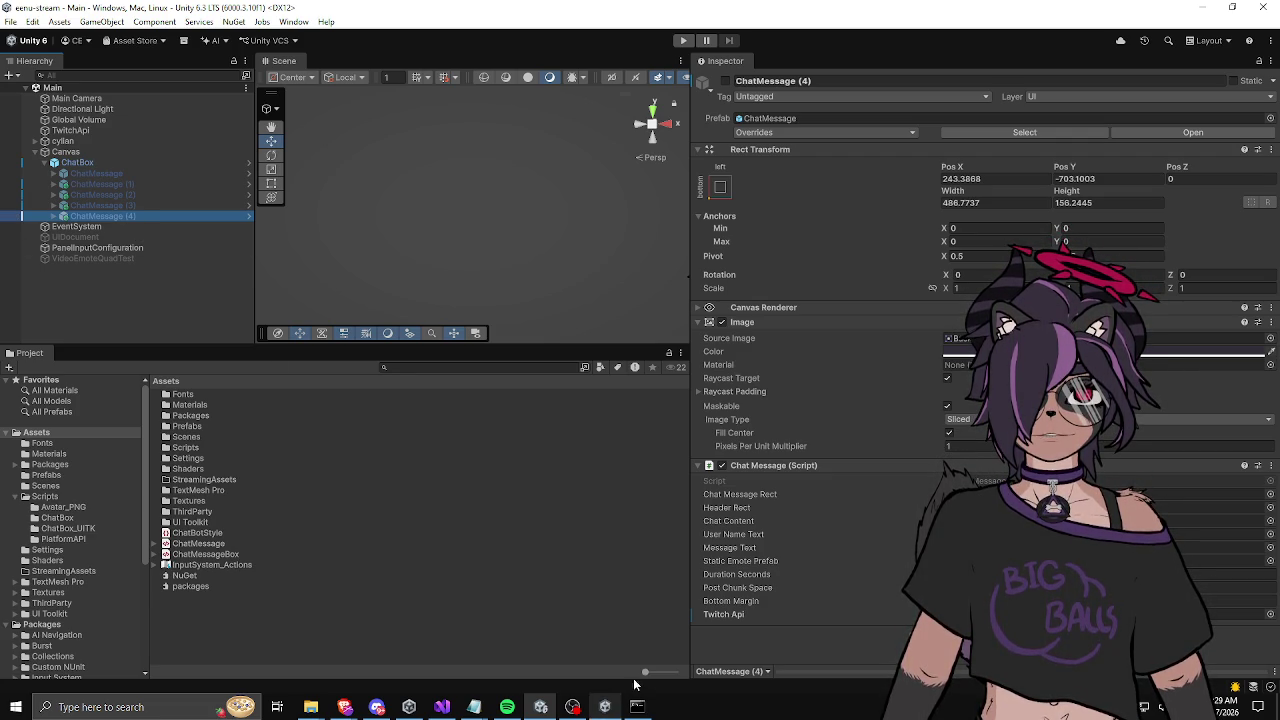
{"action": "left_click", "coordinate": [602, 710]}
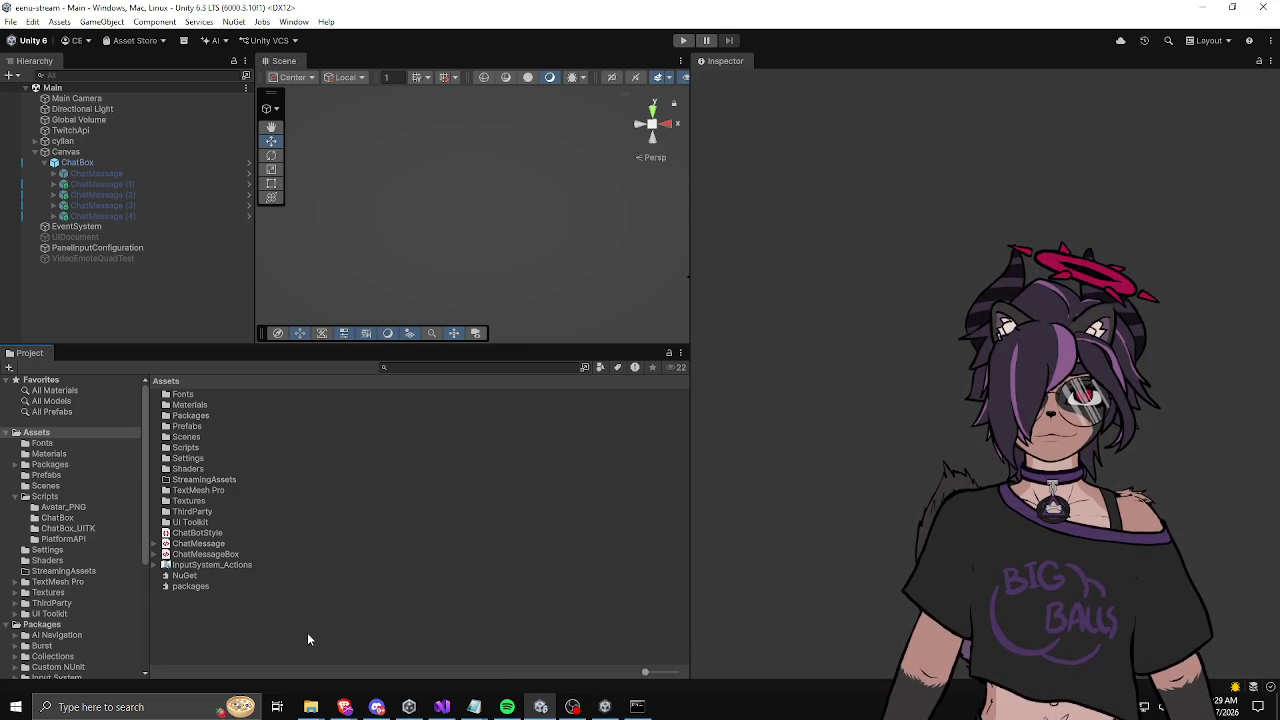
Step: Check the ChatBox's list of message slots and enter play mode
{"action": "left_click", "coordinate": [112, 161]}
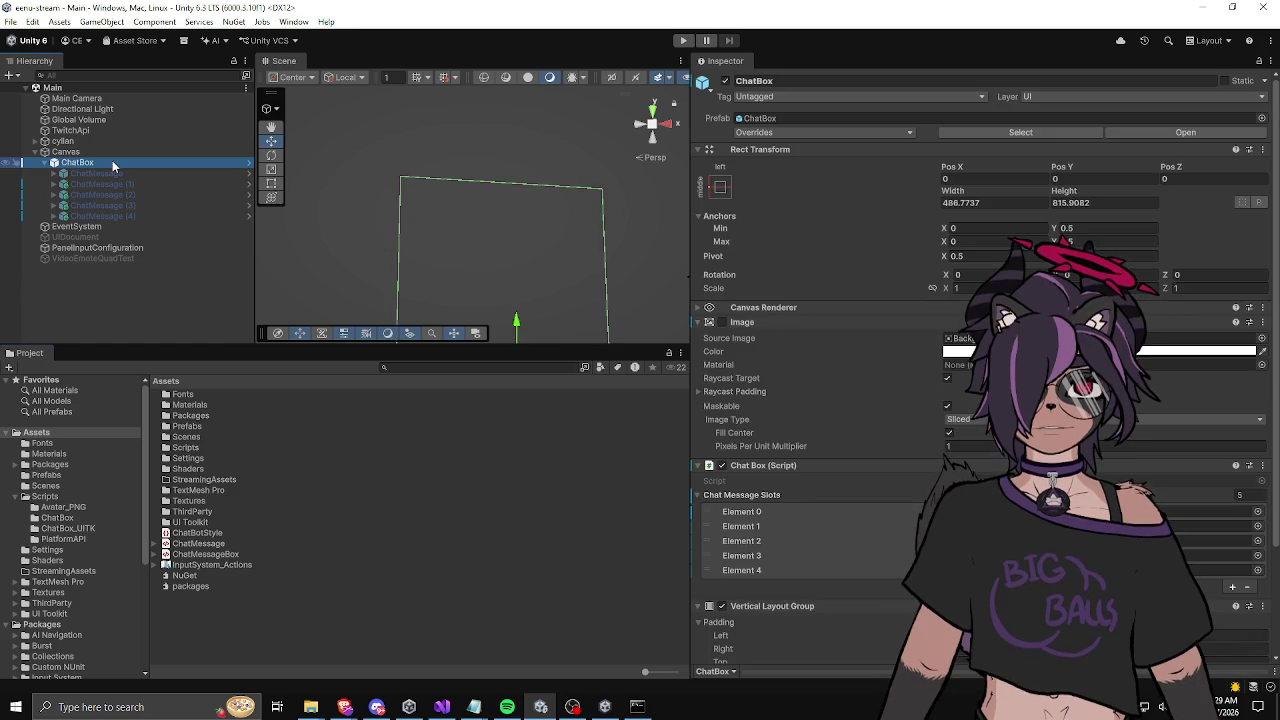
{"action": "scroll", "coordinate": [784, 311], "scroll_direction": "down", "scroll_amount": 1}
{"action": "scroll", "coordinate": [784, 311], "scroll_direction": "down", "scroll_amount": 3}
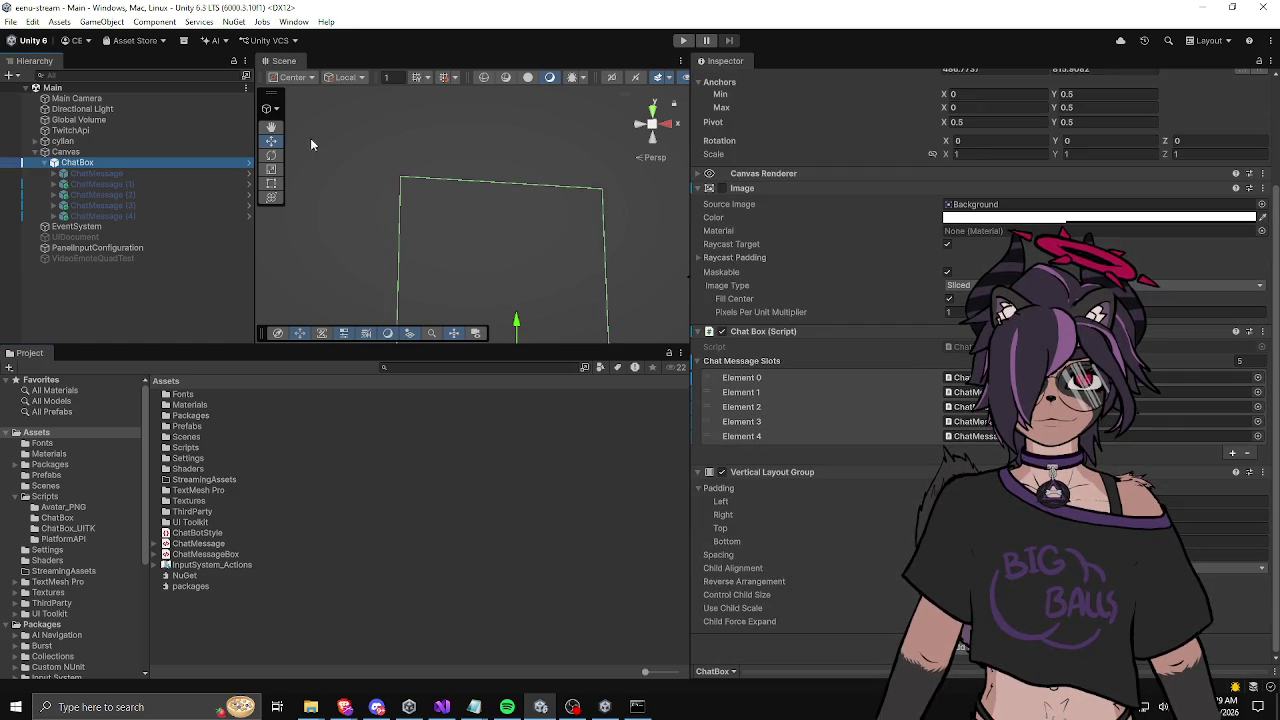
{"action": "left_click", "coordinate": [683, 40]}
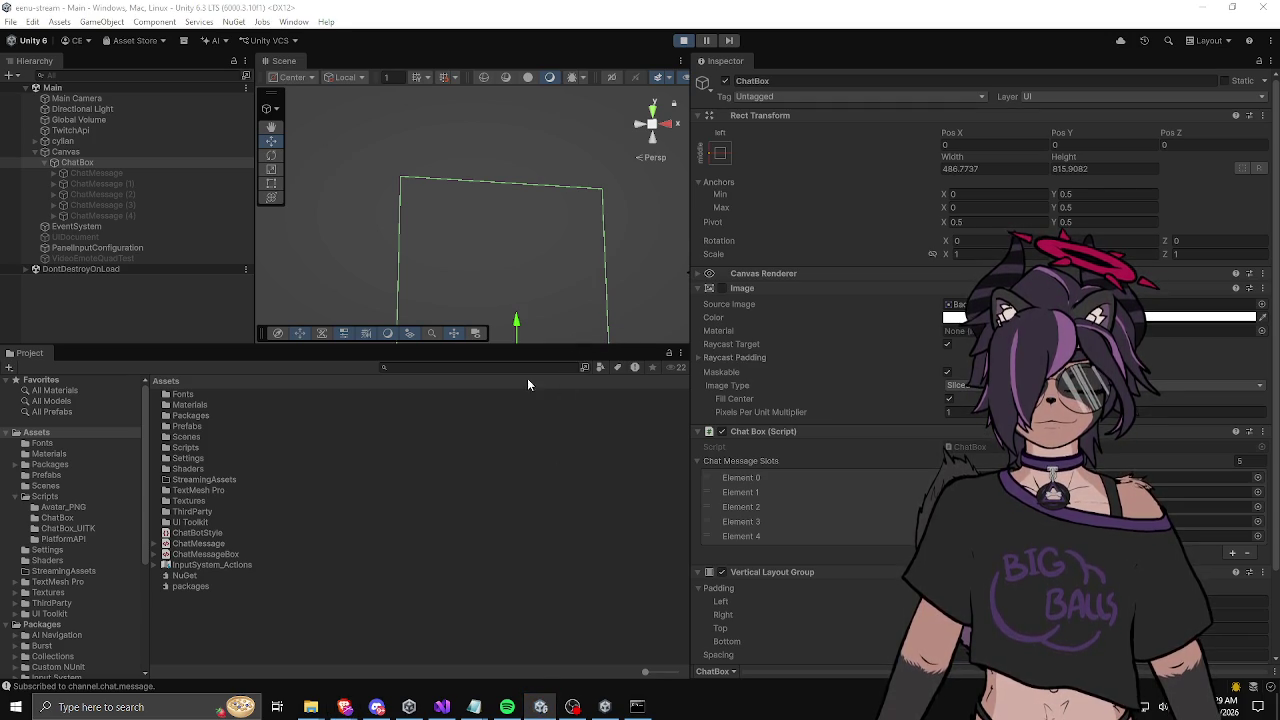
Step: Enlarge and reframe the Scene view, zooming in on the incoming chat message
{"action": "left_click_drag", "start_coordinate": [524, 343], "coordinate": [524, 521]}
{"action": "scroll", "coordinate": [509, 370], "scroll_direction": "down", "scroll_amount": 2}
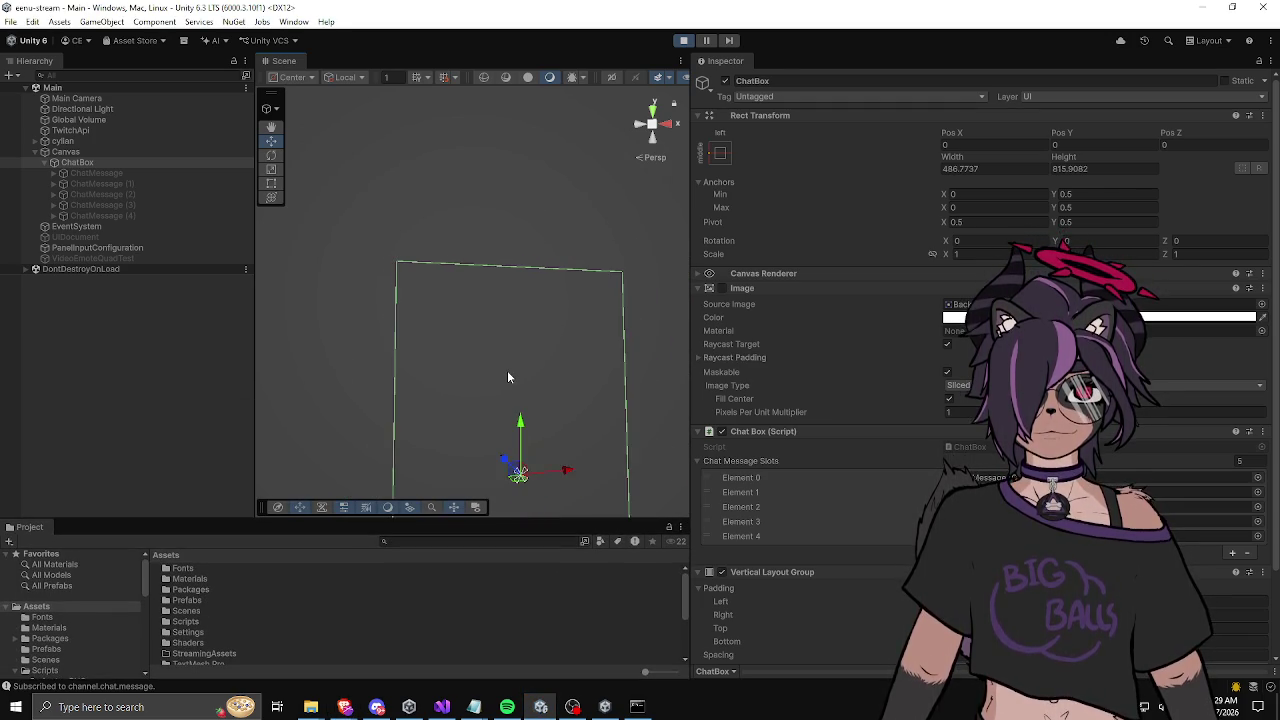
{"action": "left_click_drag", "start_coordinate": [510, 351], "coordinate": [443, 289]}
{"action": "key", "text": "w"}
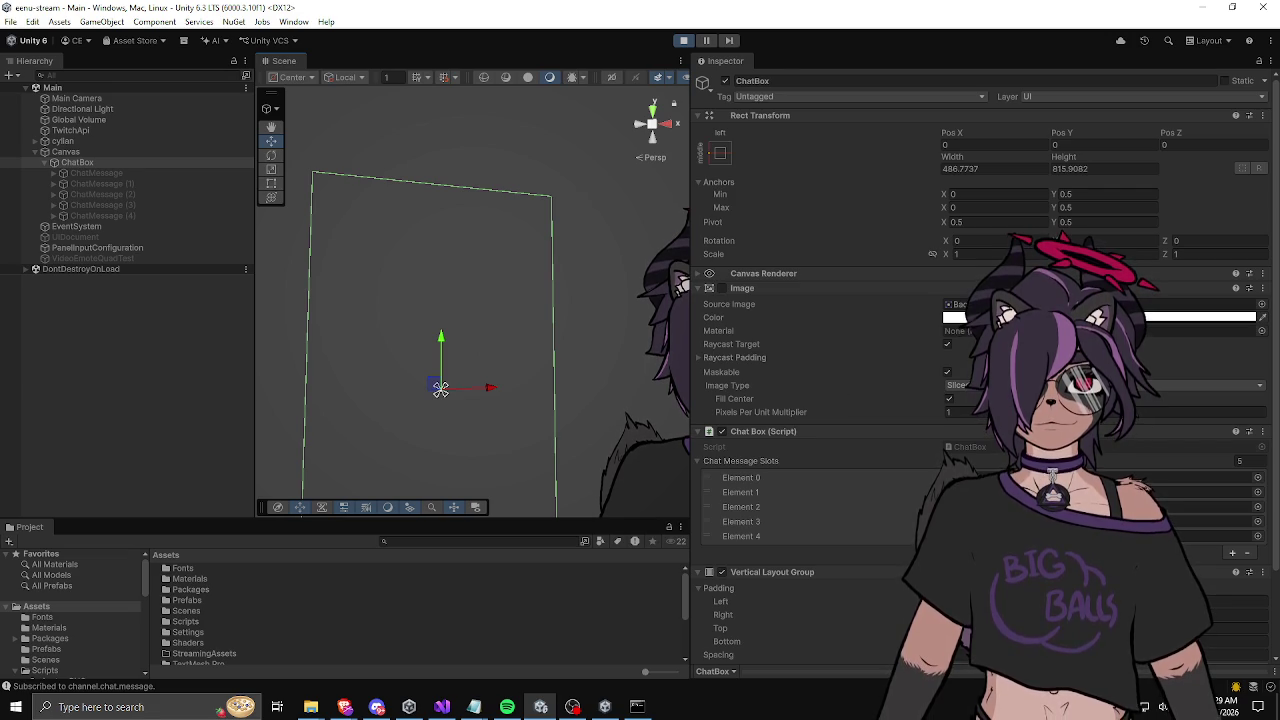
{"action": "key", "text": "alt+Tab"}
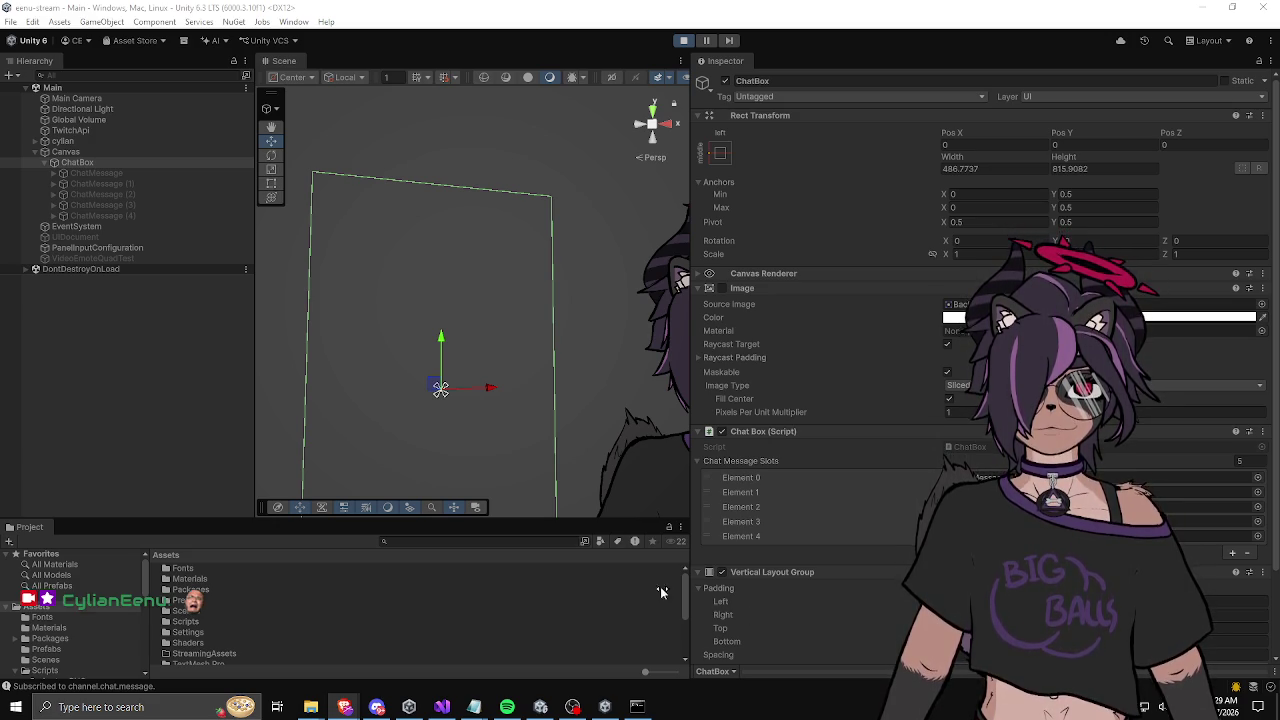
{"action": "left_click", "coordinate": [220, 472]}
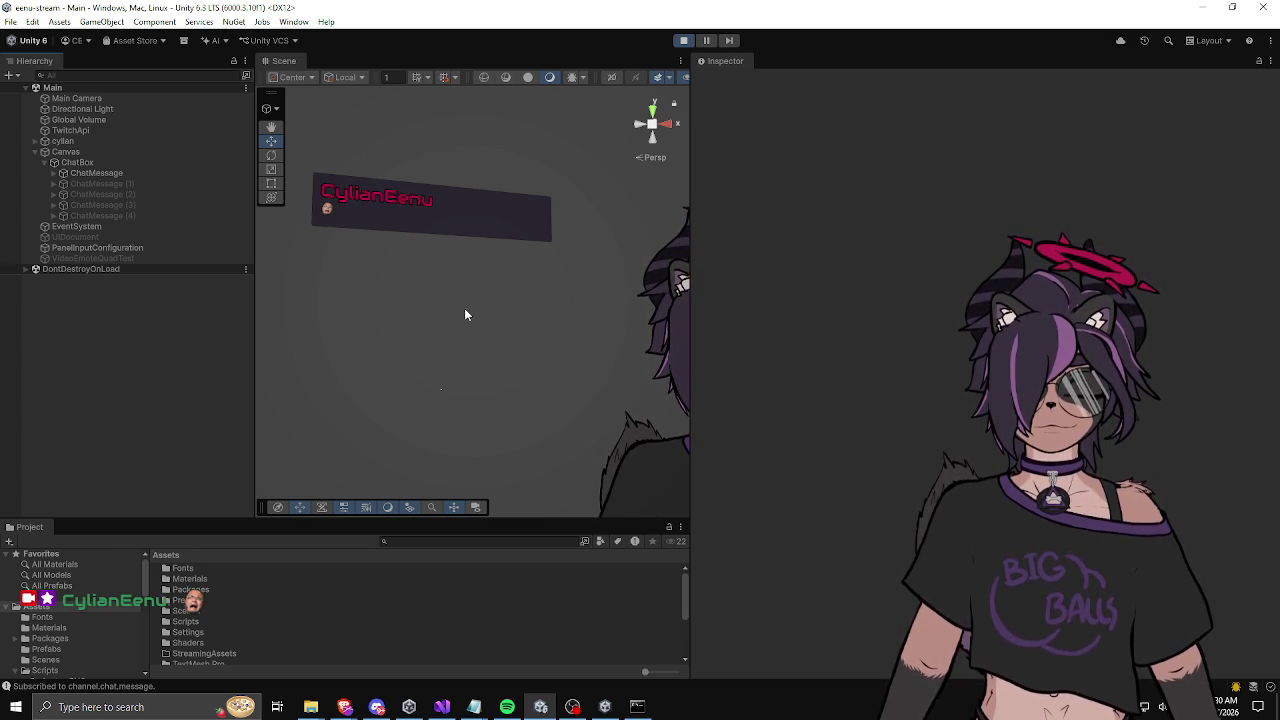
{"action": "right_click", "coordinate": [386, 262], "text": "alt"}
{"action": "mouse_move", "coordinate": [386, 262]}
{"action": "left_mouse_down"}
{"action": "mouse_move", "coordinate": [508, 323]}
{"action": "mouse_move", "coordinate": [587, 320]}
{"action": "mouse_move", "coordinate": [432, 353]}
{"action": "left_mouse_up"}
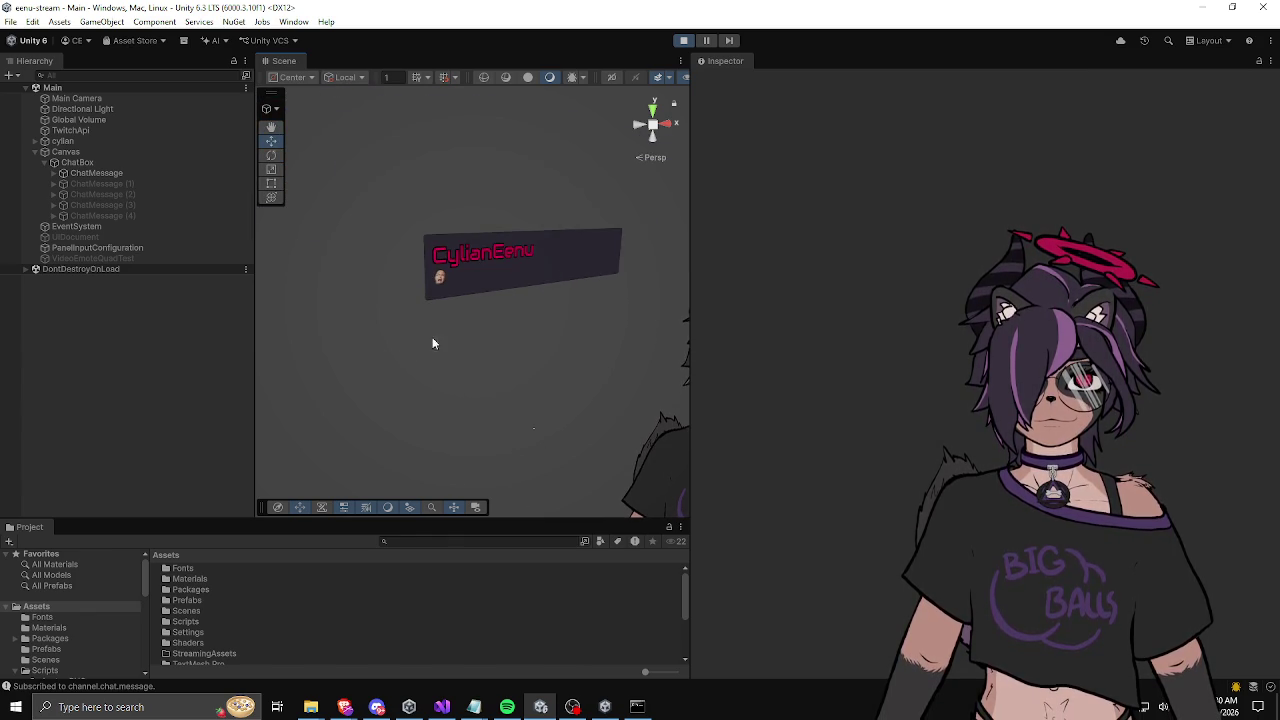
Step: Expand the first ChatMessage slot and inspect its header username text and chat content panel
{"action": "left_click", "coordinate": [445, 278]}
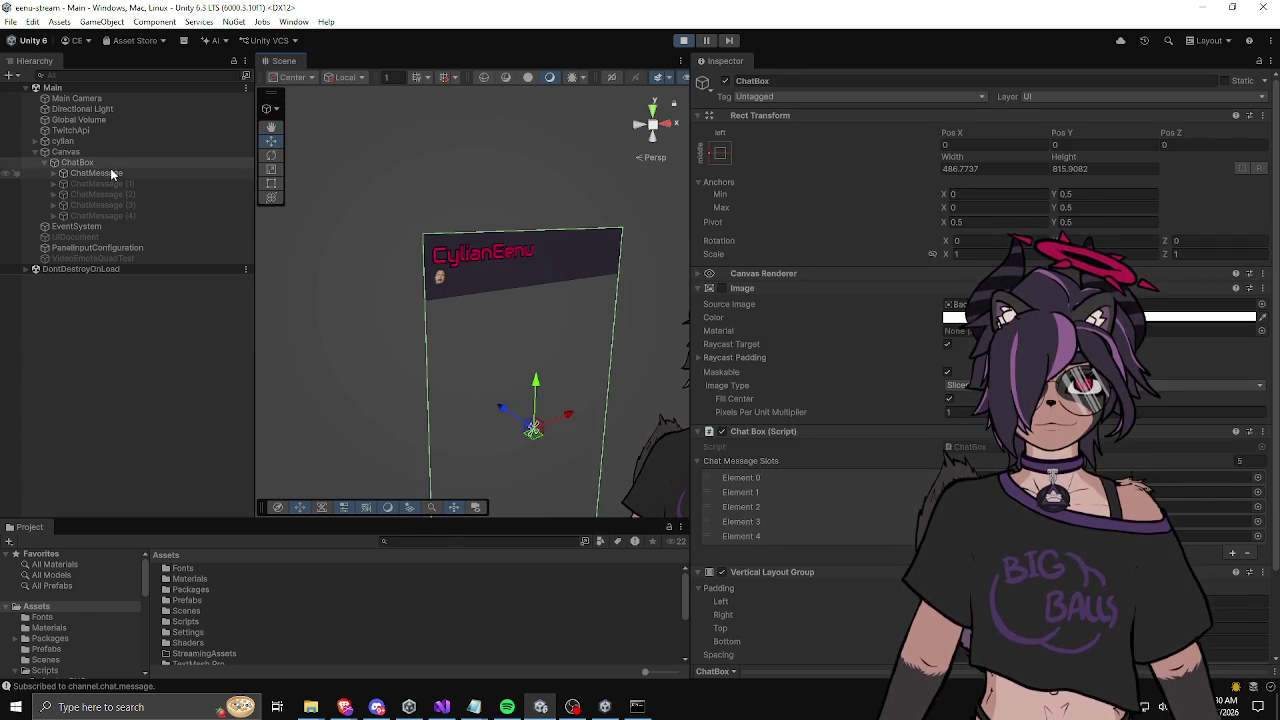
{"action": "left_click", "coordinate": [98, 173]}
{"action": "left_click", "coordinate": [55, 174]}
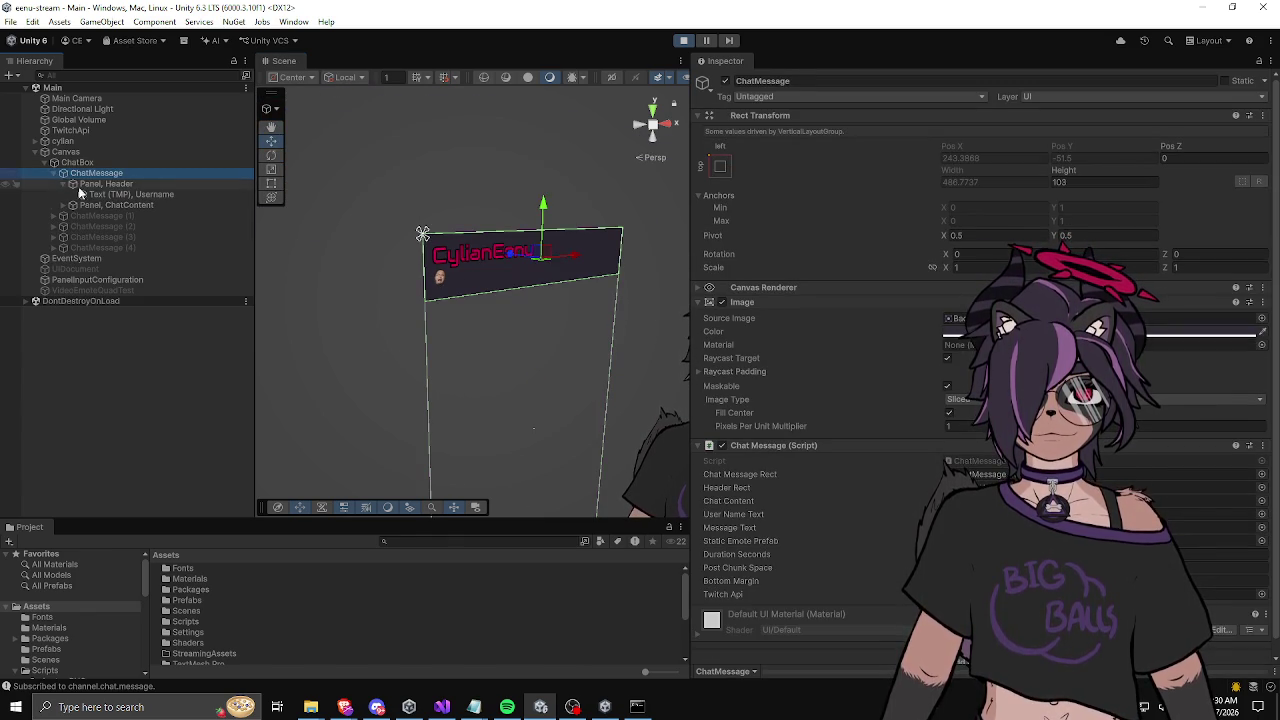
{"action": "left_click", "coordinate": [110, 194]}
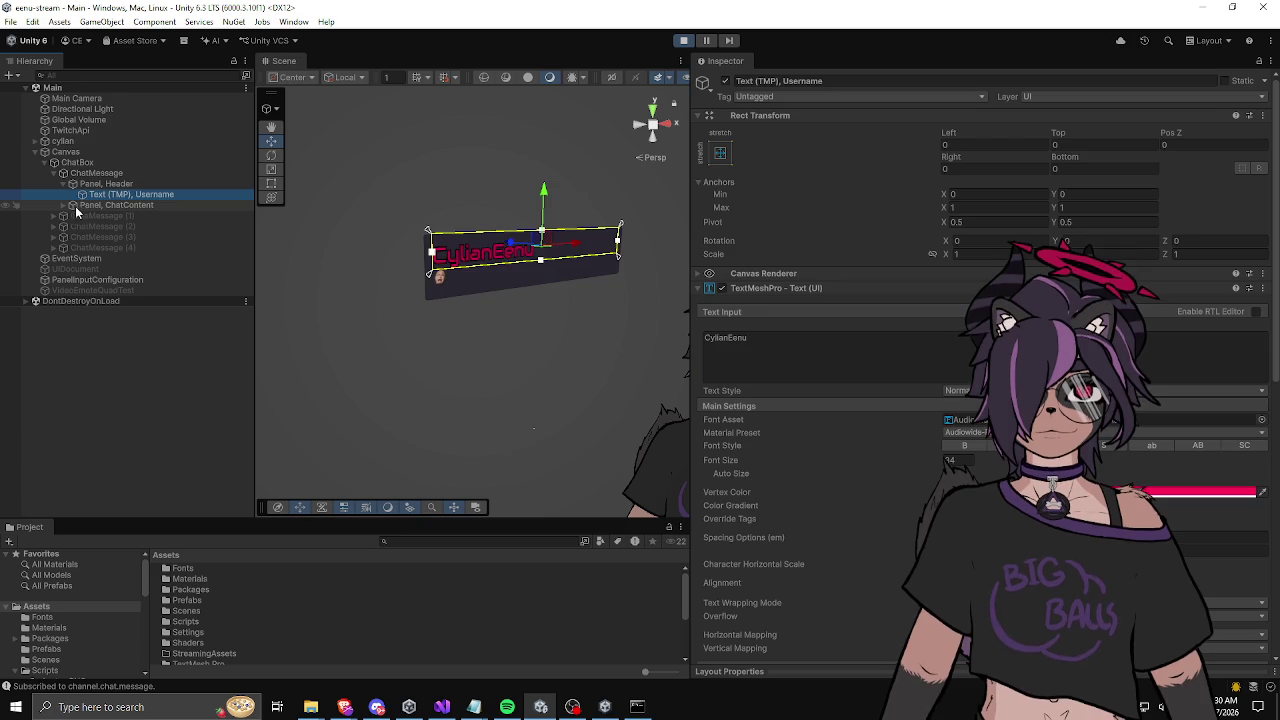
{"action": "left_click", "coordinate": [90, 205]}
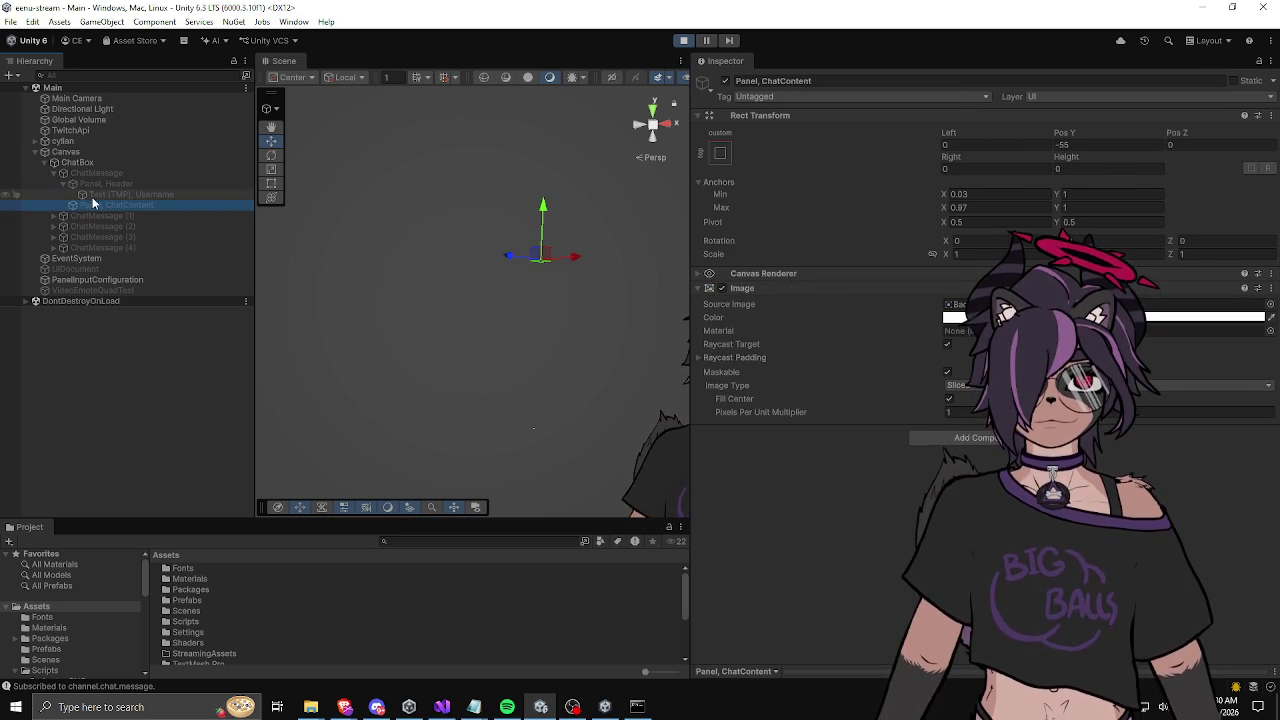
{"action": "left_click_drag", "start_coordinate": [190, 521], "coordinate": [192, 384]}
Step: Open the Prefabs folder and check the StaticEmote prefab's Rect Transform width
{"action": "double_click", "coordinate": [195, 463]}
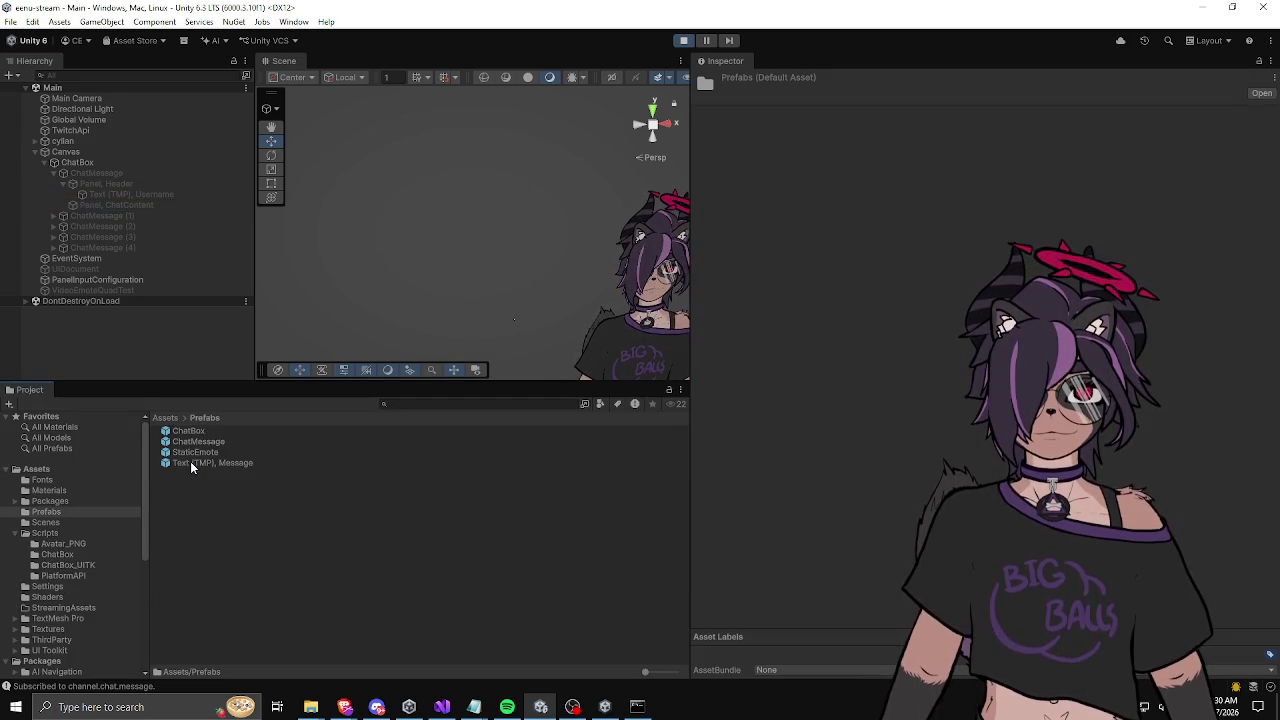
{"action": "left_click", "coordinate": [195, 463]}
{"action": "left_click", "coordinate": [195, 453]}
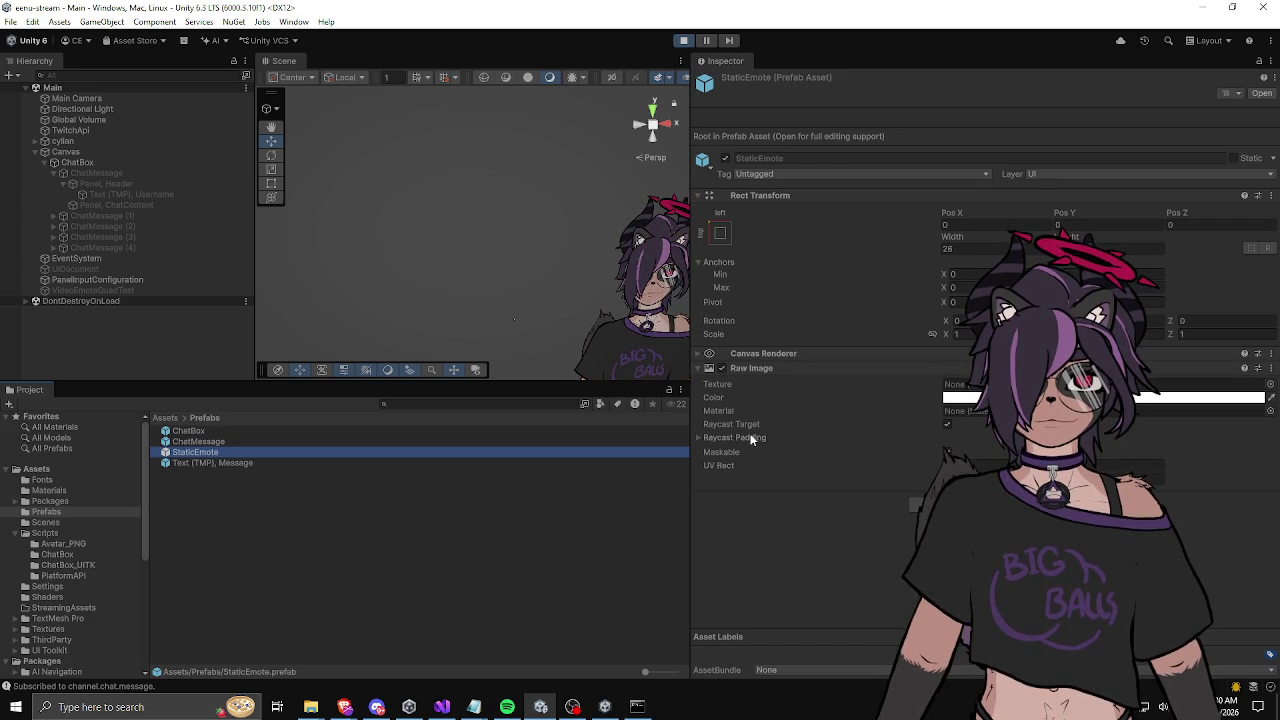
{"action": "left_click", "coordinate": [966, 250]}
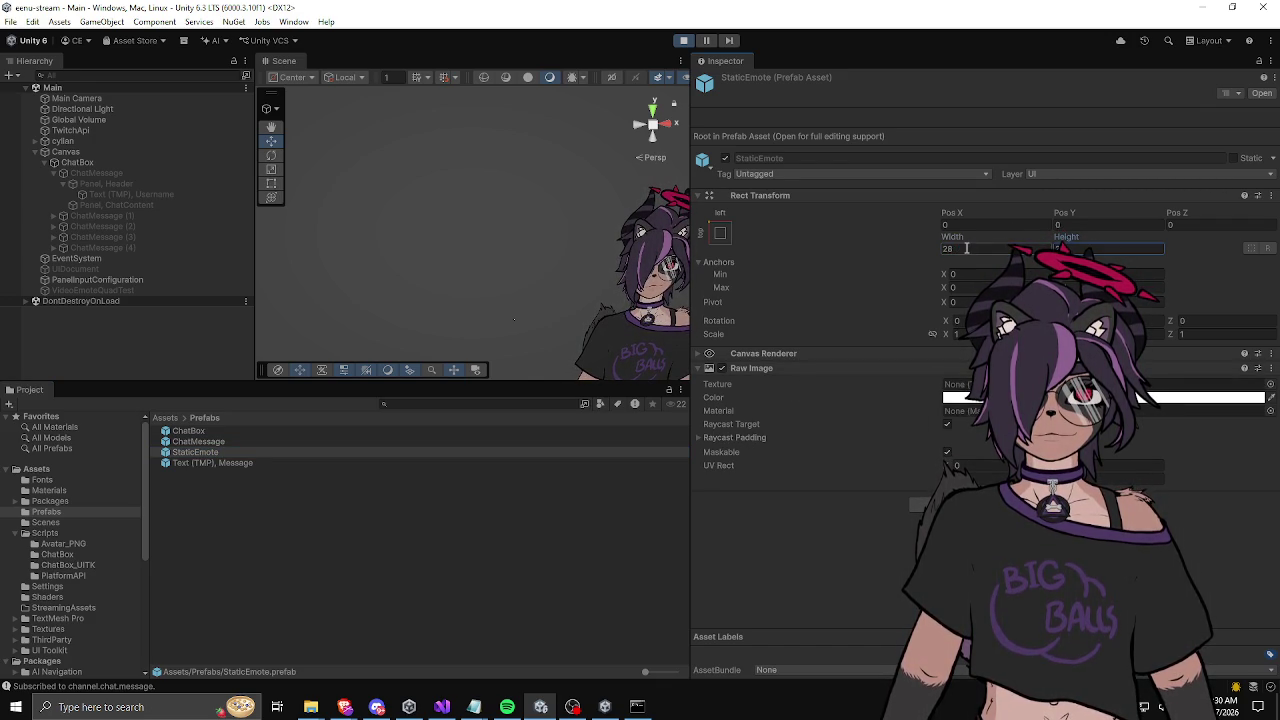
{"action": "left_click", "coordinate": [510, 489]}
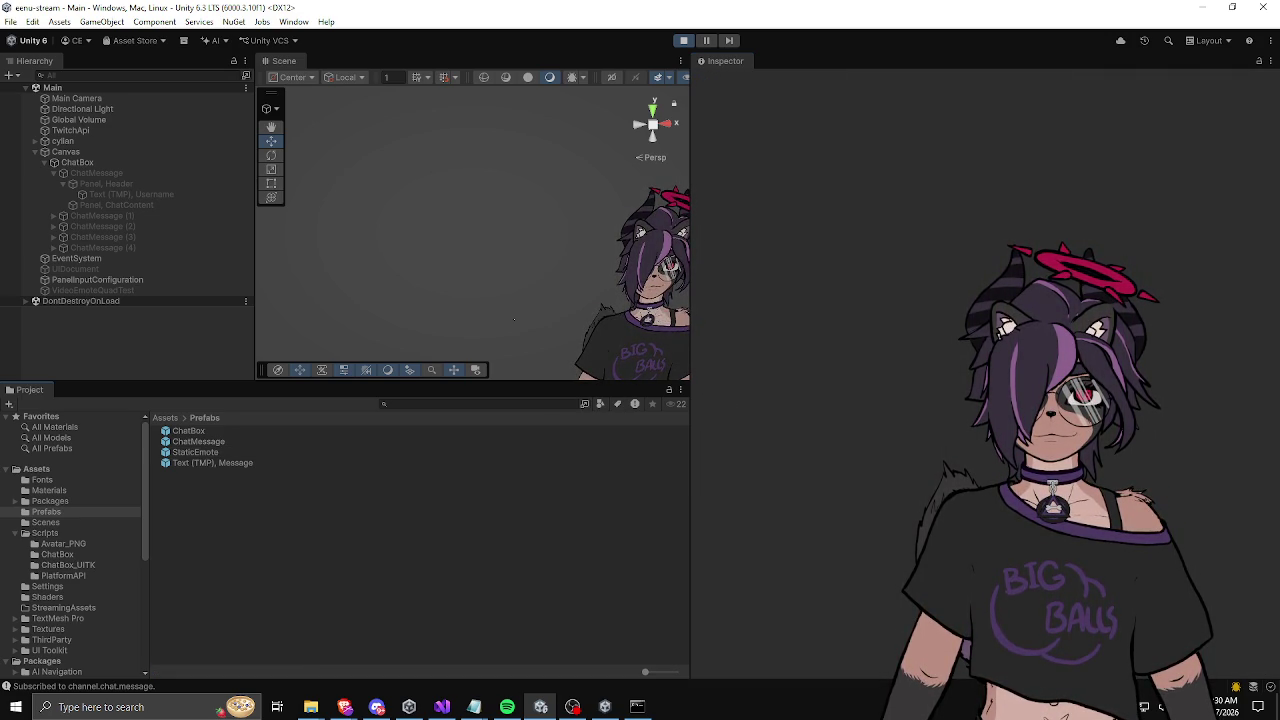
{"action": "key", "text": "alt+Tab"}
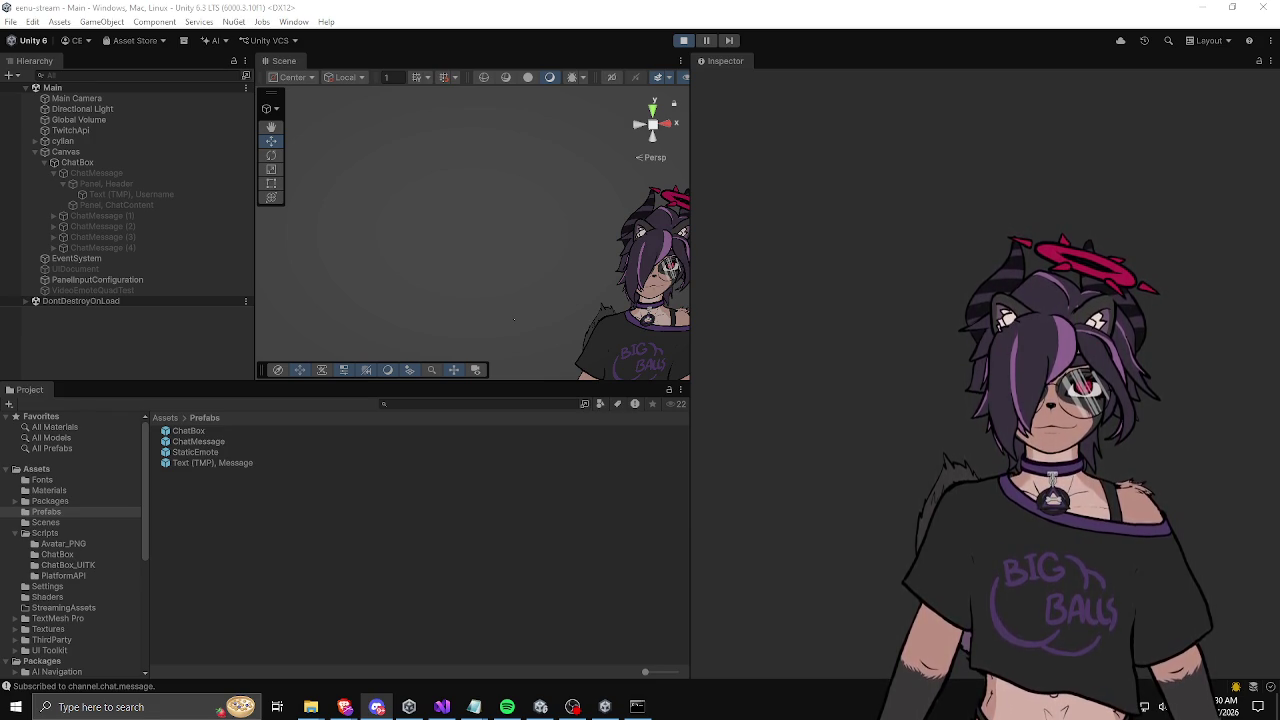
{"action": "key", "text": "alt+Tab"}
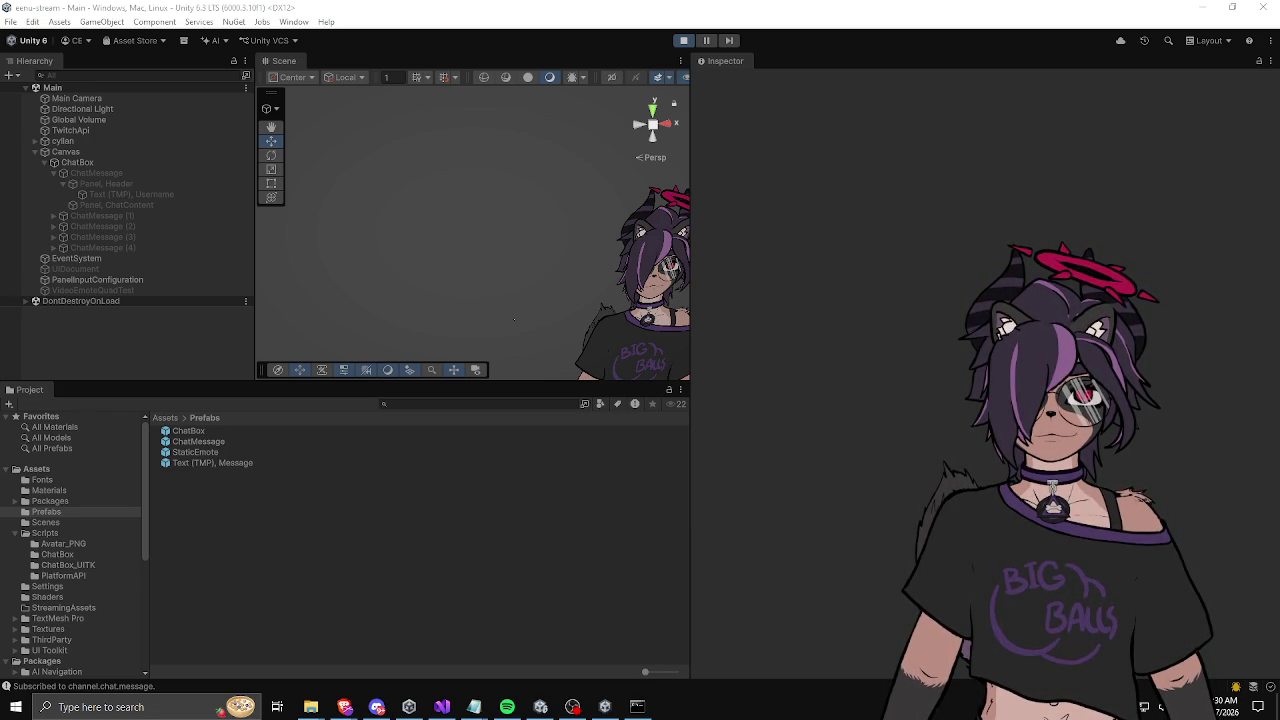
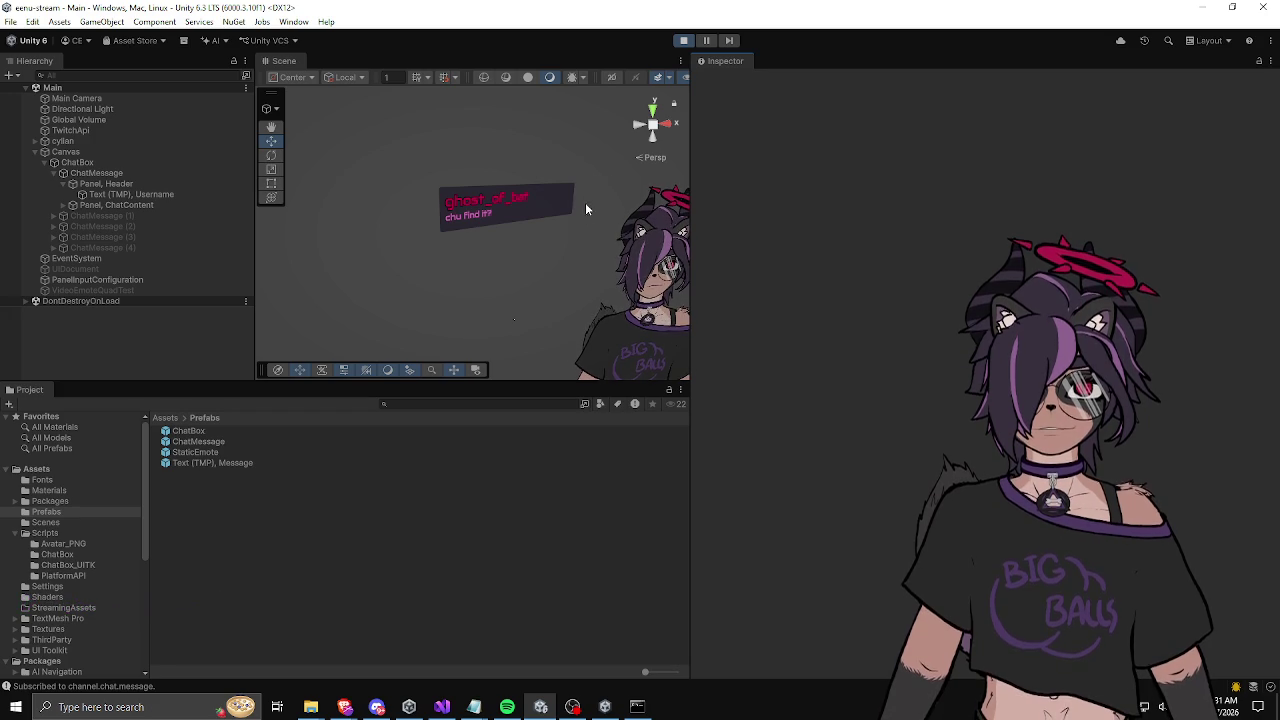
Step: Orbit and zoom the Scene view around the chat panel and avatar
{"action": "mouse_move", "coordinate": [577, 222]}
{"action": "left_mouse_down"}
{"action": "mouse_move", "coordinate": [437, 234]}
{"action": "mouse_move", "coordinate": [543, 234]}
{"action": "mouse_move", "coordinate": [513, 232]}
{"action": "left_mouse_up"}
{"action": "scroll", "coordinate": [513, 232], "scroll_direction": "down", "scroll_amount": 5}
{"action": "mouse_move", "coordinate": [600, 249]}
{"action": "left_mouse_down"}
{"action": "mouse_move", "coordinate": [540, 250]}
{"action": "mouse_move", "coordinate": [507, 230]}
{"action": "mouse_move", "coordinate": [606, 228]}
{"action": "mouse_move", "coordinate": [490, 236]}
{"action": "mouse_move", "coordinate": [537, 245]}
{"action": "left_mouse_up"}
{"action": "scroll", "coordinate": [540, 249], "scroll_direction": "up", "scroll_amount": 3}
{"action": "scroll", "coordinate": [557, 249], "scroll_direction": "down", "scroll_amount": 3}
{"action": "scroll", "coordinate": [540, 250], "scroll_direction": "up", "scroll_amount": 2}
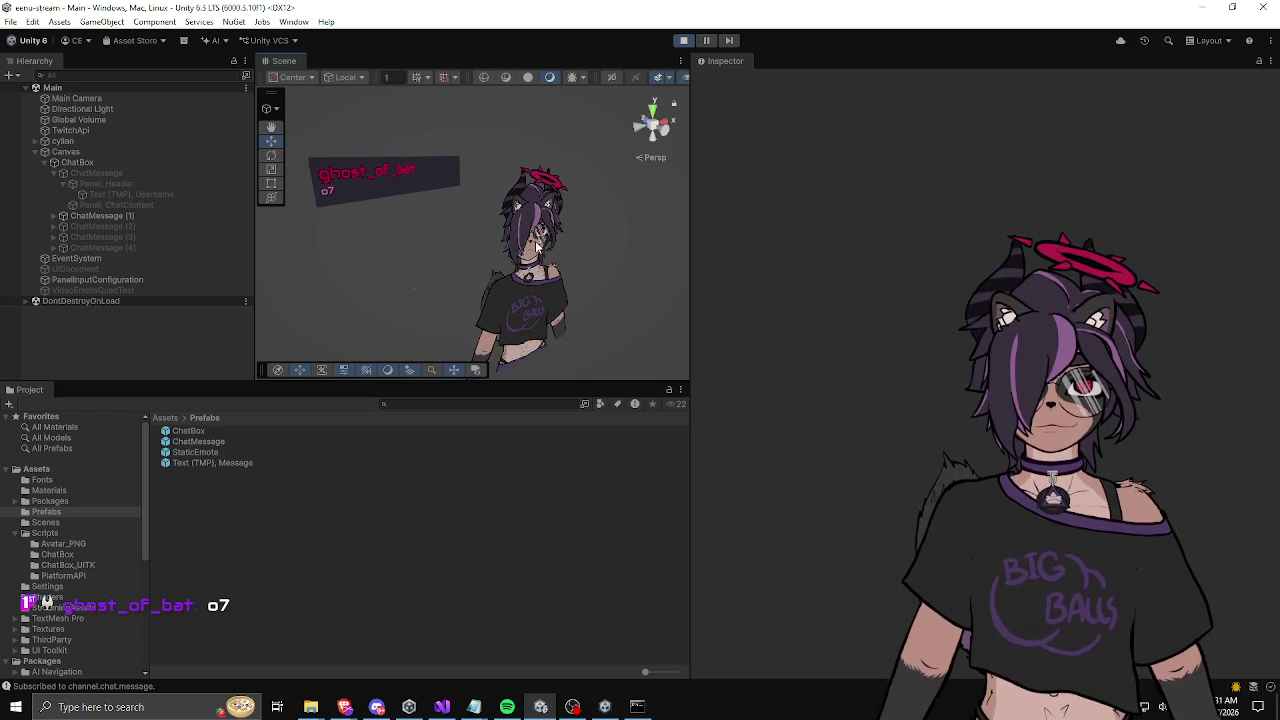
Step: Select Body (1), show the top-level Assets folder, and dock the Game view beneath the Inspector
{"action": "left_click", "coordinate": [537, 245]}
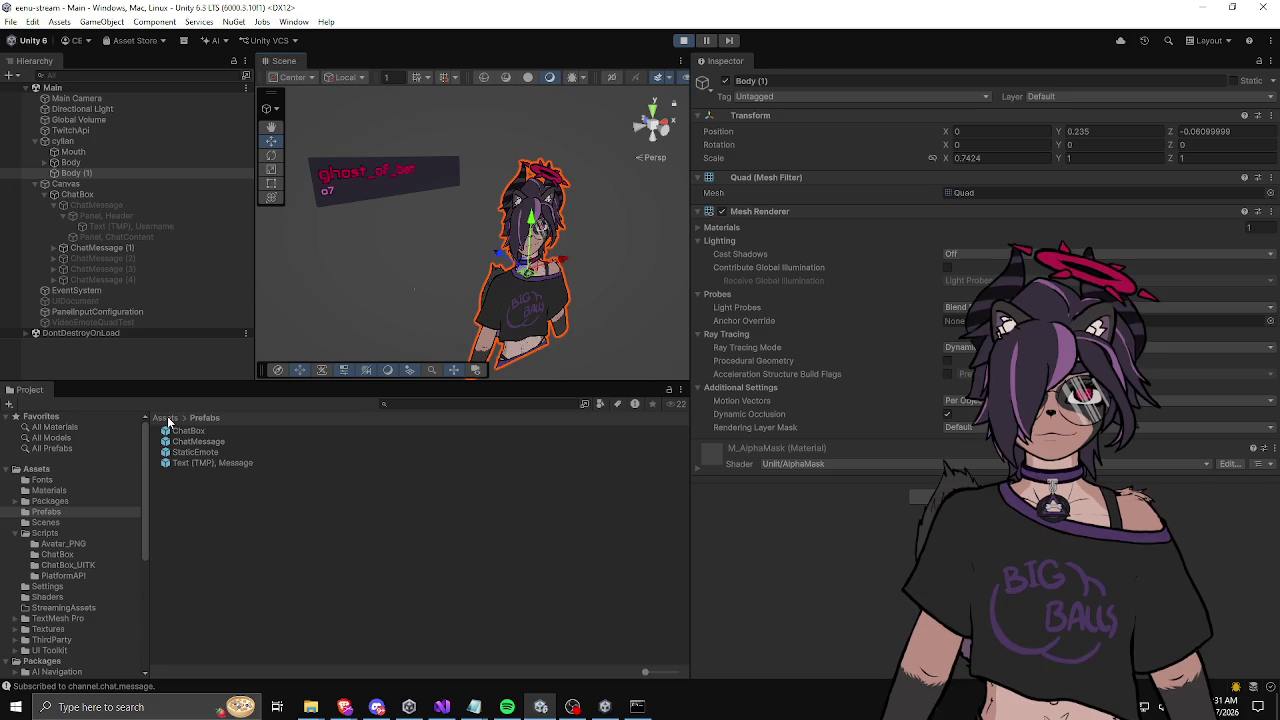
{"action": "left_click", "coordinate": [167, 419]}
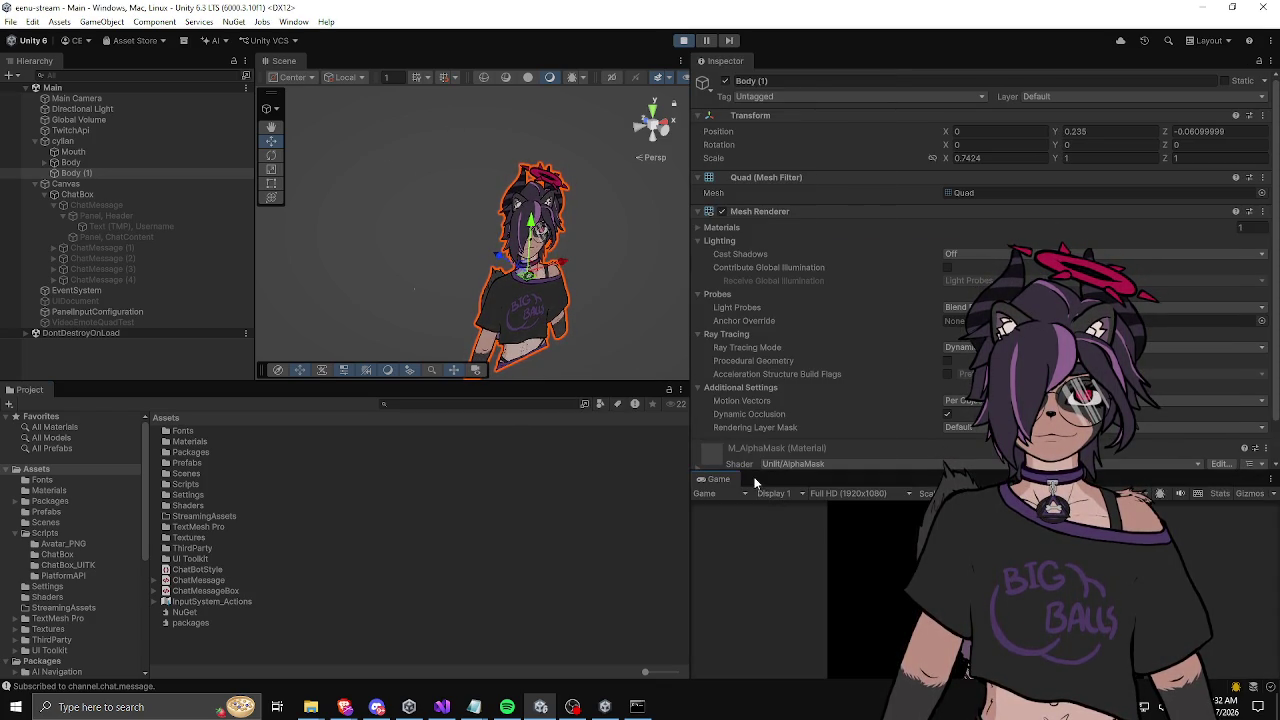
{"action": "mouse_move", "coordinate": [760, 466]}
{"action": "left_mouse_down"}
{"action": "mouse_move", "coordinate": [765, 218]}
{"action": "mouse_move", "coordinate": [765, 290]}
{"action": "mouse_move", "coordinate": [663, 280]}
{"action": "mouse_move", "coordinate": [676, 275]}
{"action": "left_mouse_up"}
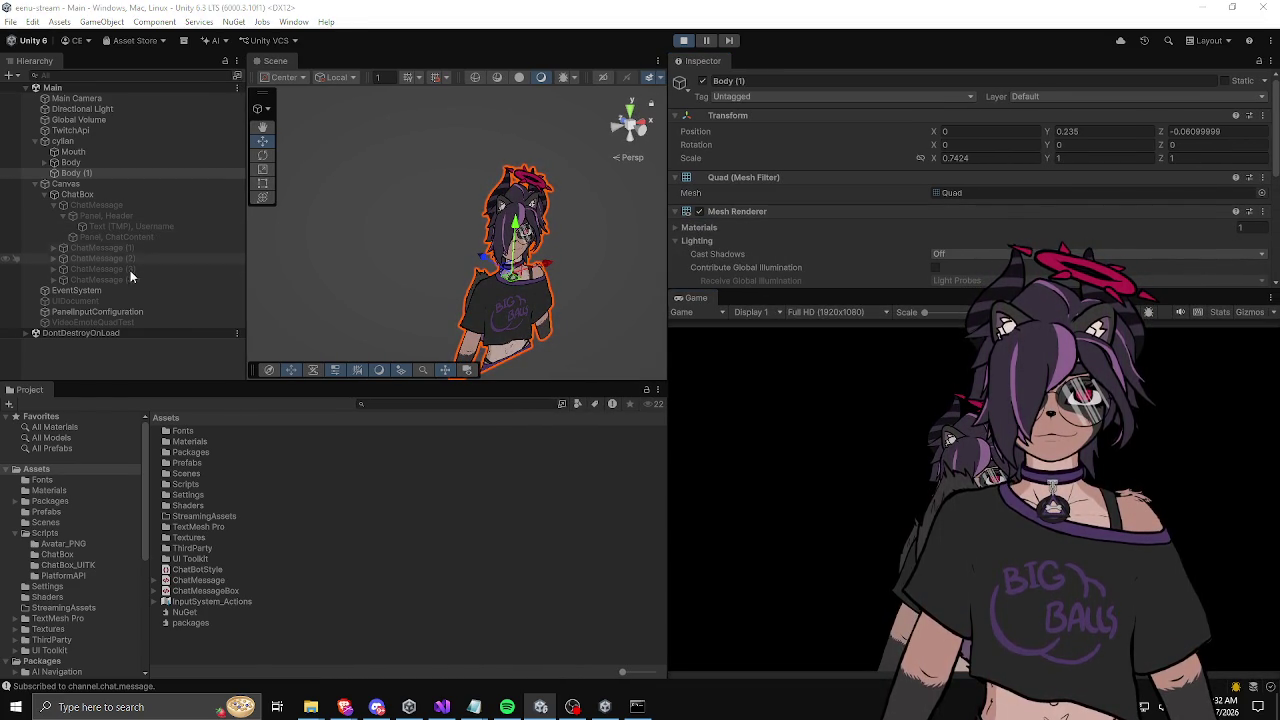
Step: Select the cyllan avatar, drag it right and slightly down, then stop Play mode
{"action": "left_click", "coordinate": [62, 141]}
{"action": "left_click", "coordinate": [65, 152]}
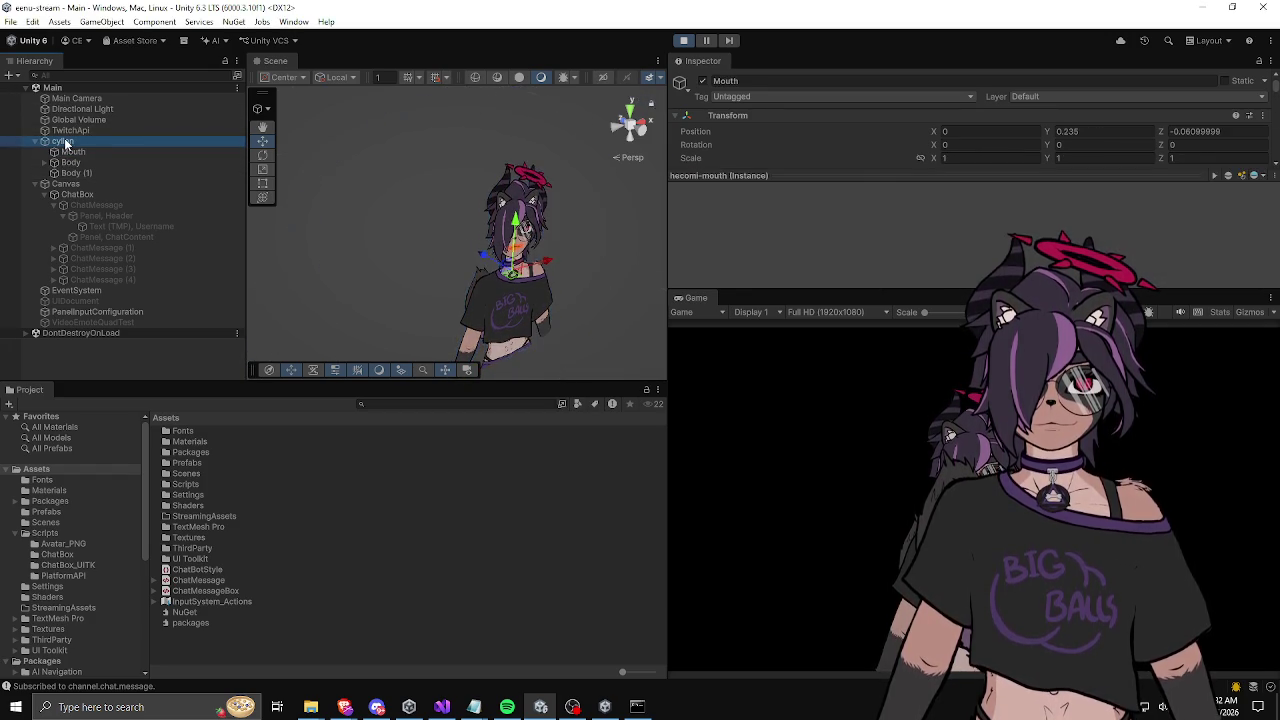
{"action": "left_click", "coordinate": [64, 142]}
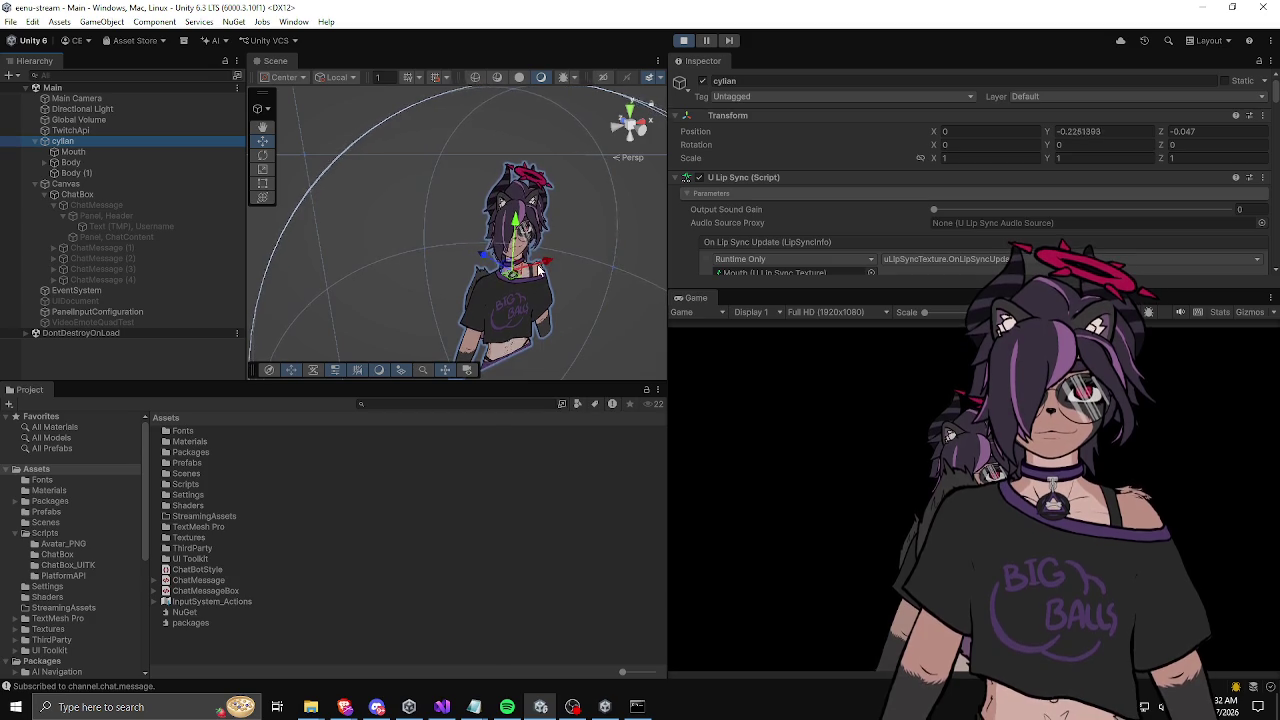
{"action": "left_click_drag", "start_coordinate": [540, 261], "coordinate": [614, 250]}
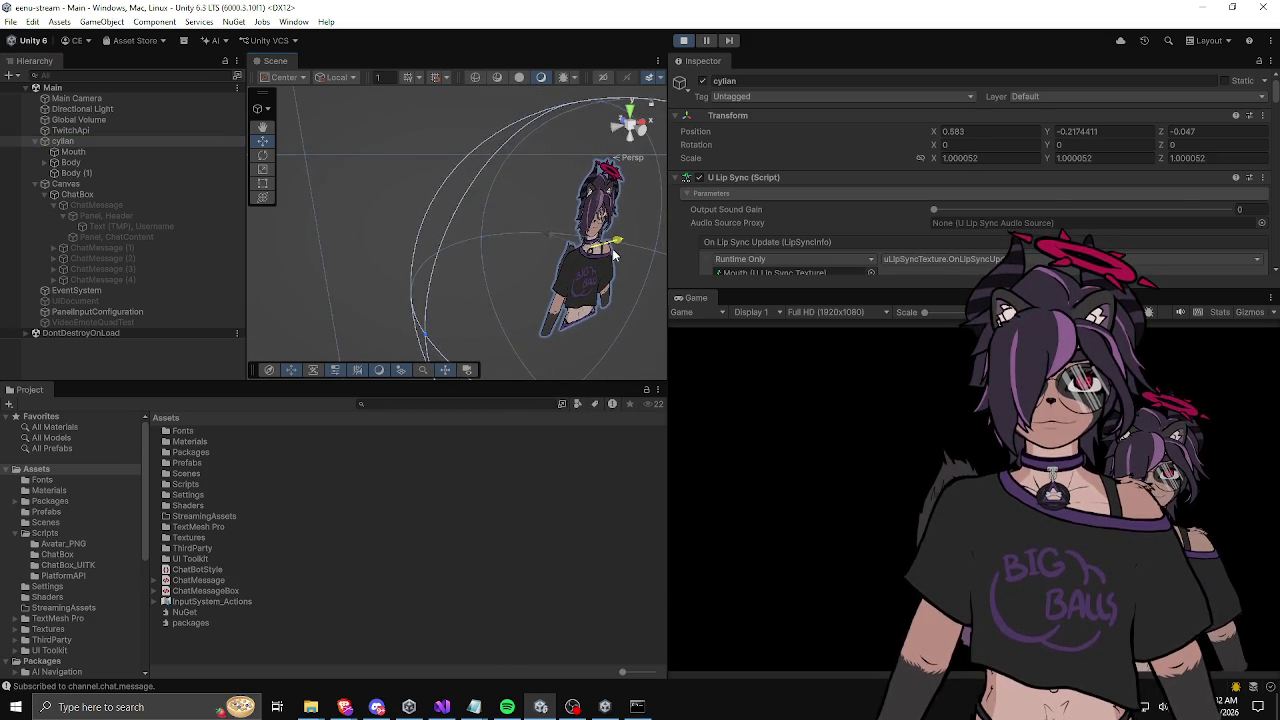
{"action": "mouse_move", "coordinate": [597, 207]}
{"action": "left_mouse_down"}
{"action": "mouse_move", "coordinate": [591, 233]}
{"action": "mouse_move", "coordinate": [544, 169]}
{"action": "left_mouse_up"}
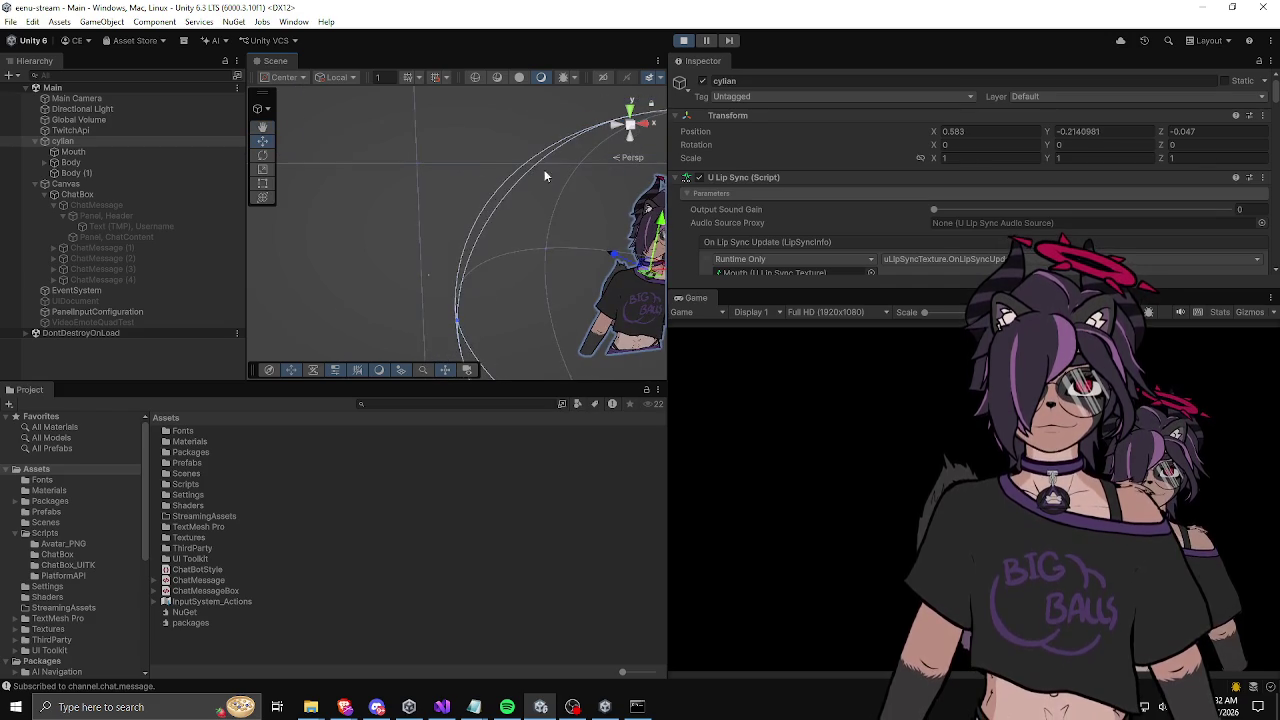
{"action": "left_click", "coordinate": [684, 45]}
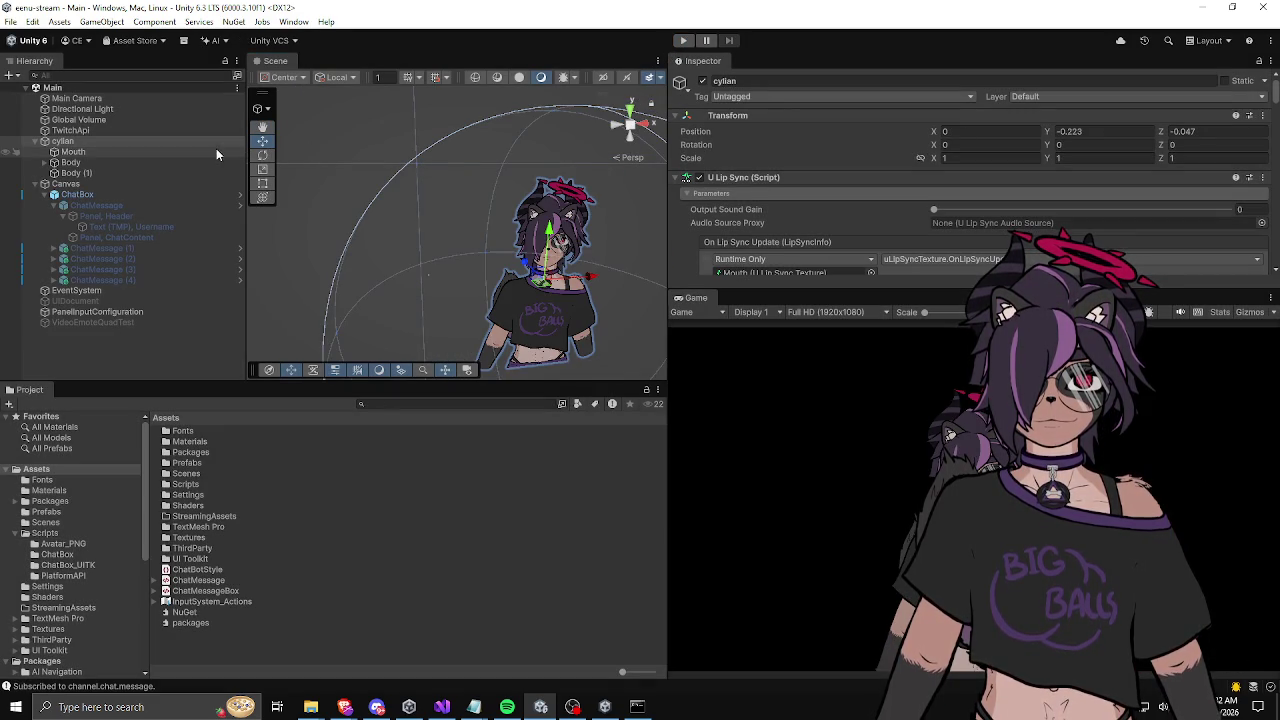
Step: Position cyllan at X 0.596, Y -0.271 and save the Main scene
{"action": "left_click_drag", "start_coordinate": [575, 285], "coordinate": [693, 268]}
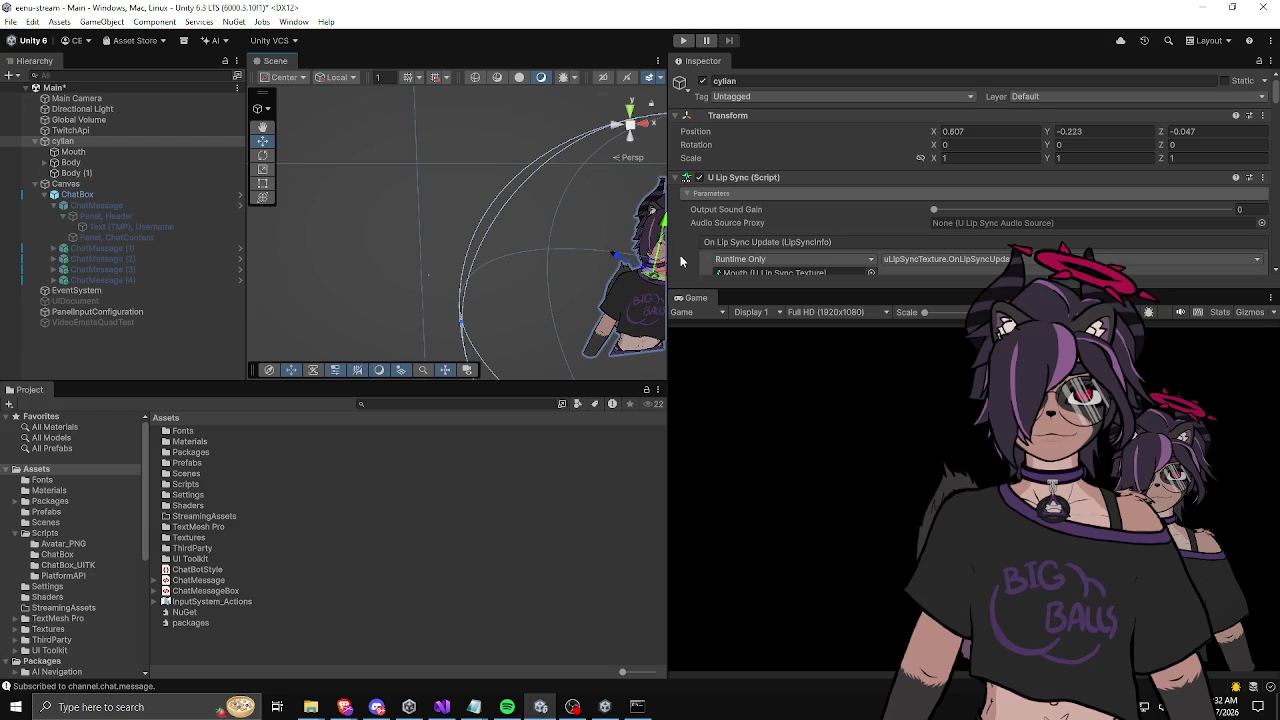
{"action": "left_click_drag", "start_coordinate": [664, 220], "coordinate": [659, 237]}
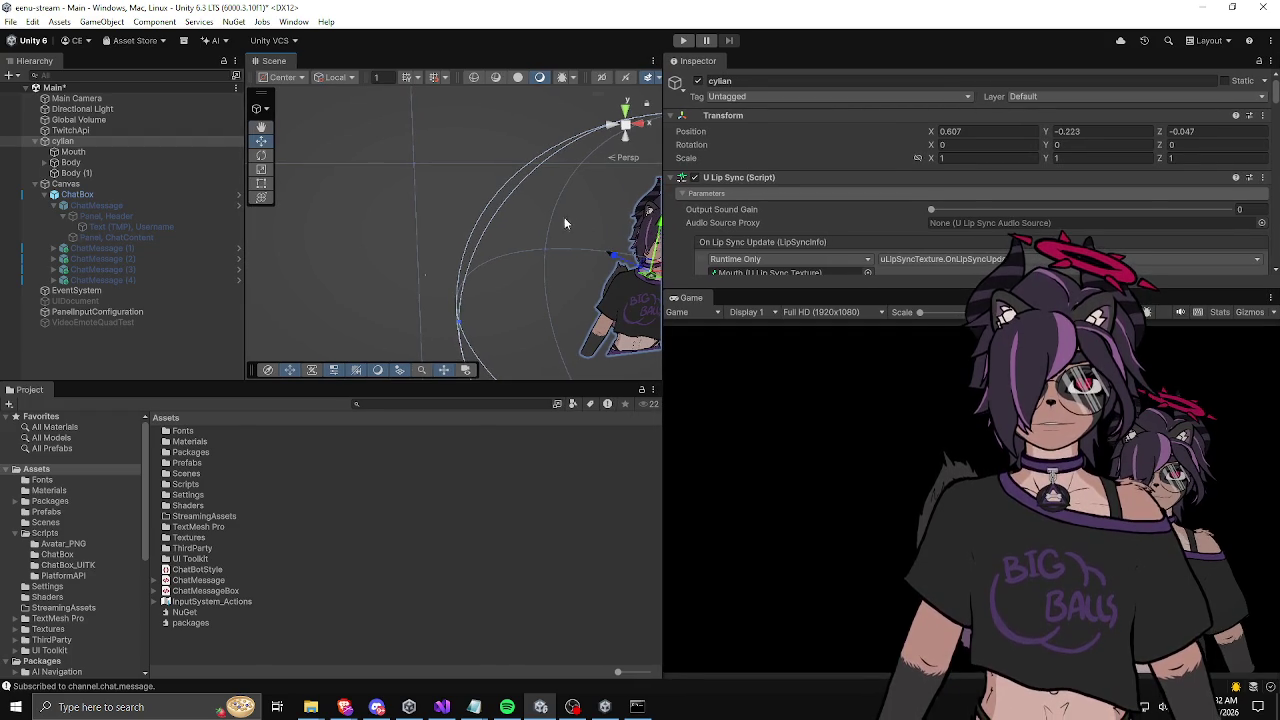
{"action": "key", "text": "f"}
{"action": "left_click_drag", "start_coordinate": [553, 205], "coordinate": [554, 214]}
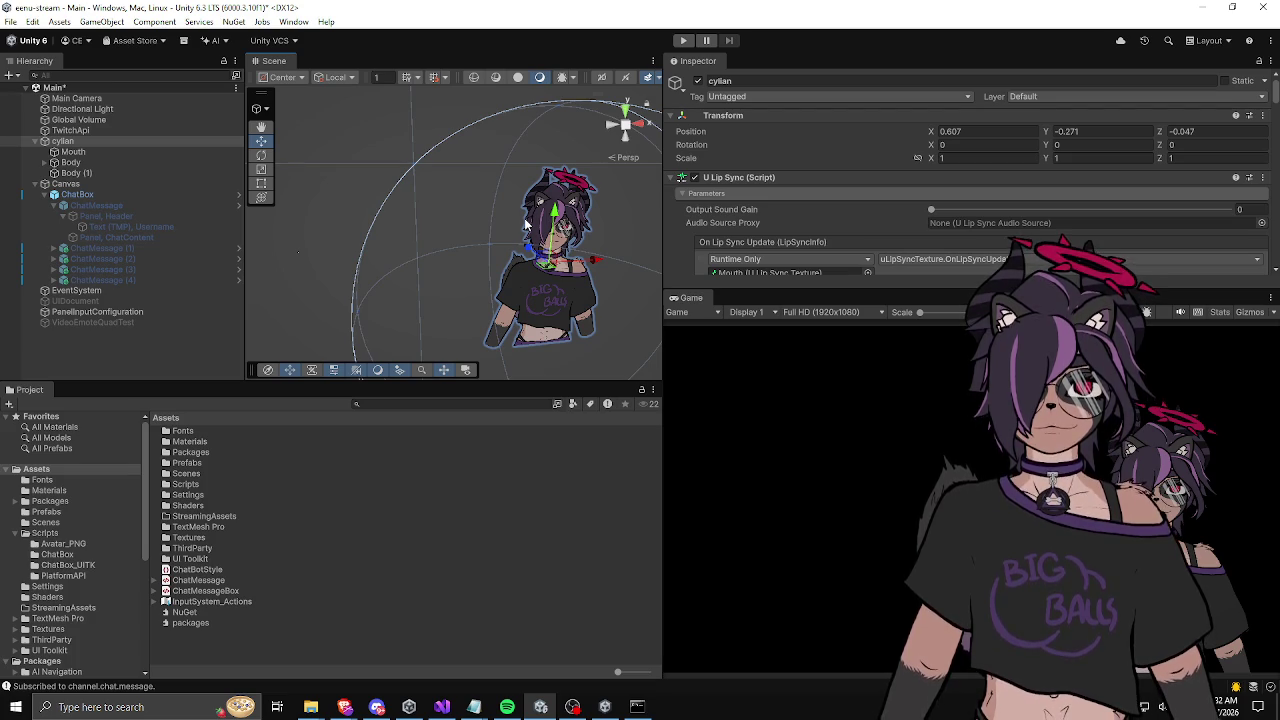
{"action": "left_click_drag", "start_coordinate": [594, 268], "coordinate": [588, 268]}
{"action": "key", "text": "ctrl+s"}
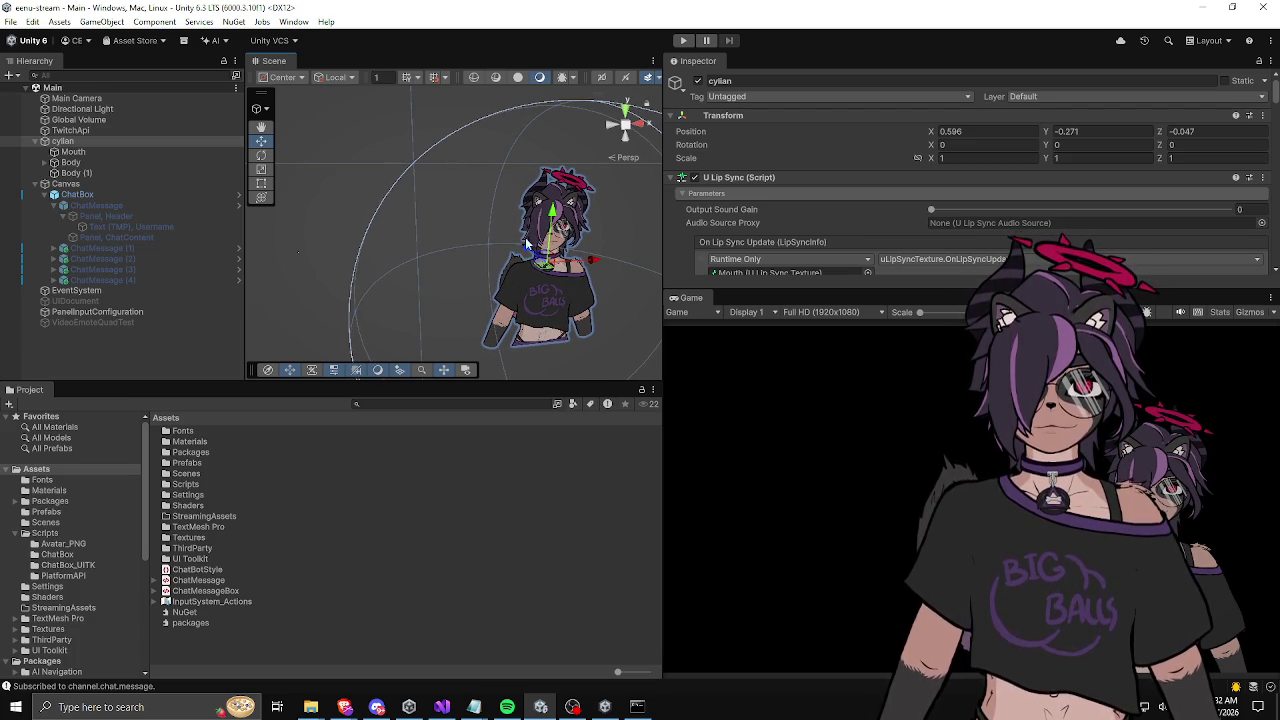
Step: Collapse the cyllan branch in the Hierarchy and select Canvas > ChatBox
{"action": "left_click", "coordinate": [35, 141]}
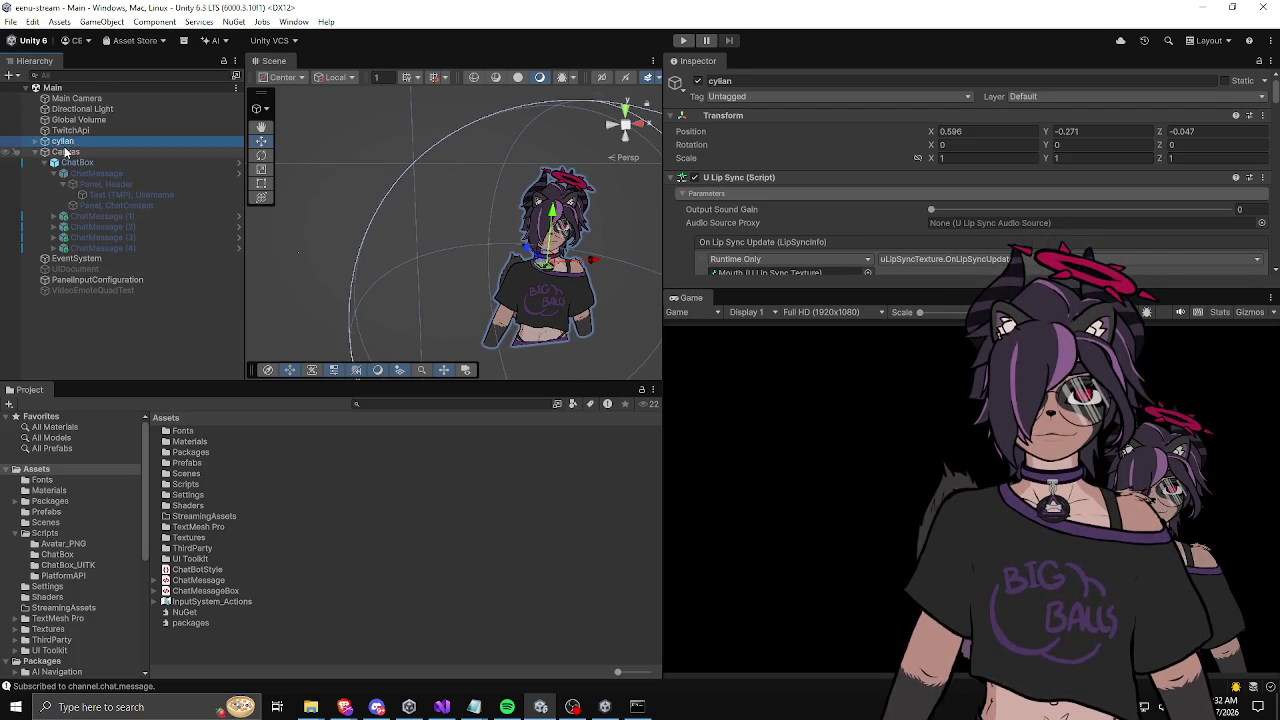
{"action": "left_click", "coordinate": [62, 151]}
{"action": "left_click", "coordinate": [36, 151]}
{"action": "left_click", "coordinate": [62, 141]}
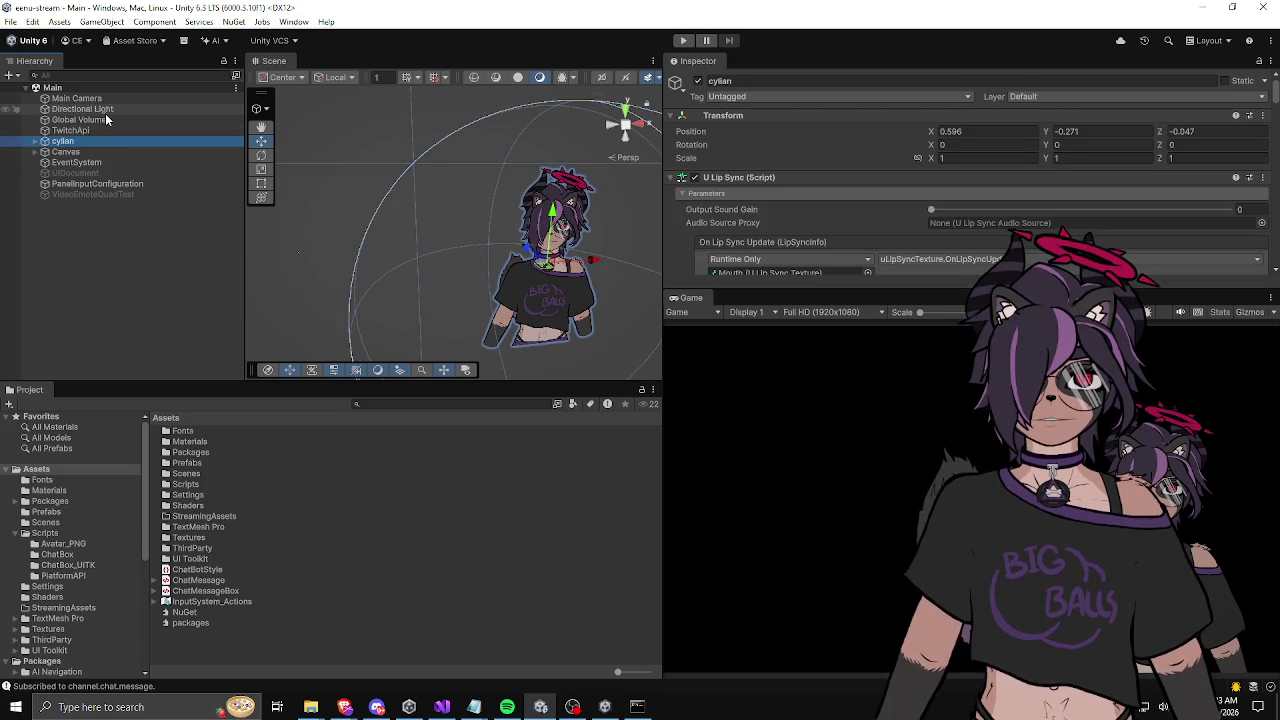
{"action": "left_click", "coordinate": [186, 289]}
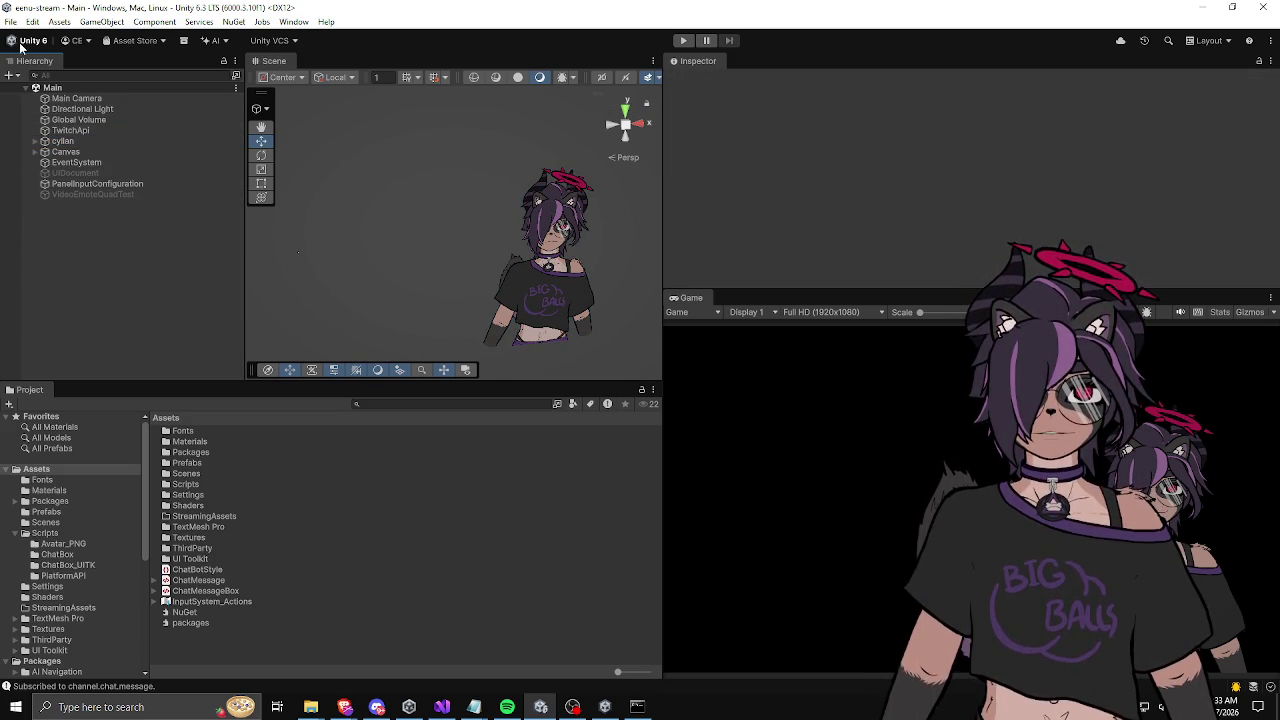
{"action": "left_click", "coordinate": [65, 151]}
{"action": "left_click", "coordinate": [35, 151]}
{"action": "left_click", "coordinate": [73, 162]}
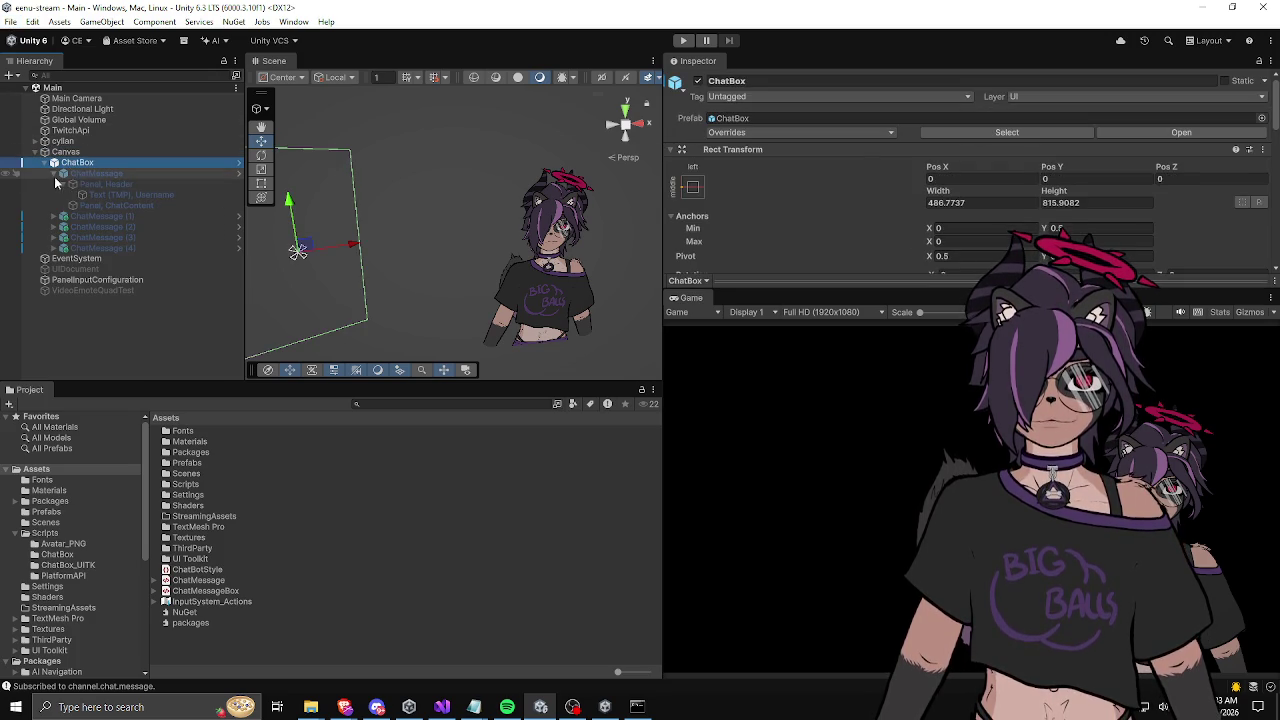
{"action": "left_click", "coordinate": [54, 175]}
Step: Enter Play mode and enlarge the Game view by shrinking the Inspector
{"action": "left_click", "coordinate": [683, 40]}
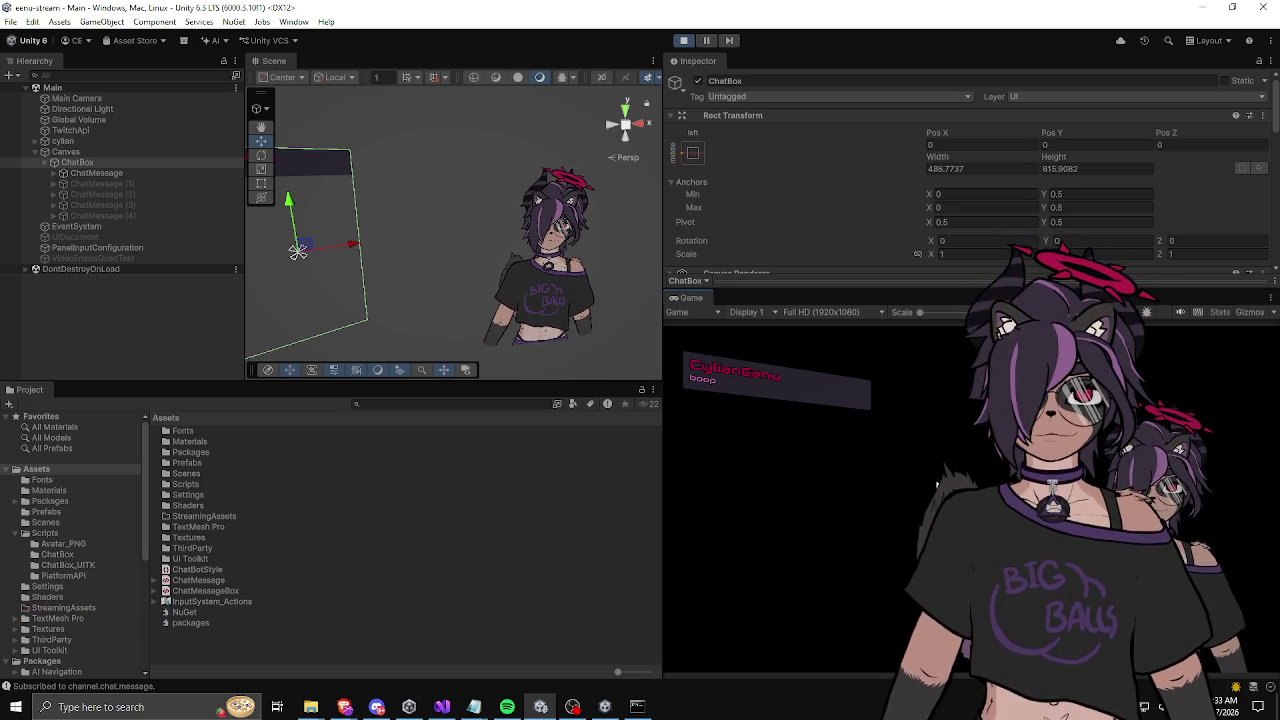
{"action": "left_click_drag", "start_coordinate": [776, 289], "coordinate": [776, 163]}
{"action": "mouse_move", "coordinate": [664, 256]}
{"action": "left_mouse_down"}
{"action": "mouse_move", "coordinate": [520, 271]}
{"action": "mouse_move", "coordinate": [711, 271]}
{"action": "mouse_move", "coordinate": [617, 280]}
{"action": "mouse_move", "coordinate": [628, 280]}
{"action": "left_mouse_up"}
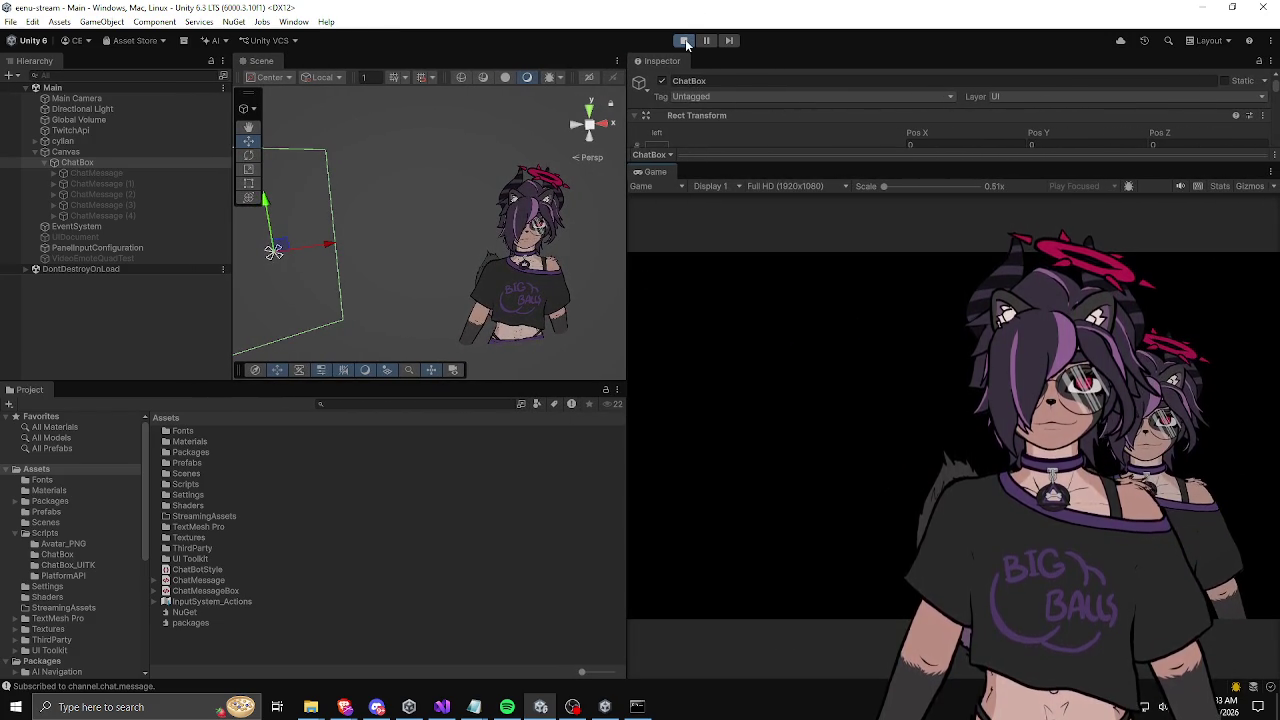
Step: Stop Play mode, select the Main Camera and scroll to its Environment settings
{"action": "left_click", "coordinate": [686, 43]}
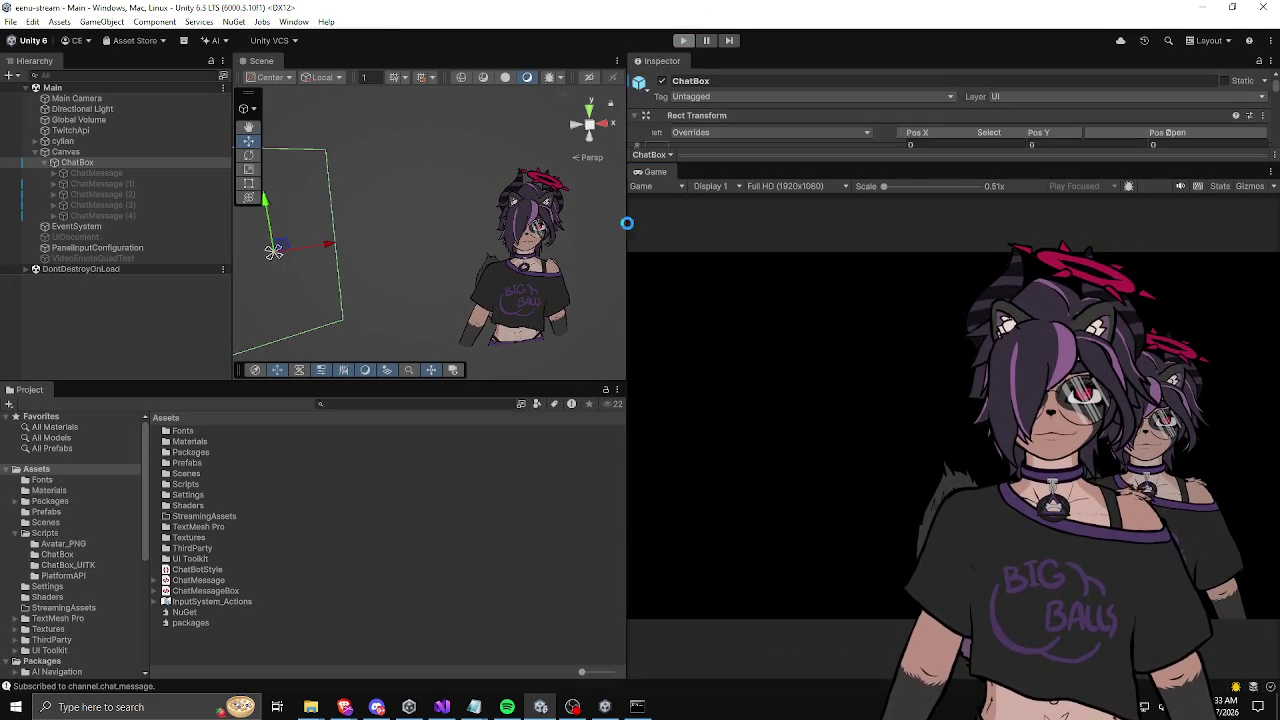
{"action": "left_click_drag", "start_coordinate": [628, 222], "coordinate": [670, 233]}
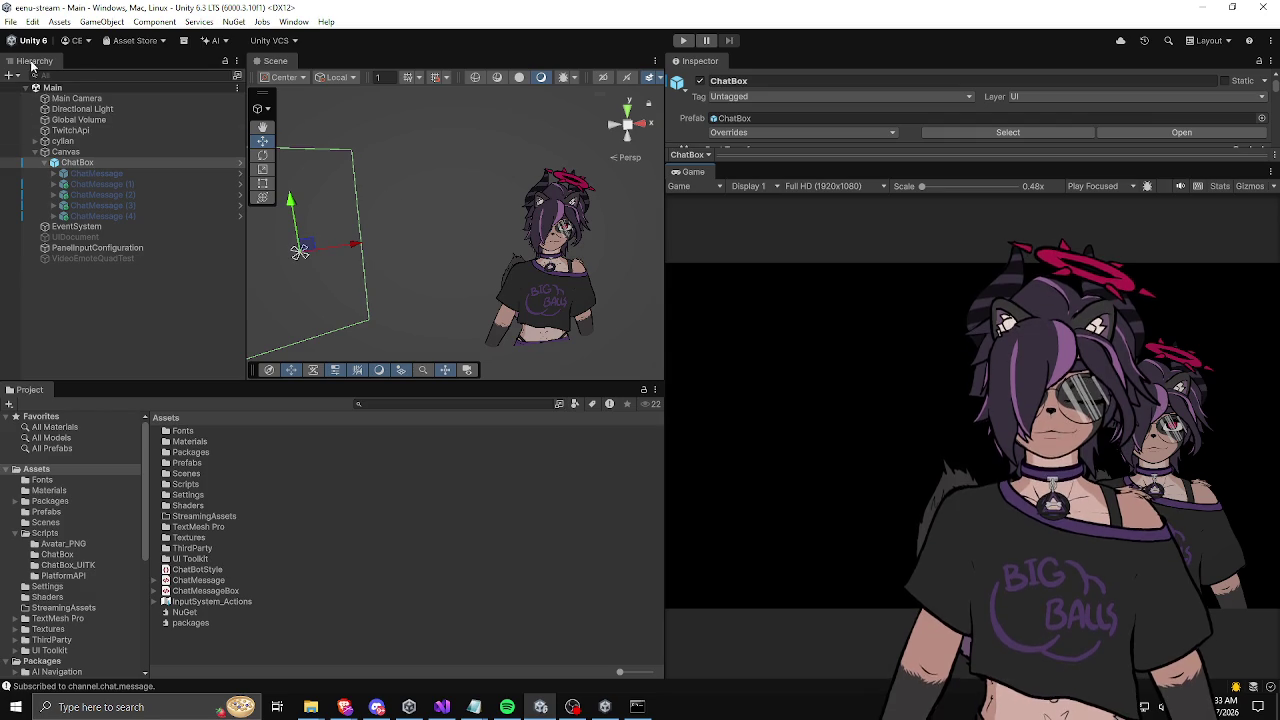
{"action": "left_click", "coordinate": [88, 99]}
{"action": "left_click_drag", "start_coordinate": [778, 166], "coordinate": [770, 386]}
{"action": "scroll", "coordinate": [758, 240], "scroll_direction": "down", "scroll_amount": 3}
{"action": "scroll", "coordinate": [890, 220], "scroll_direction": "down", "scroll_amount": 5}
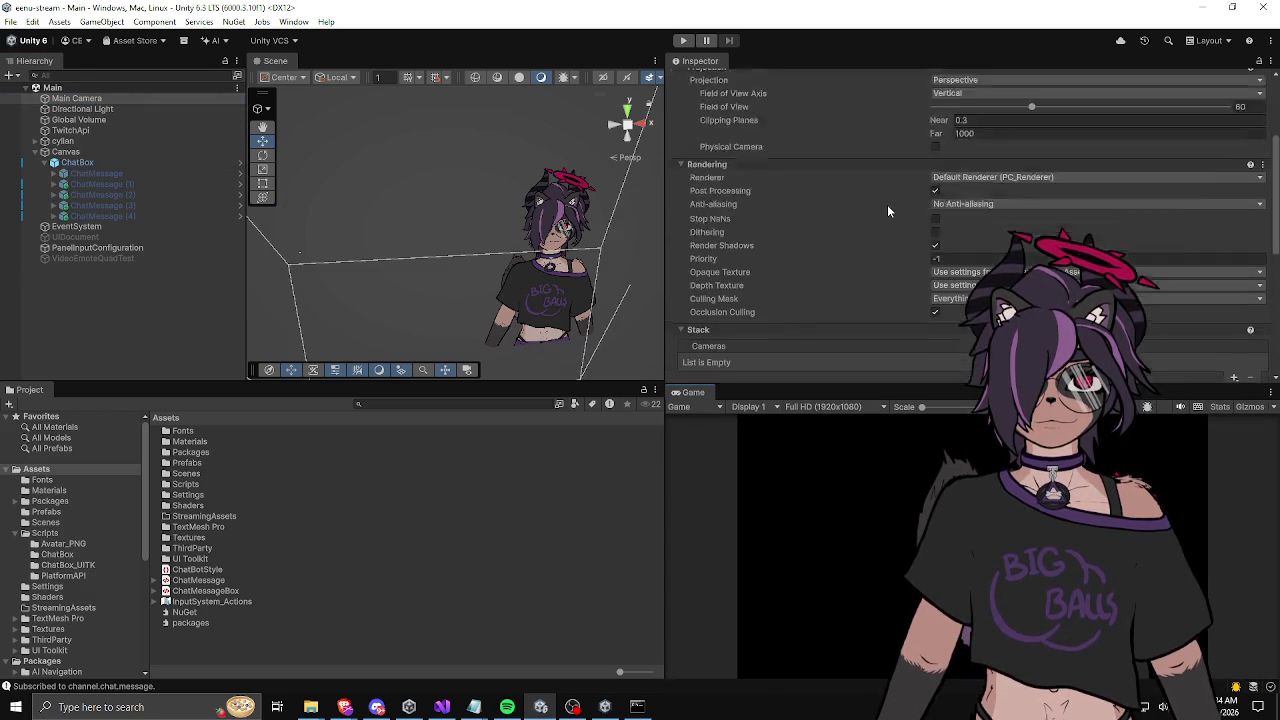
Step: Inspect the camera's Background colour without changing it, then clear the selection
{"action": "left_click", "coordinate": [965, 210]}
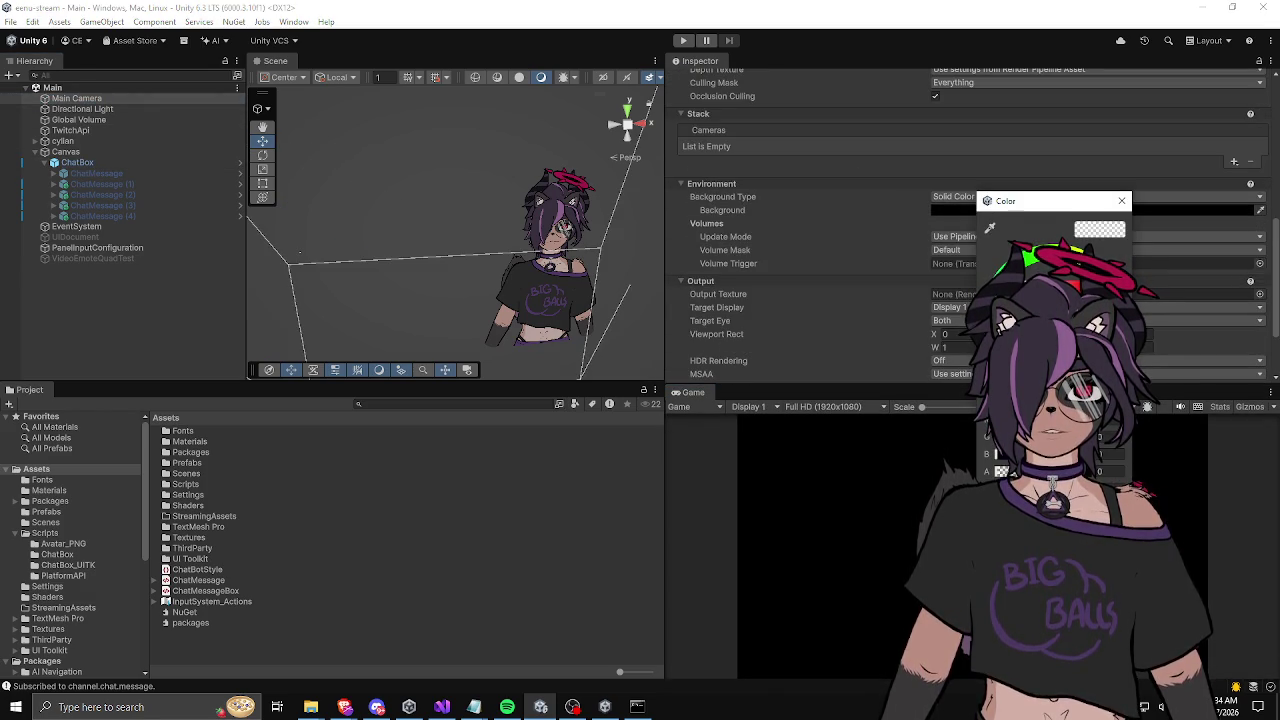
{"action": "left_click", "coordinate": [1120, 202]}
{"action": "scroll", "coordinate": [858, 252], "scroll_direction": "down", "scroll_amount": 3}
{"action": "left_click", "coordinate": [236, 308]}
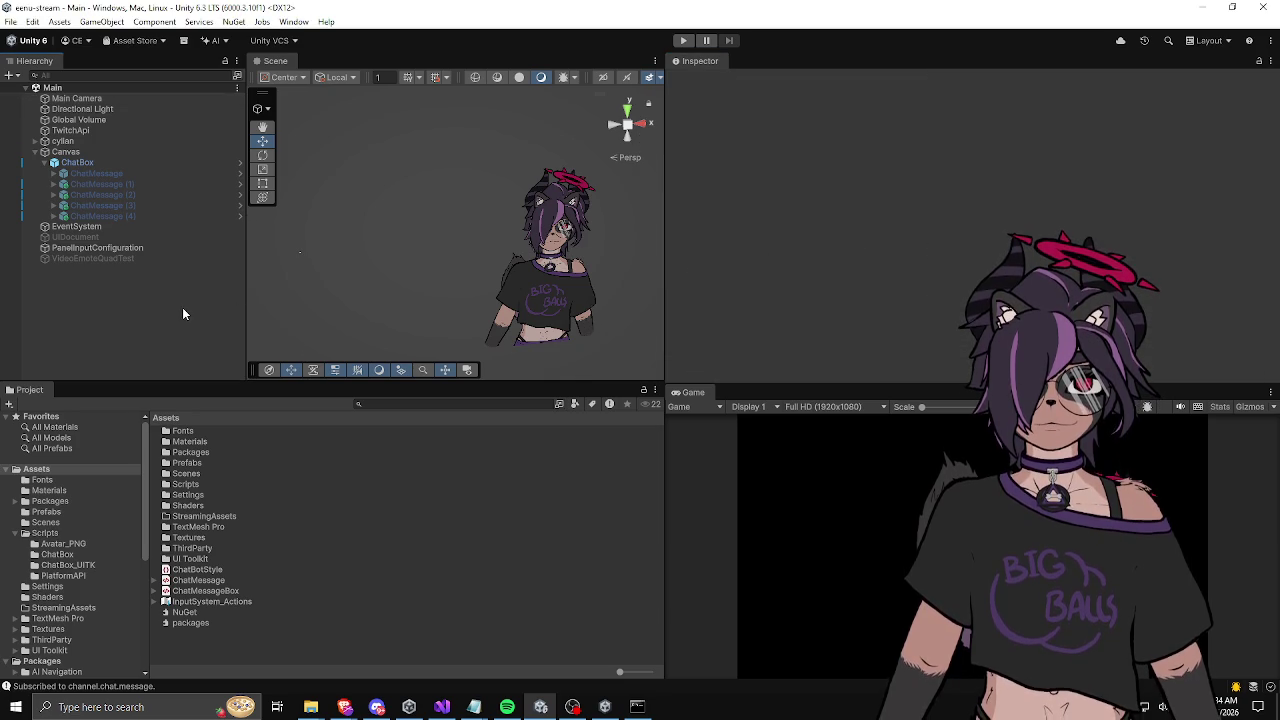
{"action": "left_click", "coordinate": [10, 21]}
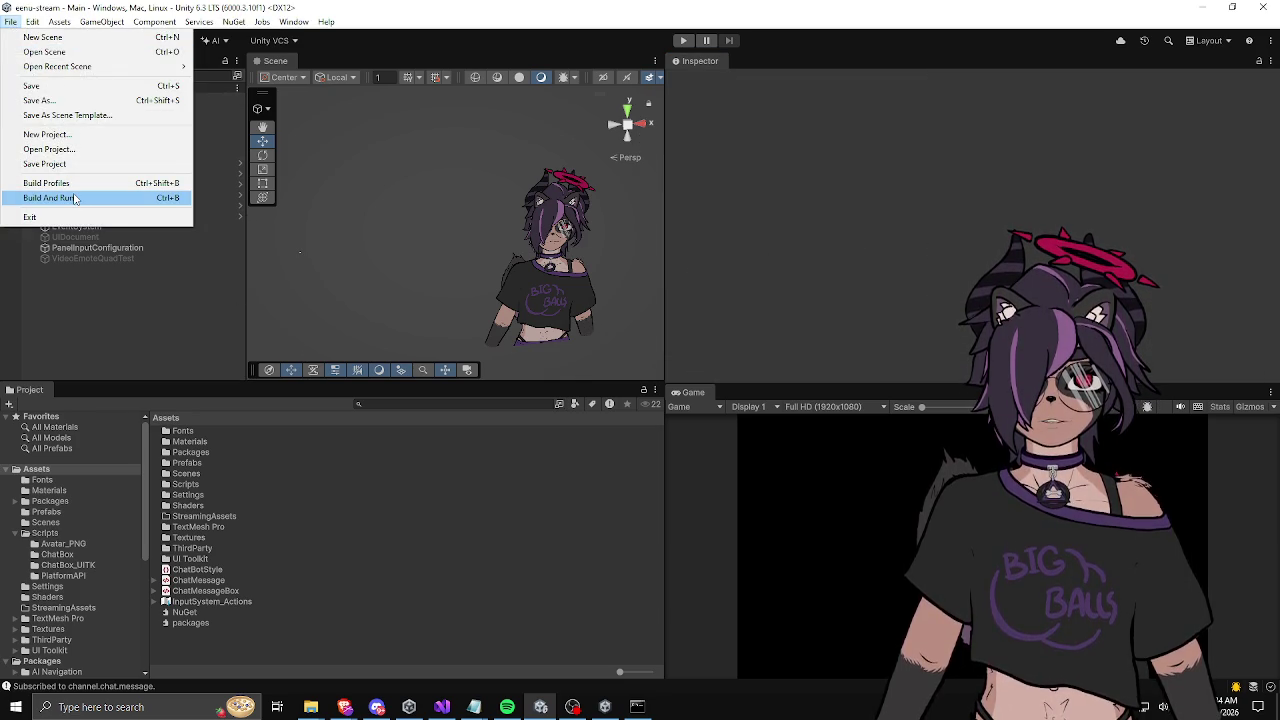
Step: Start a File > Build And Run Windows build, confirming the output folder
{"action": "left_click", "coordinate": [71, 201]}
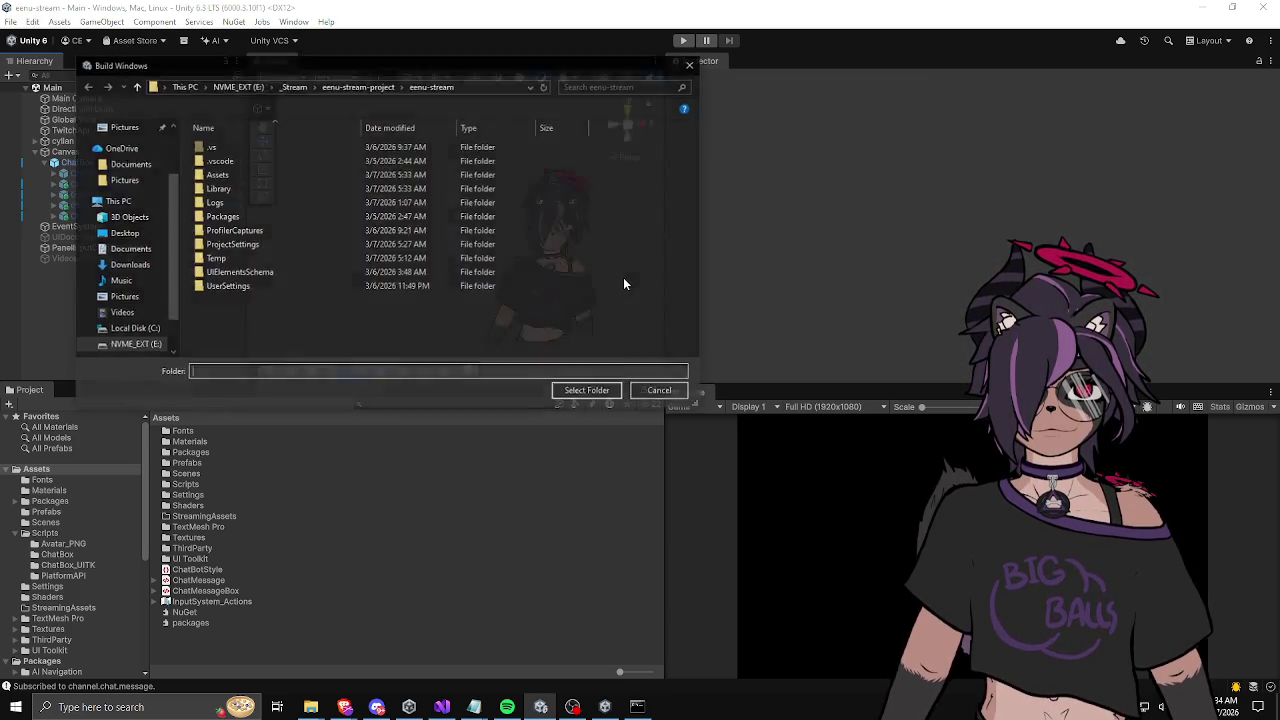
{"action": "left_click_drag", "start_coordinate": [468, 44], "coordinate": [710, 70]}
{"action": "key", "text": "Escape"}
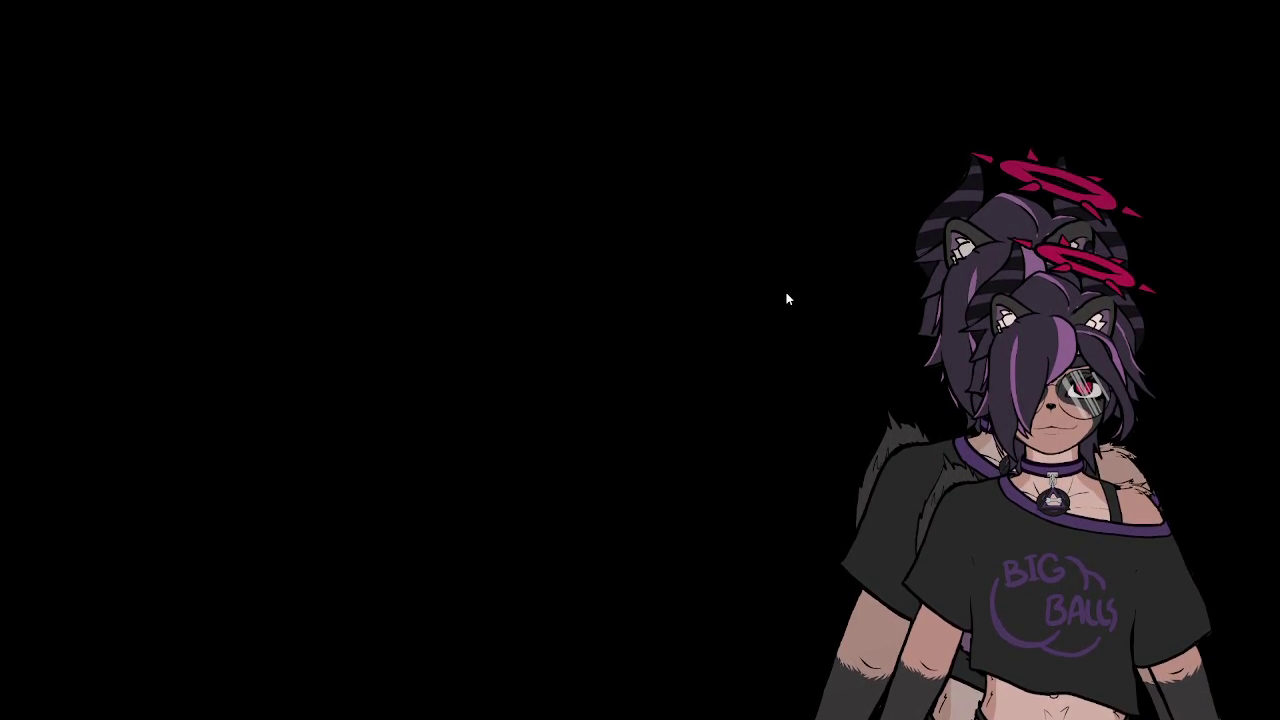
Step: Close the fullscreen extru-stream player with Alt+F4 and switch back to the editor
{"action": "key", "text": "alt+F4"}
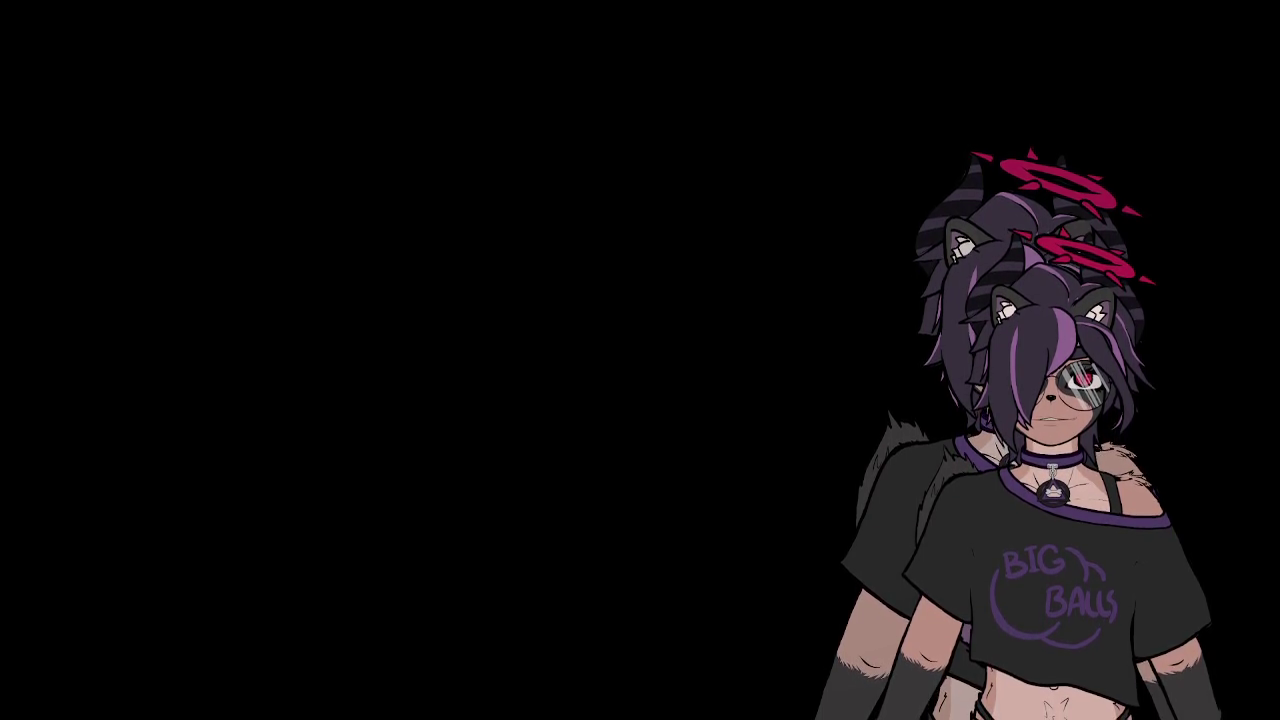
{"action": "key", "text": "alt+Tab"}
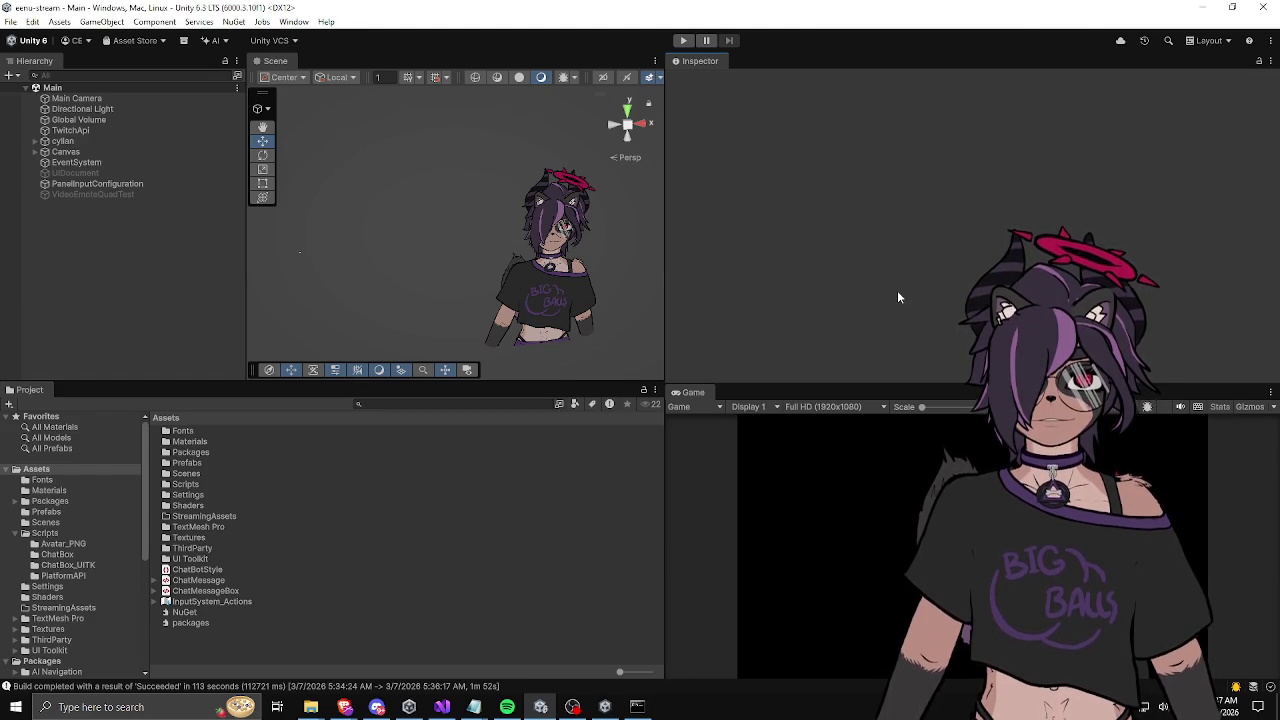
{"action": "left_click", "coordinate": [65, 141]}
{"action": "mouse_move", "coordinate": [430, 316]}
{"action": "left_mouse_down"}
{"action": "mouse_move", "coordinate": [498, 200]}
{"action": "mouse_move", "coordinate": [538, 258]}
{"action": "mouse_move", "coordinate": [546, 235]}
{"action": "mouse_move", "coordinate": [506, 222]}
{"action": "mouse_move", "coordinate": [512, 208]}
{"action": "left_mouse_up"}
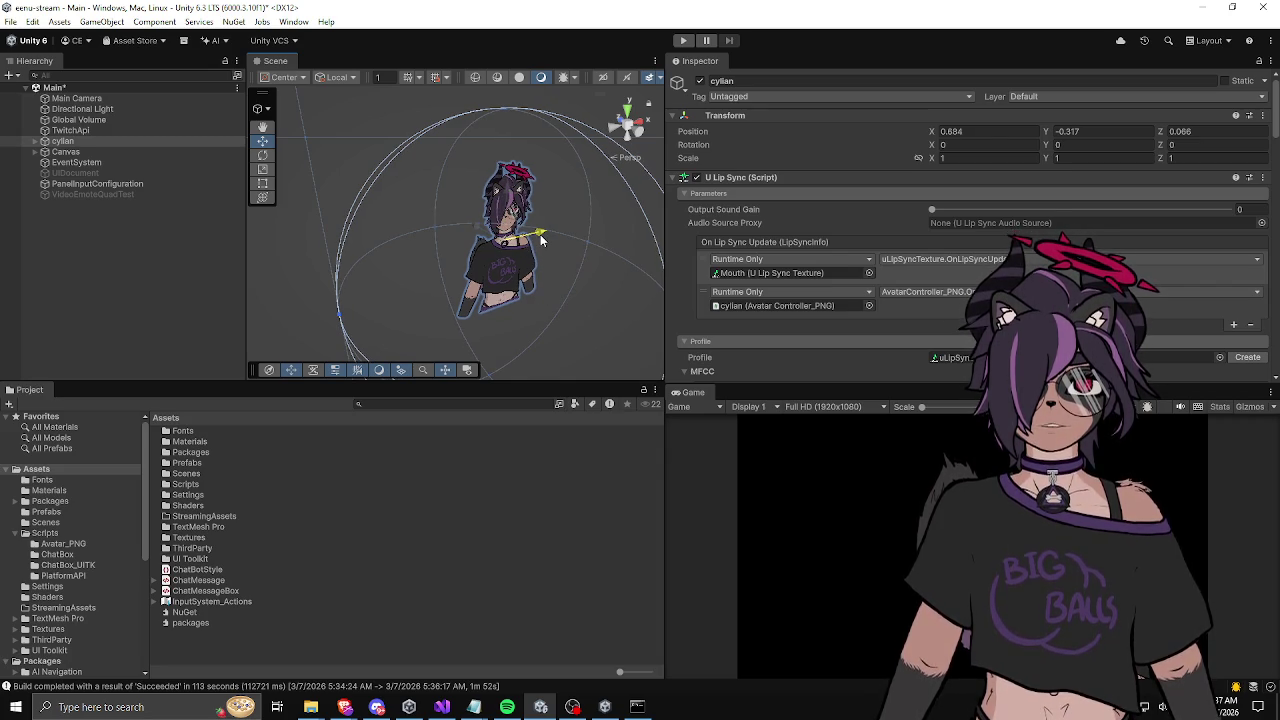
{"action": "left_click", "coordinate": [175, 258]}
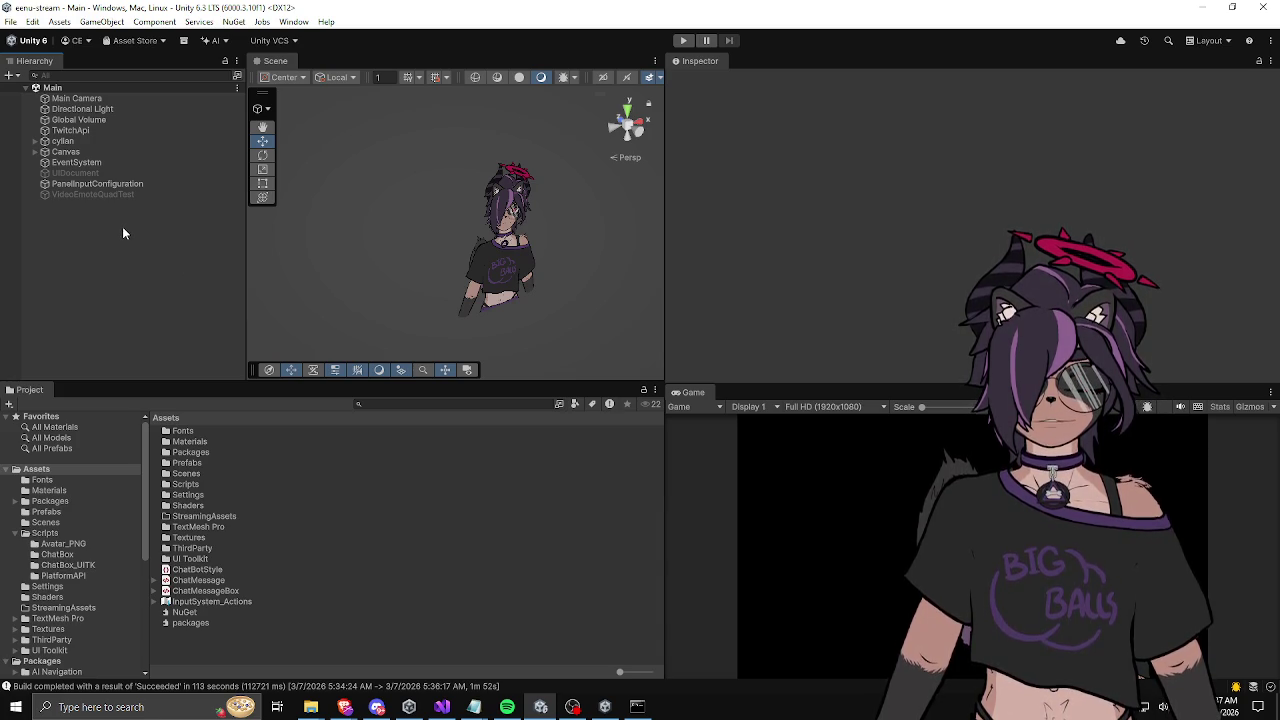
{"action": "left_click", "coordinate": [10, 21]}
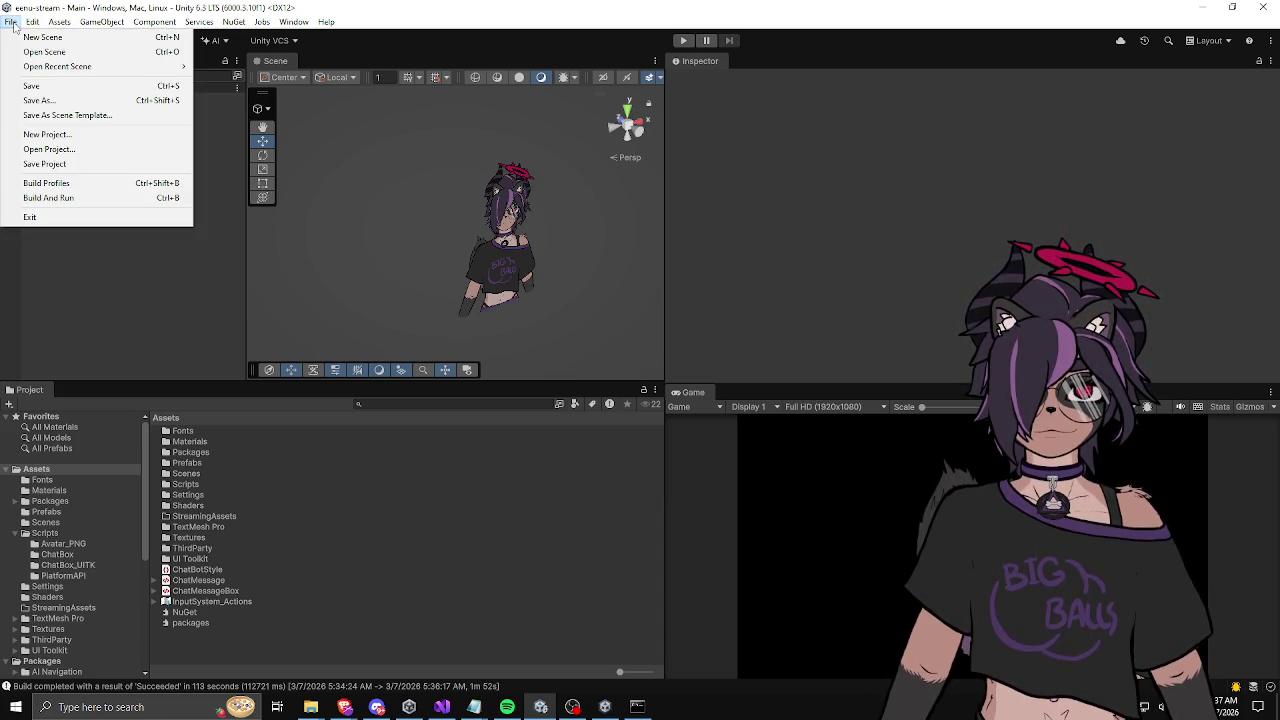
Step: Glance at Project Settings and close it, then launch File > Build And Run
{"action": "left_click", "coordinate": [93, 267]}
{"action": "left_click", "coordinate": [10, 21]}
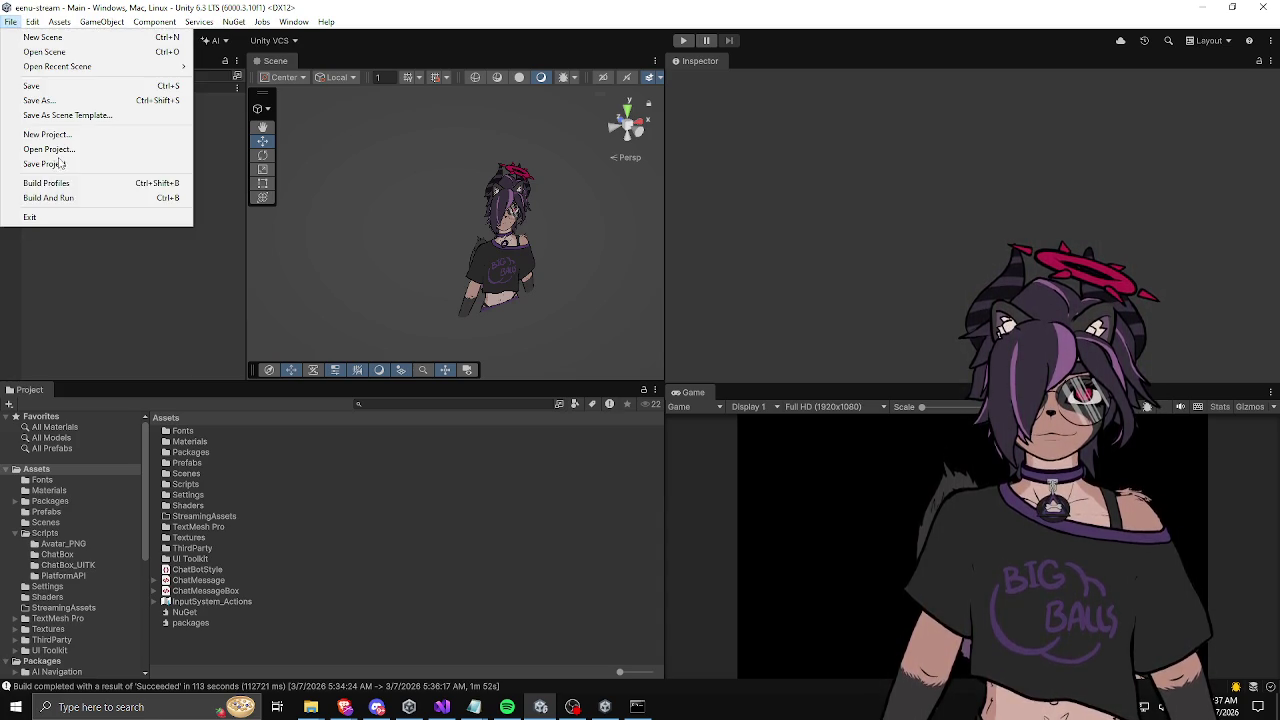
{"action": "mouse_move", "coordinate": [32, 21]}
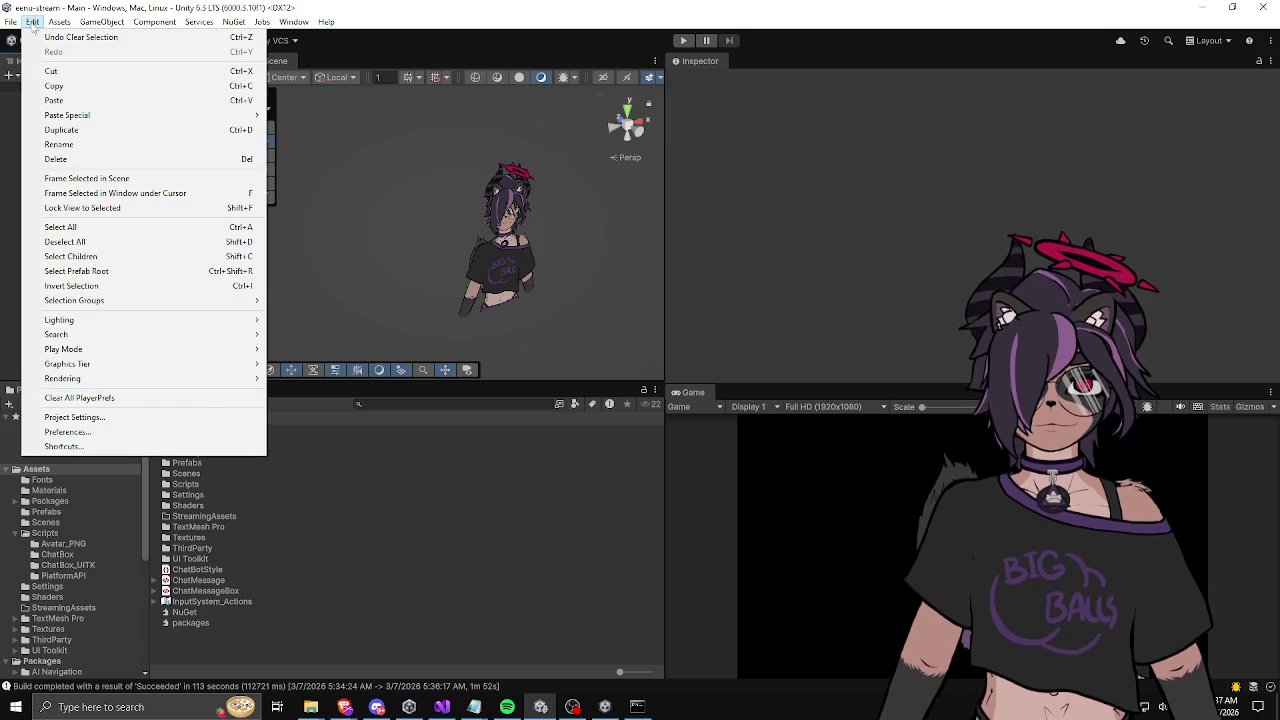
{"action": "left_click", "coordinate": [163, 420]}
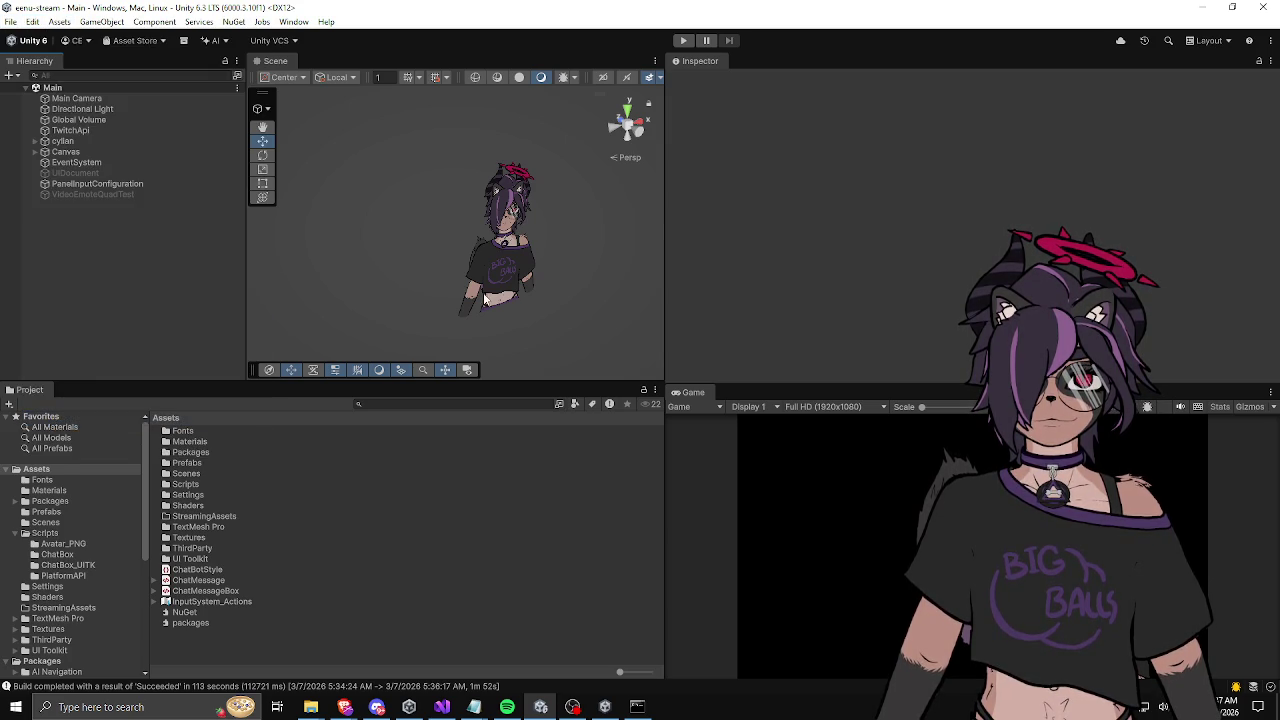
{"action": "left_click_drag", "start_coordinate": [635, 180], "coordinate": [1279, 170]}
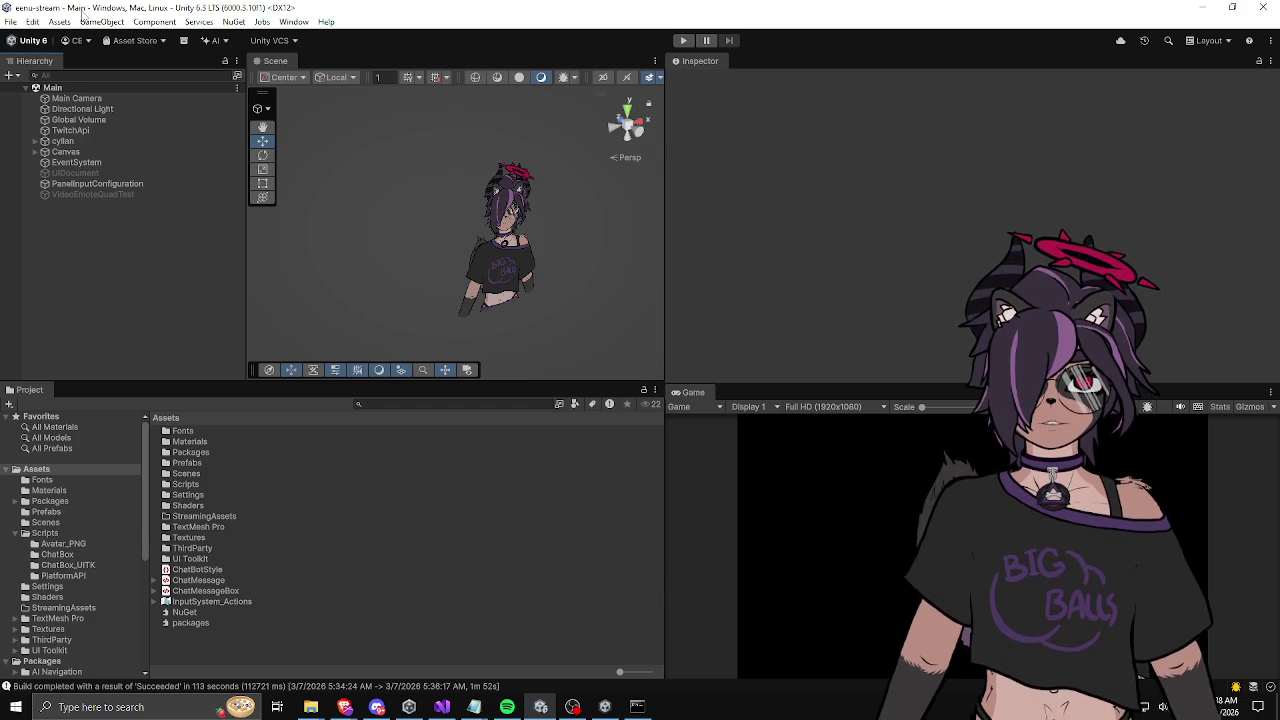
{"action": "left_click", "coordinate": [10, 21]}
{"action": "left_click", "coordinate": [49, 185]}
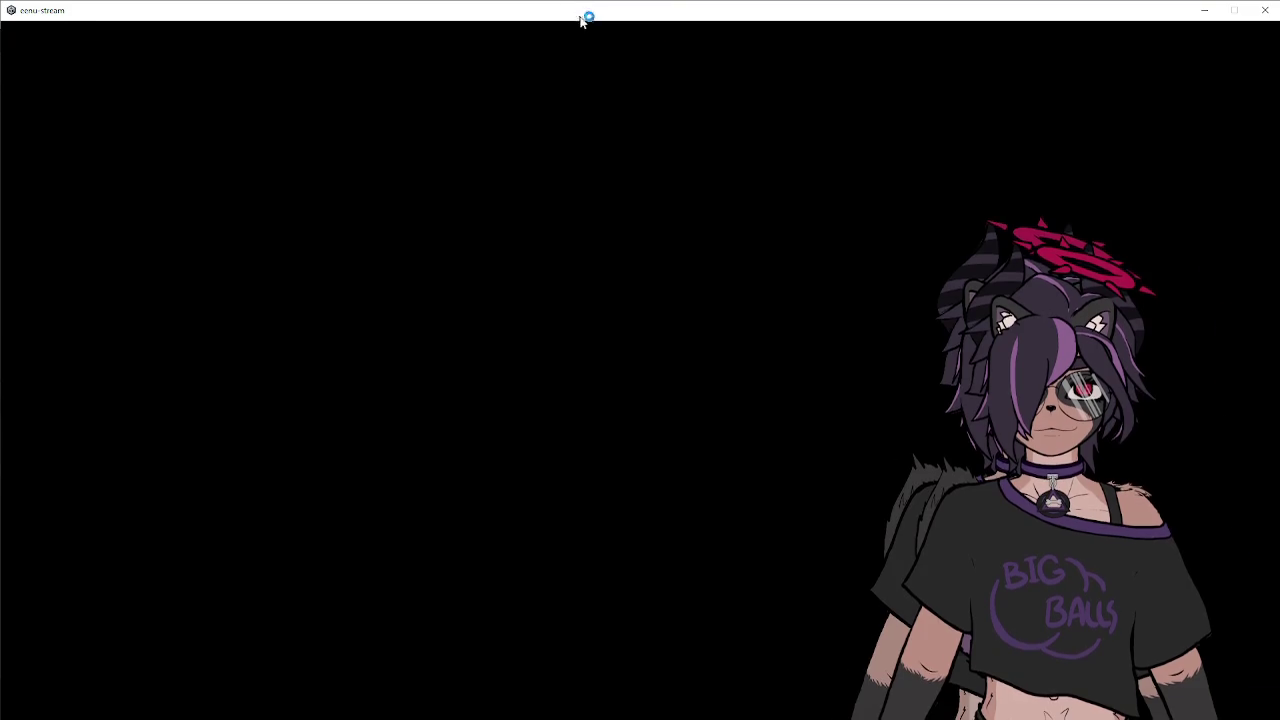
Step: Drag the running extru-stream player out of fullscreen into a window
{"action": "mouse_move", "coordinate": [585, 8]}
{"action": "left_mouse_down"}
{"action": "mouse_move", "coordinate": [840, 52]}
{"action": "mouse_move", "coordinate": [0, 50]}
{"action": "left_mouse_up"}
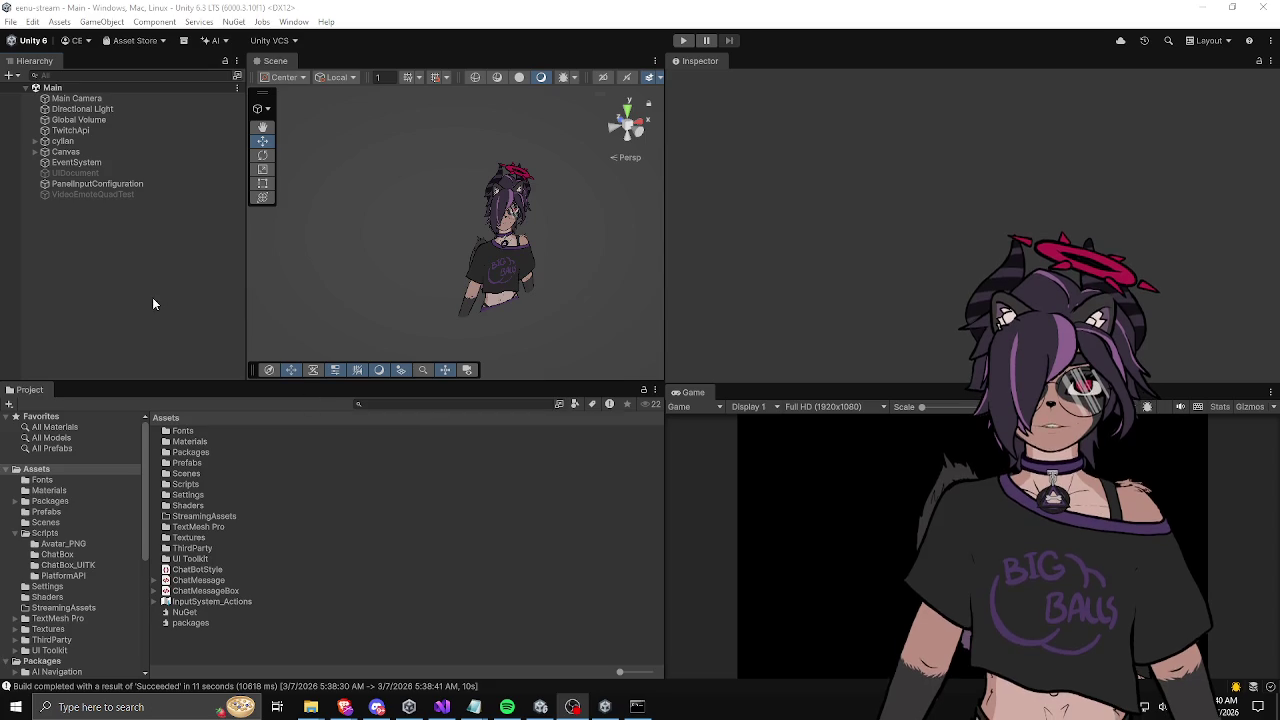
Step: Refocus the editor, select Main Camera and turn off its Post Processing
{"action": "left_click", "coordinate": [208, 459]}
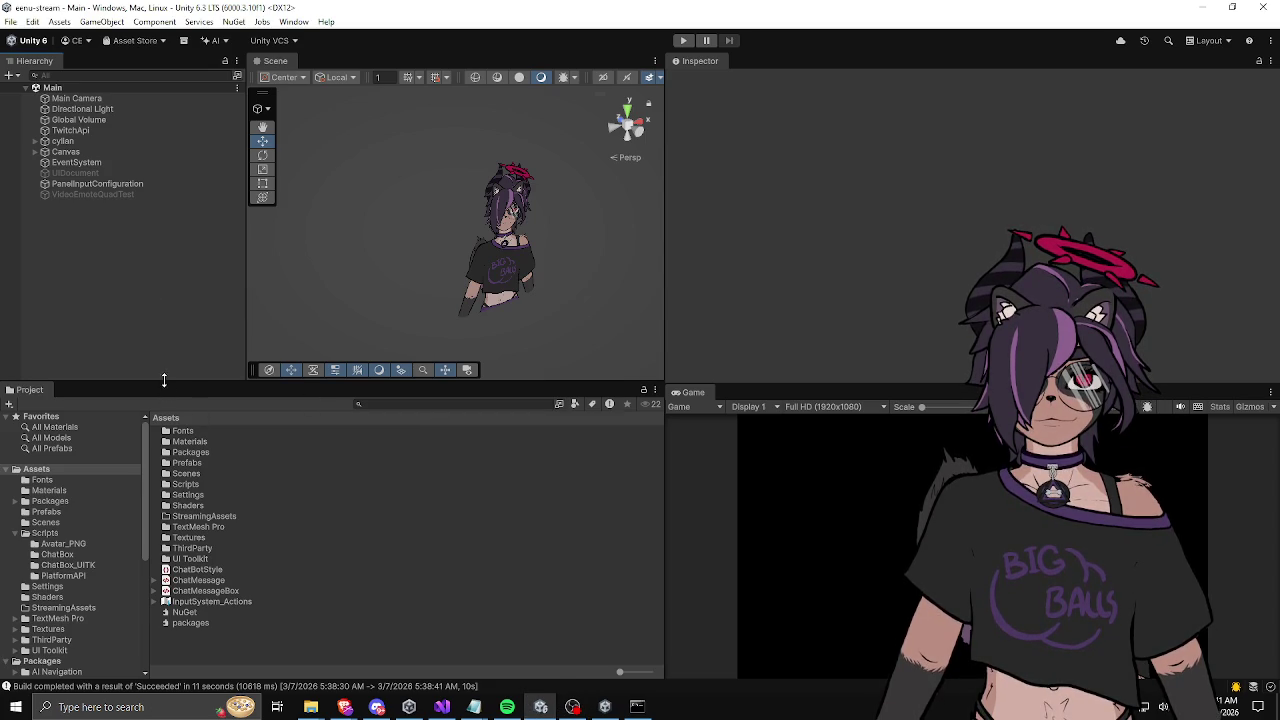
{"action": "left_click_drag", "start_coordinate": [163, 381], "coordinate": [164, 396]}
{"action": "left_click", "coordinate": [85, 98]}
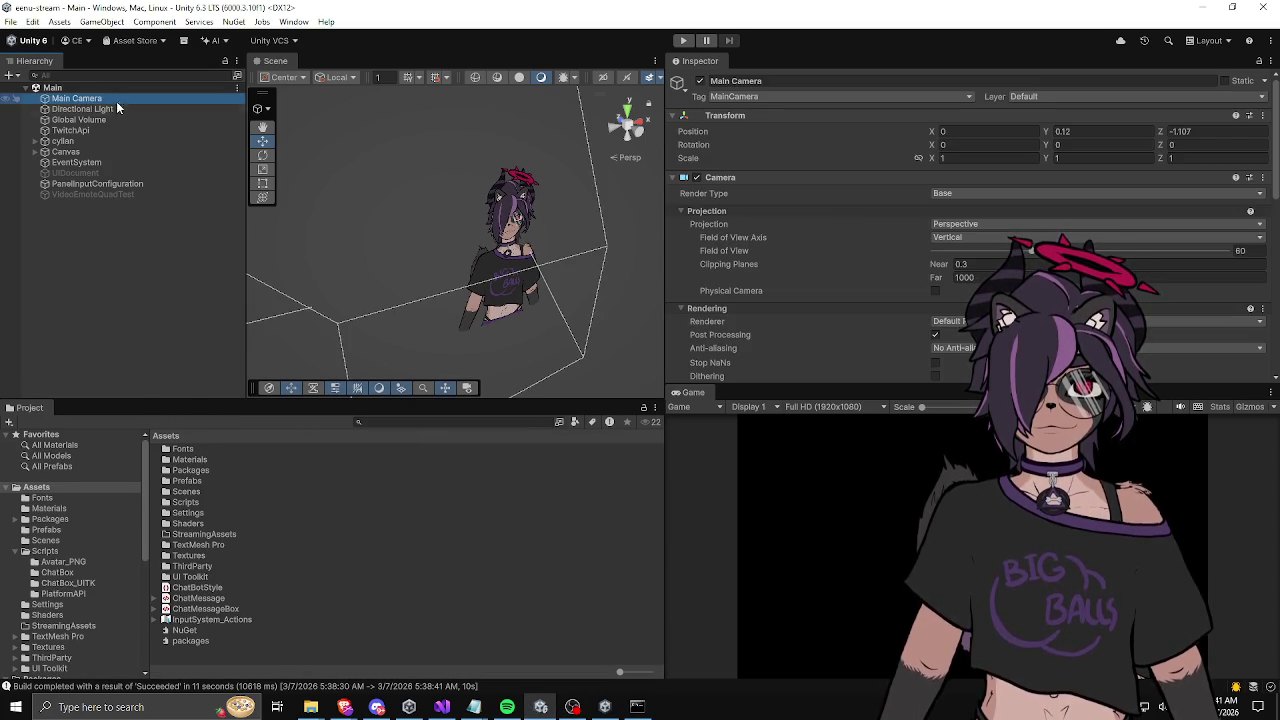
{"action": "scroll", "coordinate": [812, 237], "scroll_direction": "down", "scroll_amount": 3}
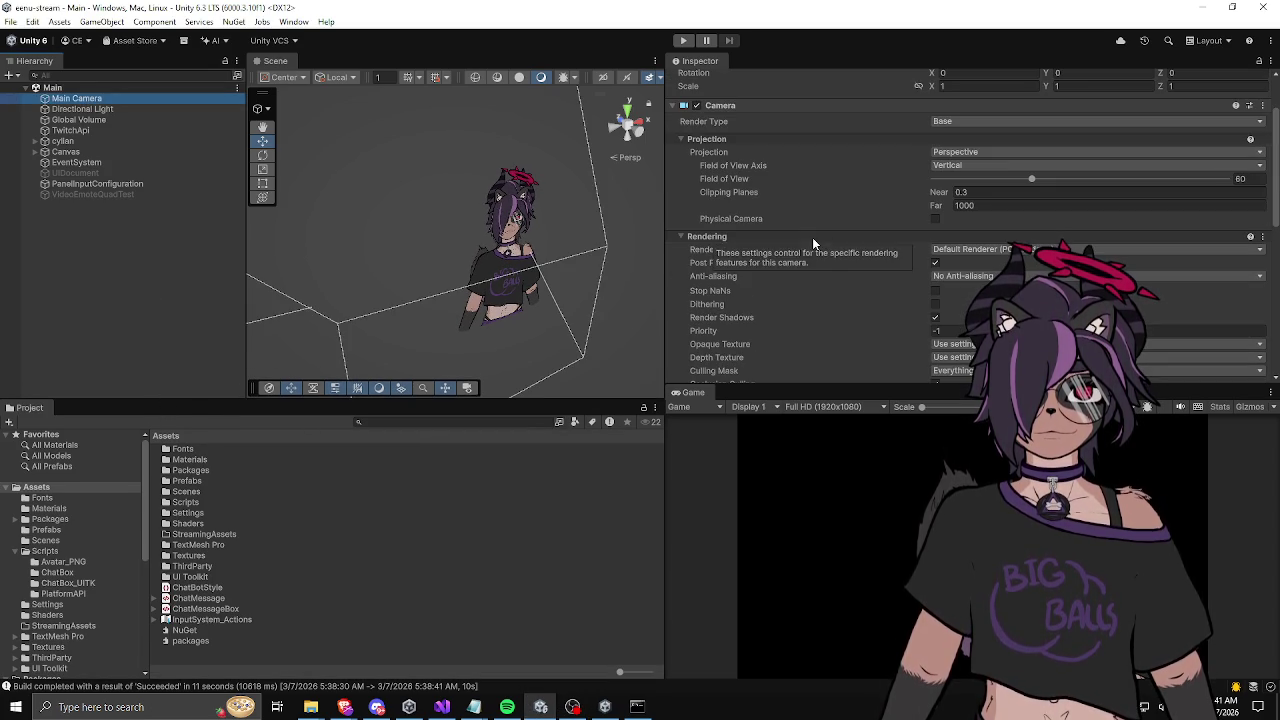
{"action": "left_click", "coordinate": [935, 262]}
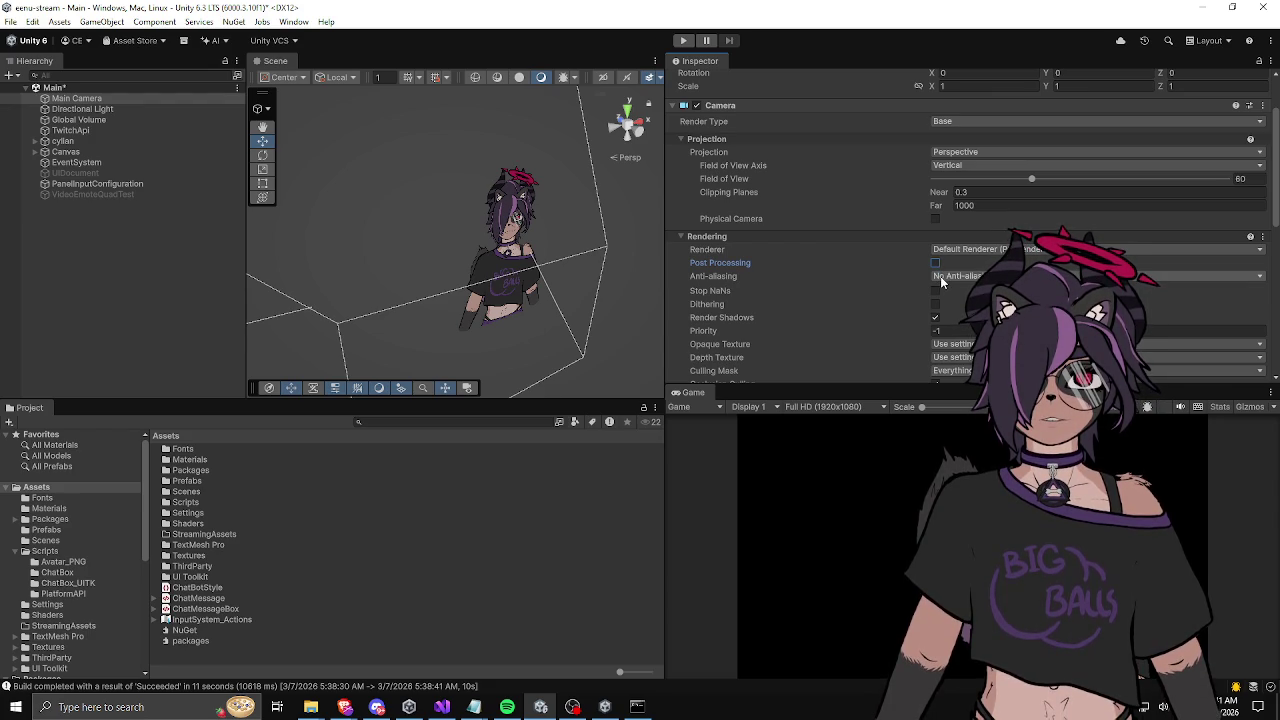
Step: Enable Occlusion Culling, save the Main scene, and leave MSAA unchanged
{"action": "scroll", "coordinate": [866, 292], "scroll_direction": "down", "scroll_amount": 2}
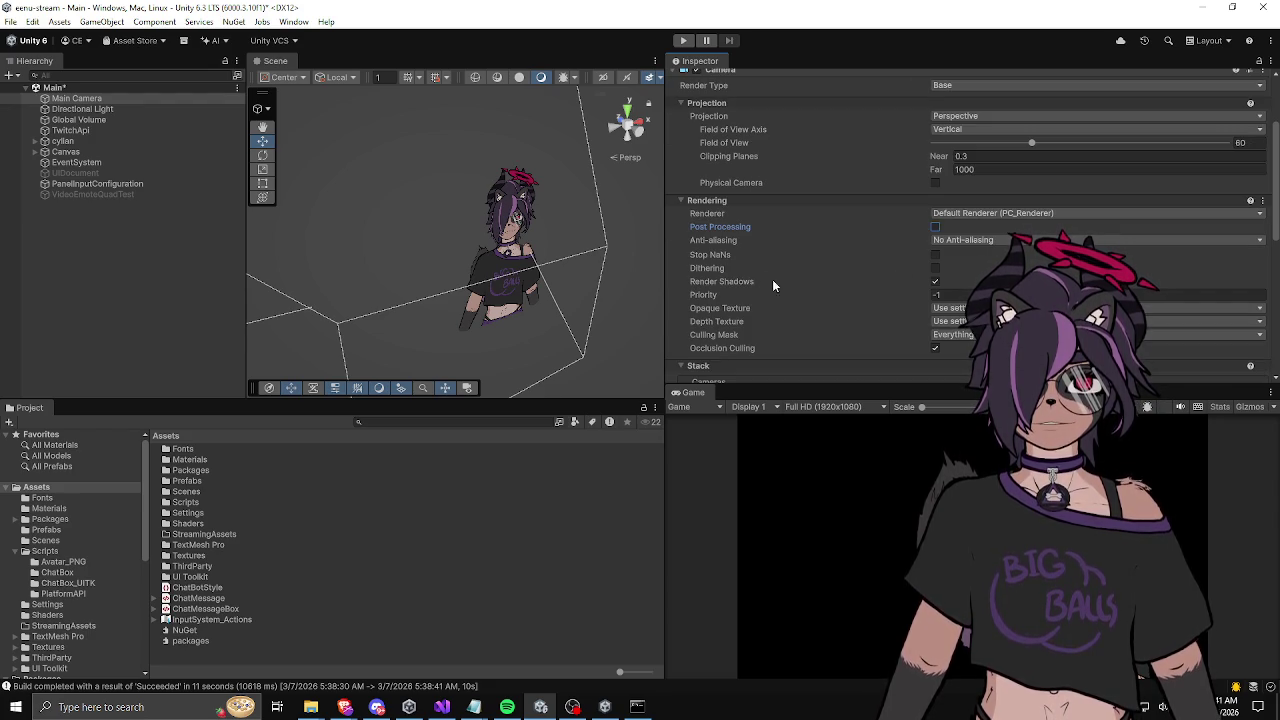
{"action": "scroll", "coordinate": [760, 290], "scroll_direction": "down", "scroll_amount": 1}
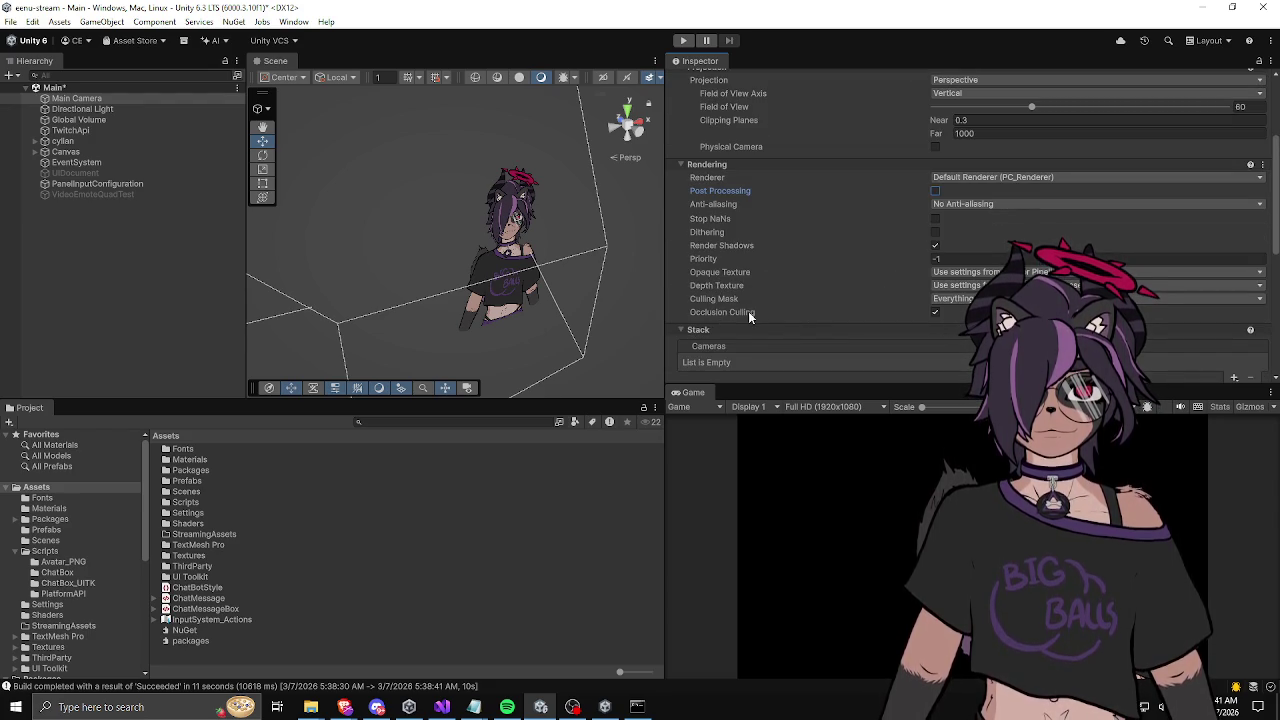
{"action": "left_click", "coordinate": [935, 311]}
{"action": "scroll", "coordinate": [810, 310], "scroll_direction": "down", "scroll_amount": 5}
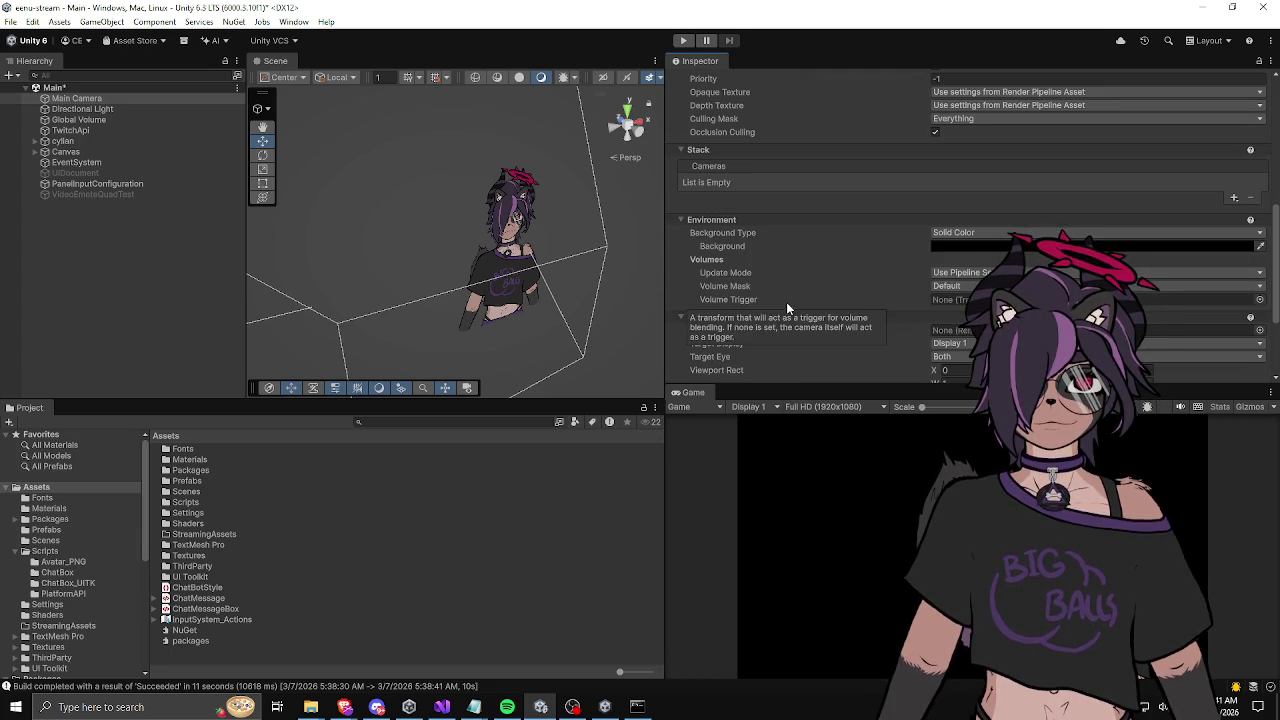
{"action": "scroll", "coordinate": [786, 307], "scroll_direction": "down", "scroll_amount": 3}
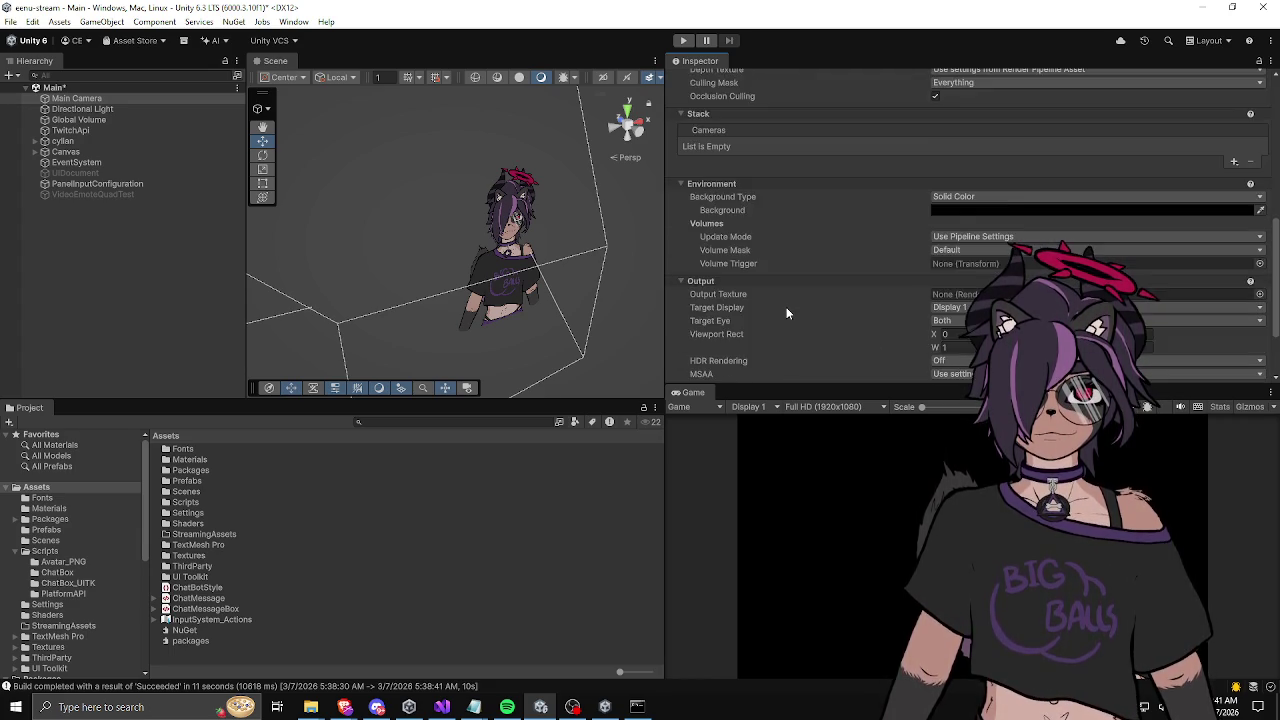
{"action": "scroll", "coordinate": [786, 310], "scroll_direction": "down", "scroll_amount": 1}
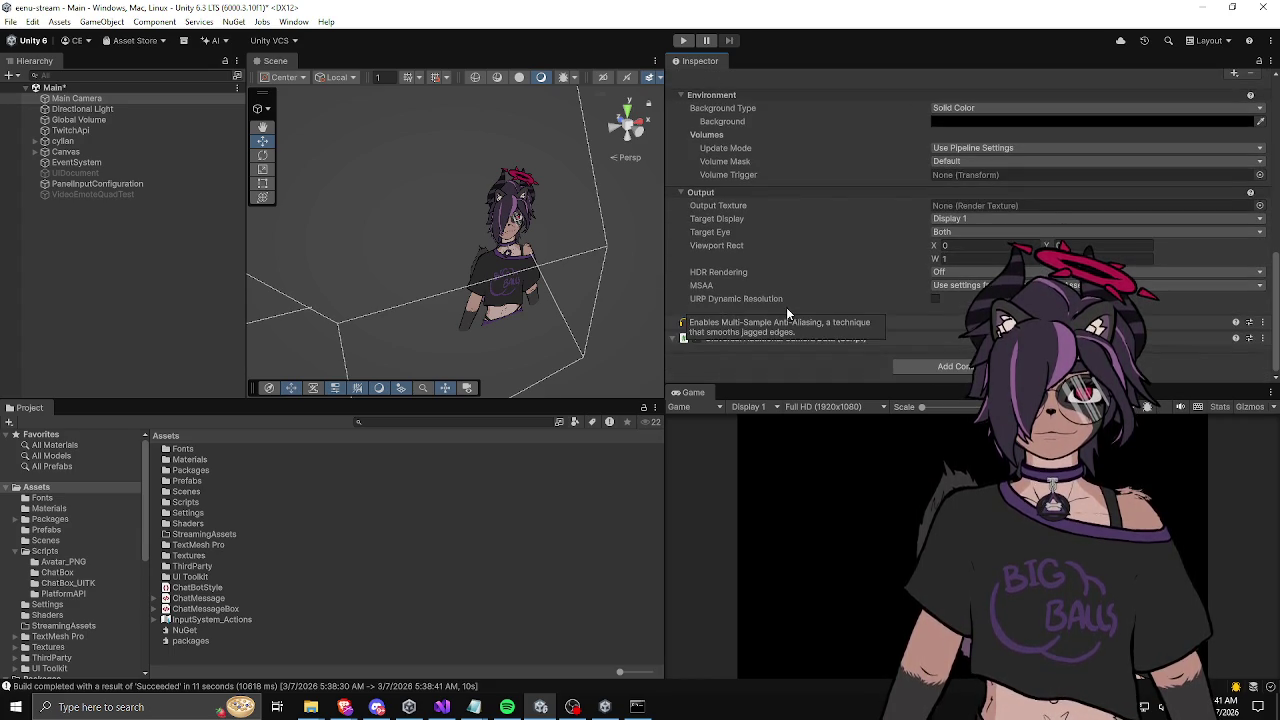
{"action": "key", "text": "ctrl+s"}
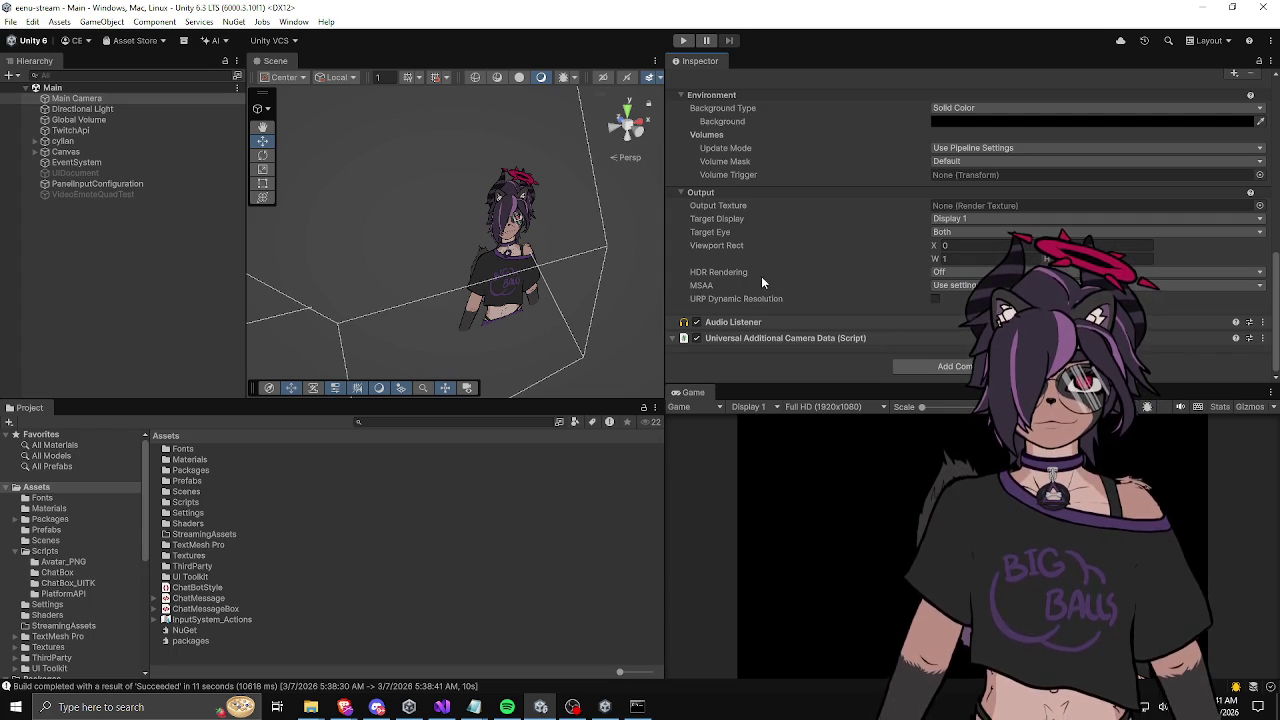
{"action": "left_click", "coordinate": [952, 285]}
{"action": "left_click", "coordinate": [896, 296]}
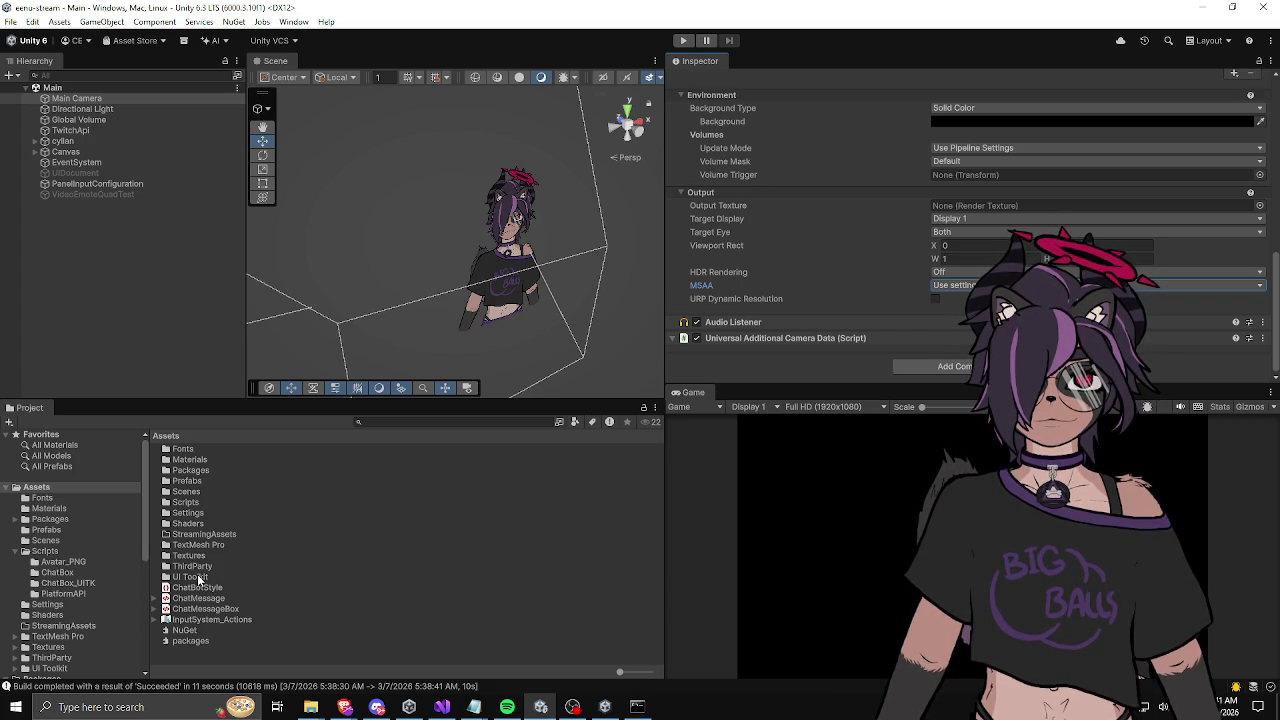
Step: In Settings, set PC_Renderer to Forward rendering and disable its post-processing
{"action": "left_click", "coordinate": [190, 514]}
{"action": "double_click", "coordinate": [192, 516]}
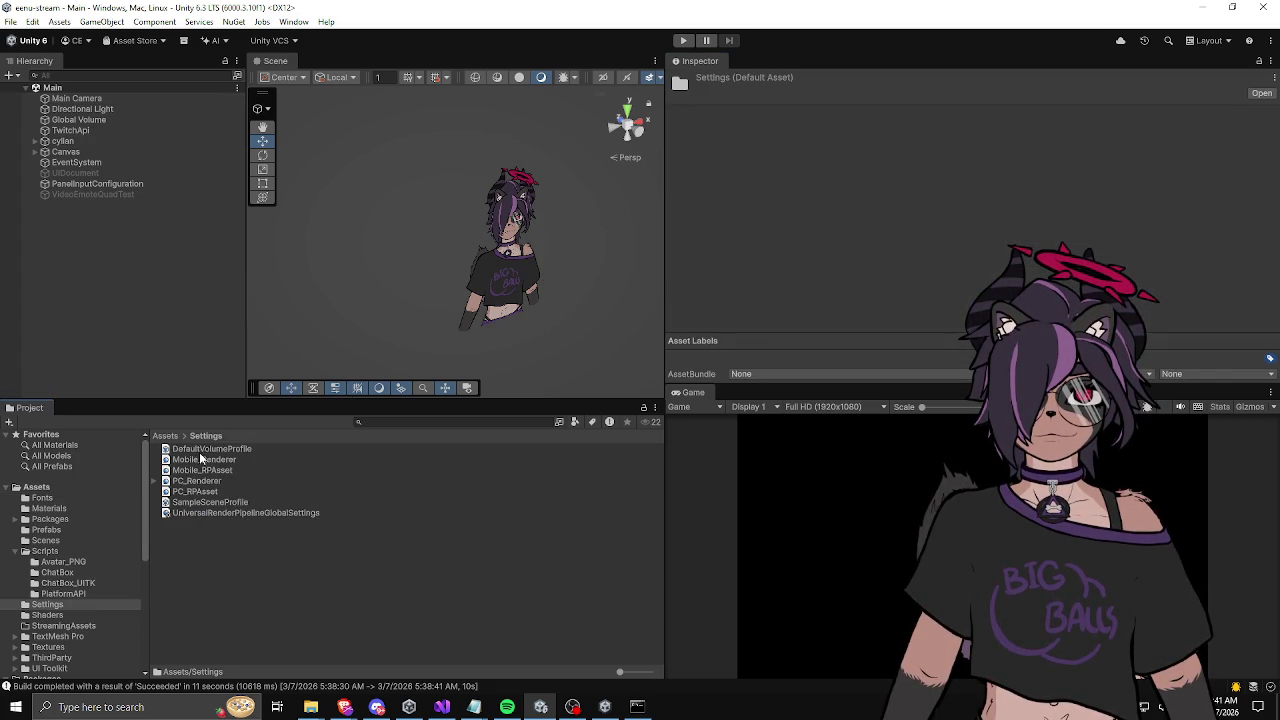
{"action": "left_click", "coordinate": [196, 484]}
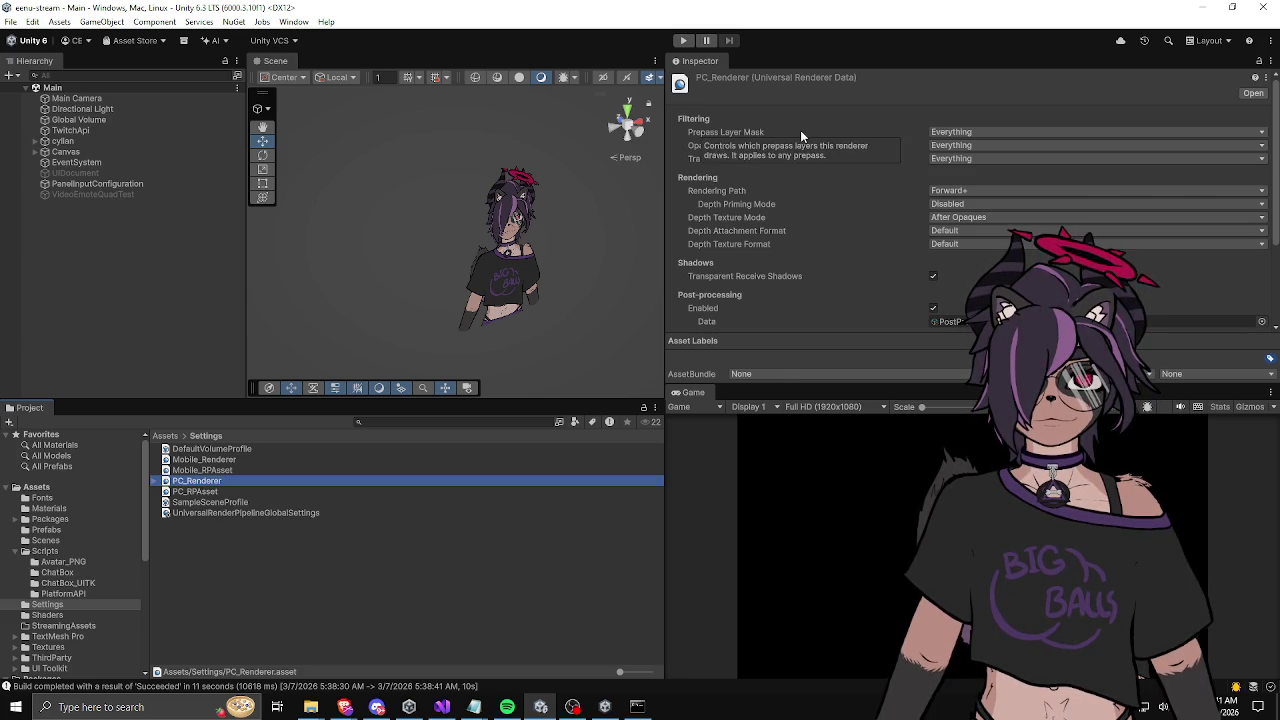
{"action": "left_click", "coordinate": [958, 189]}
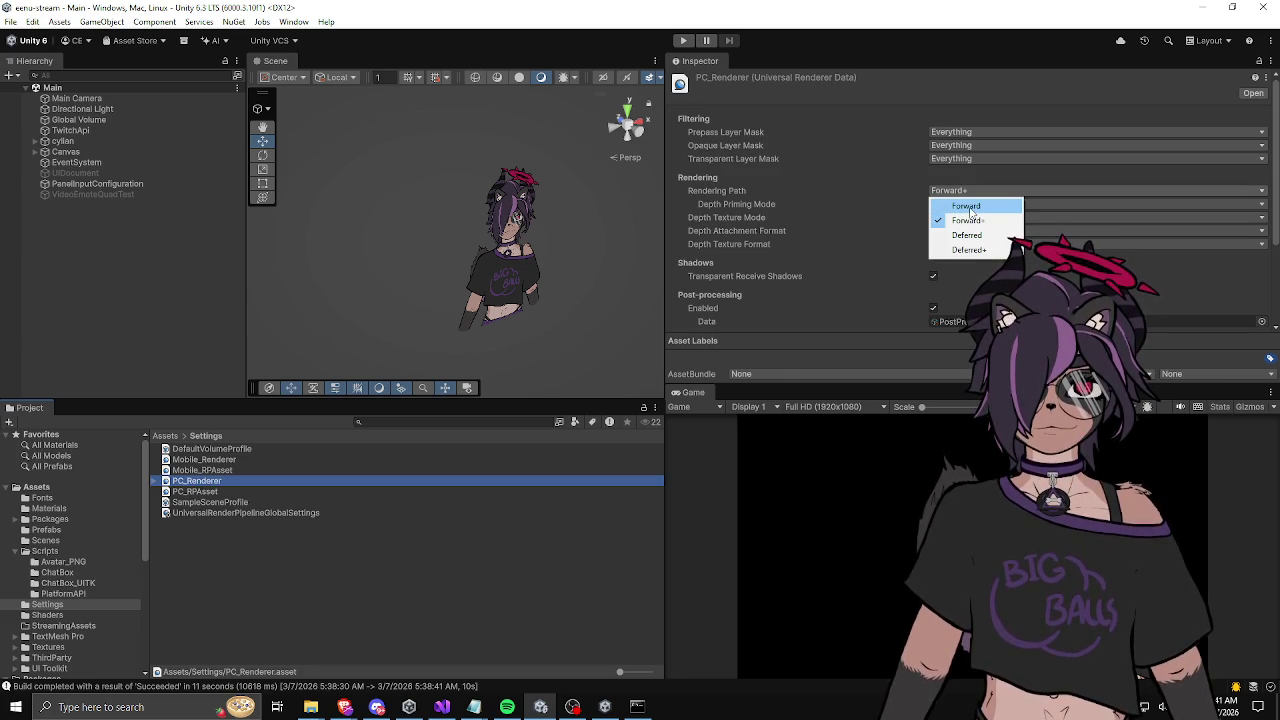
{"action": "left_click", "coordinate": [964, 207]}
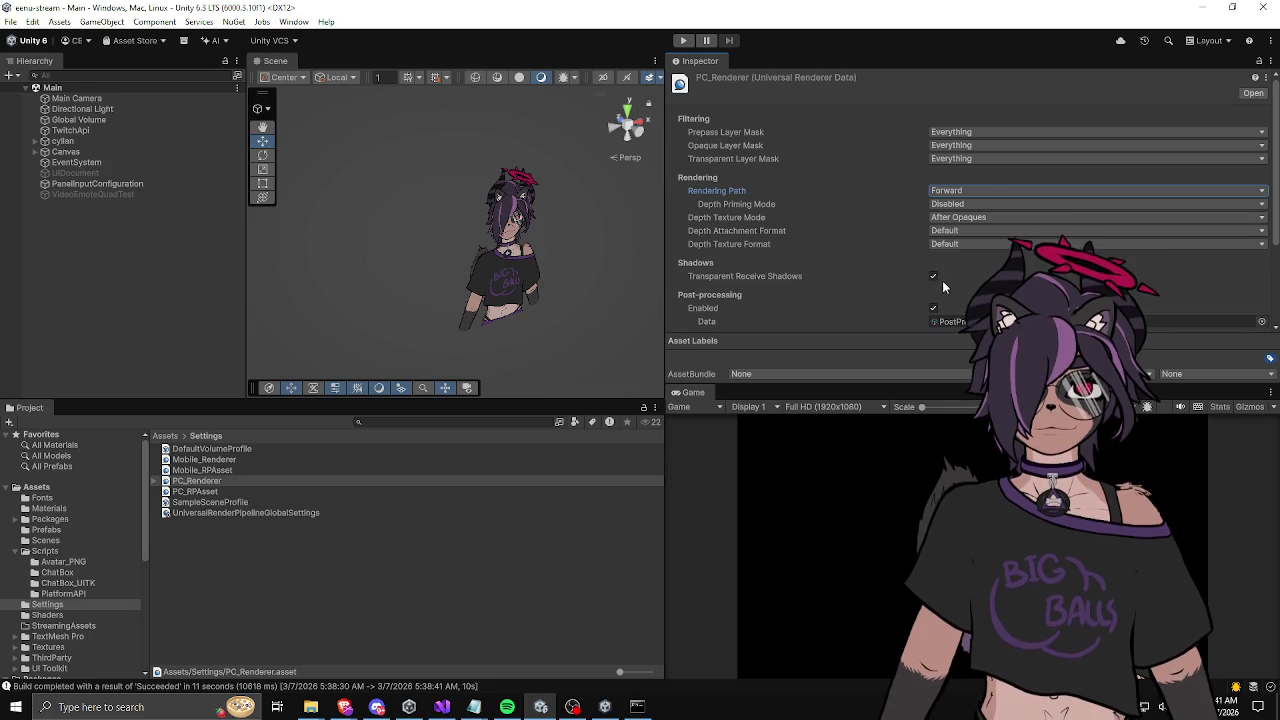
{"action": "left_click", "coordinate": [934, 308]}
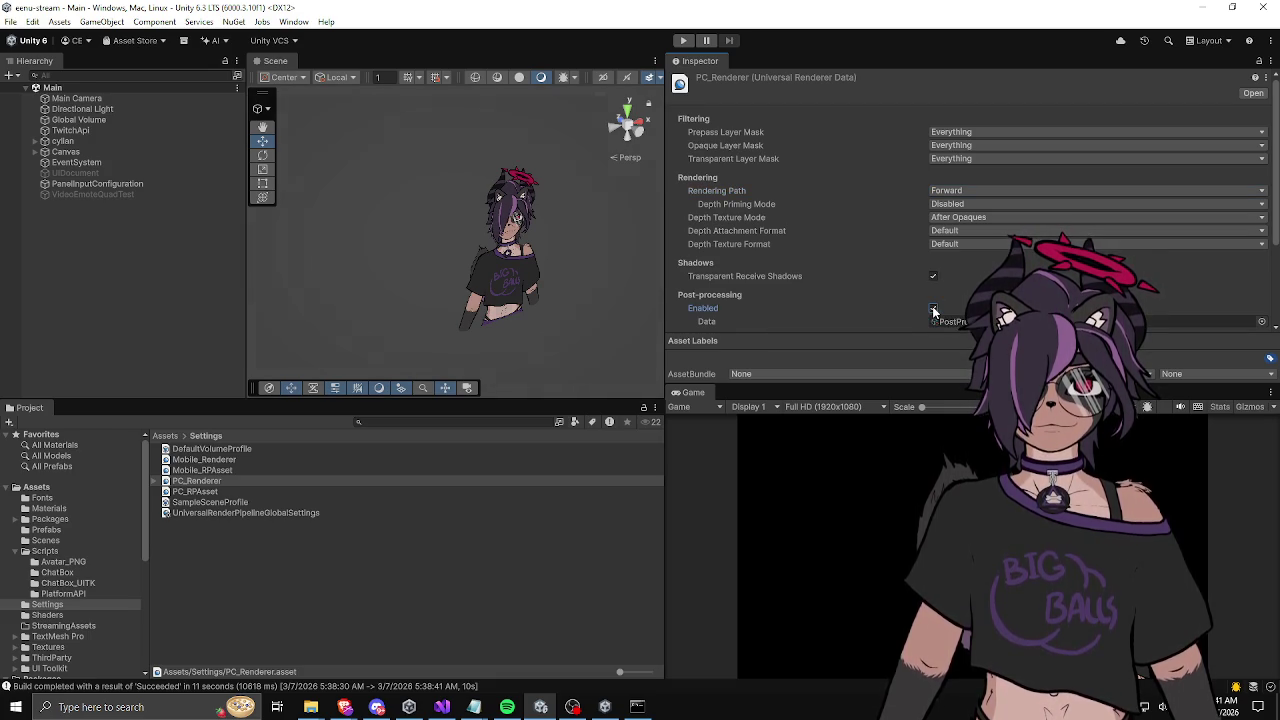
Step: Keep Intermediate Texture on Auto and expand the Screen Space Ambient Occlusion settings
{"action": "scroll", "coordinate": [892, 305], "scroll_direction": "down", "scroll_amount": 1}
{"action": "scroll", "coordinate": [890, 308], "scroll_direction": "down", "scroll_amount": 2}
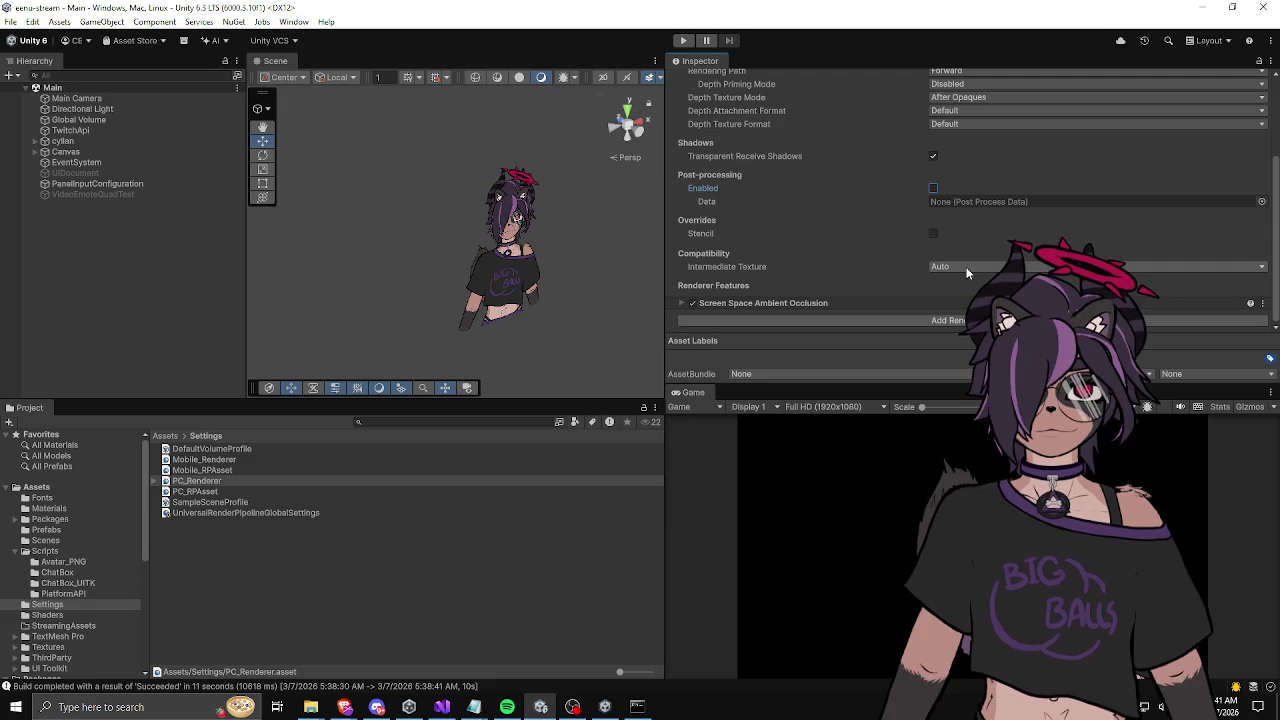
{"action": "left_click", "coordinate": [966, 267]}
{"action": "left_click", "coordinate": [860, 272]}
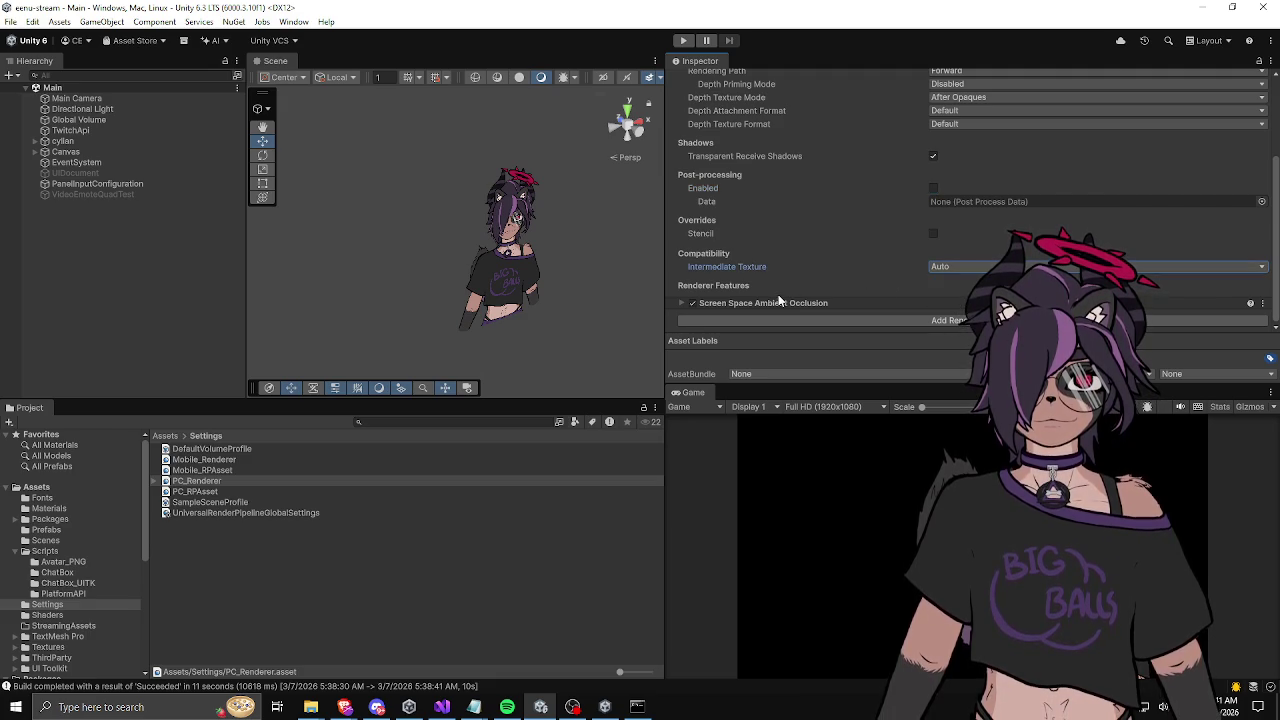
{"action": "left_click", "coordinate": [684, 303]}
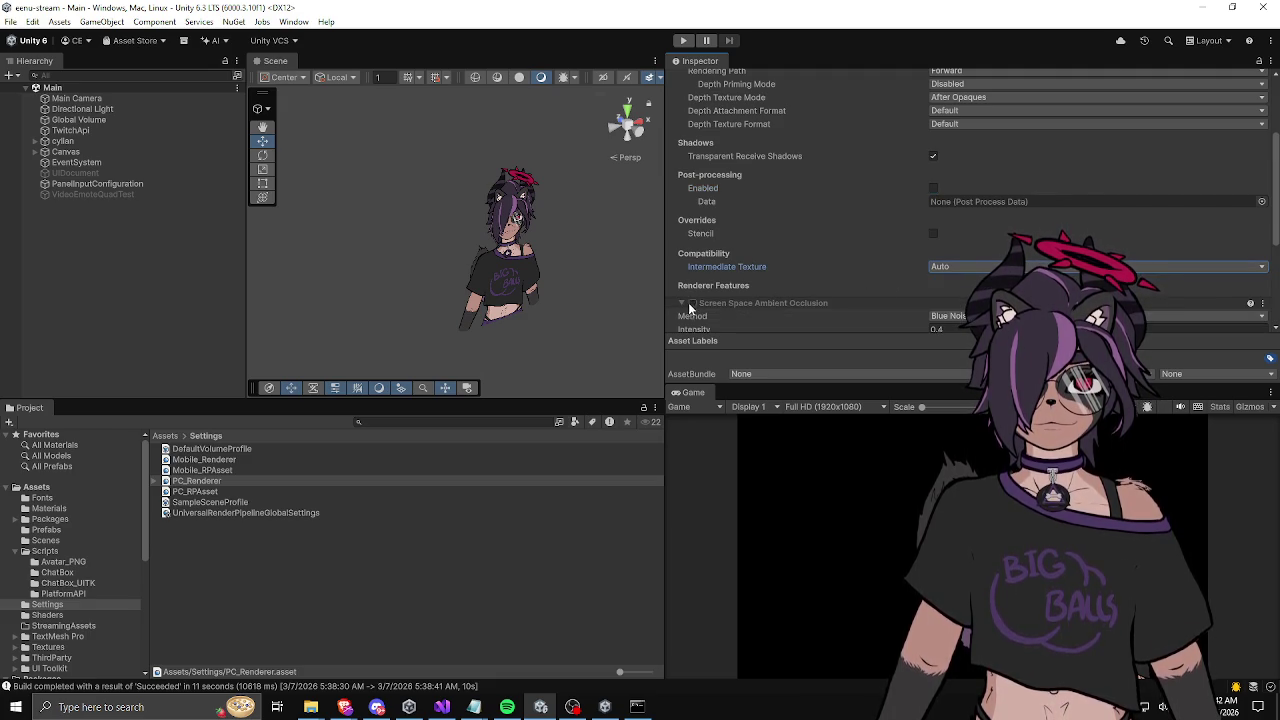
{"action": "scroll", "coordinate": [720, 293], "scroll_direction": "up", "scroll_amount": 3}
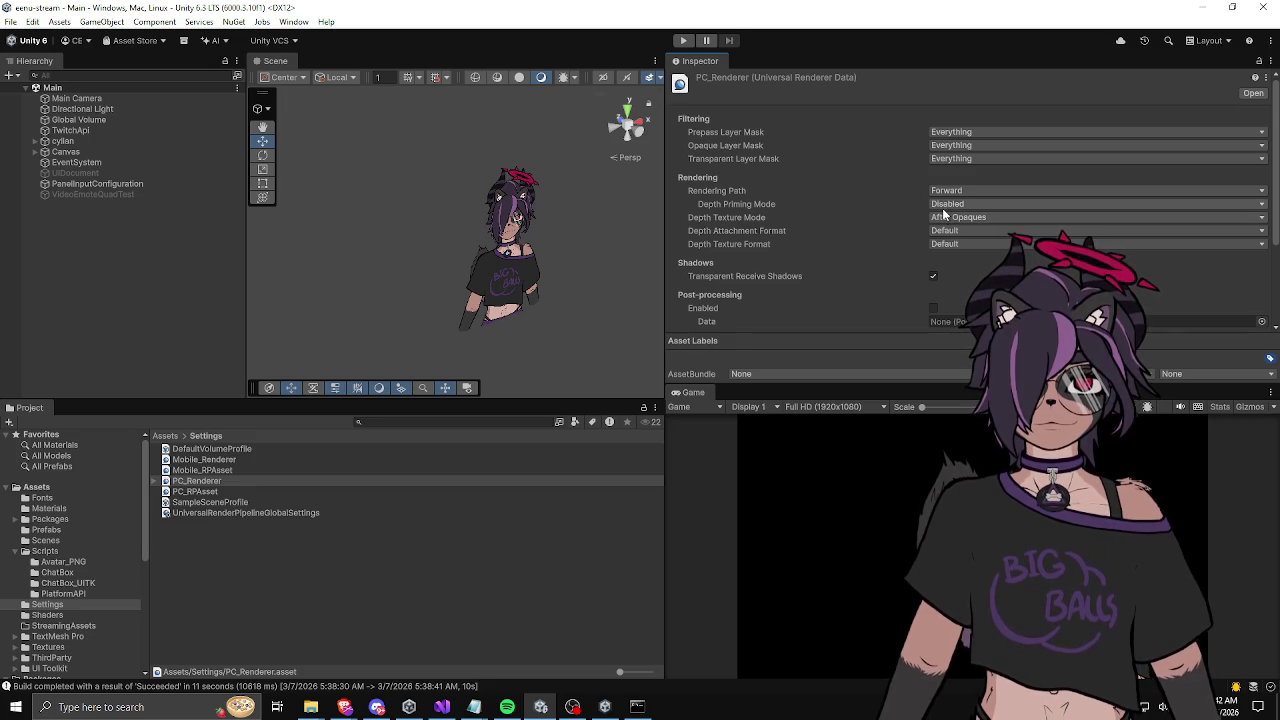
{"action": "scroll", "coordinate": [940, 204], "scroll_direction": "down", "scroll_amount": 3}
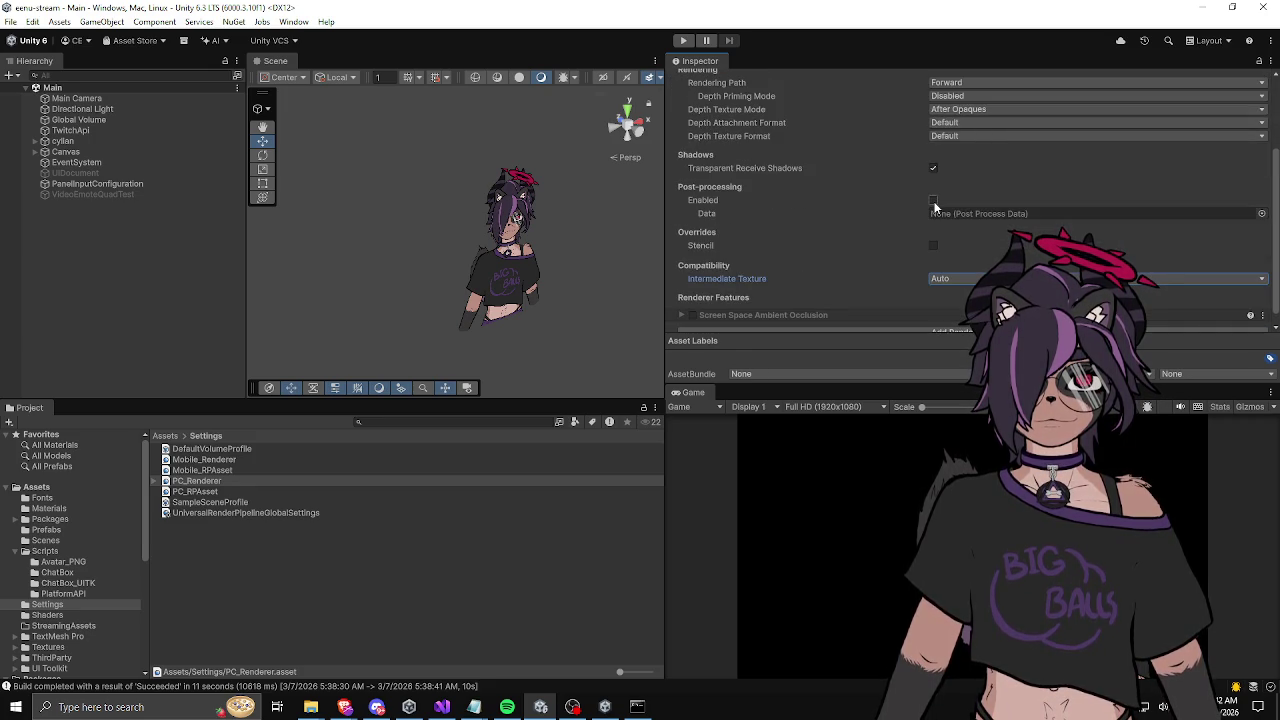
Step: On PC_RPAsset, set Opaque Downsampling to None and disable Terrain Holes and the SRP Batcher
{"action": "left_click", "coordinate": [195, 491]}
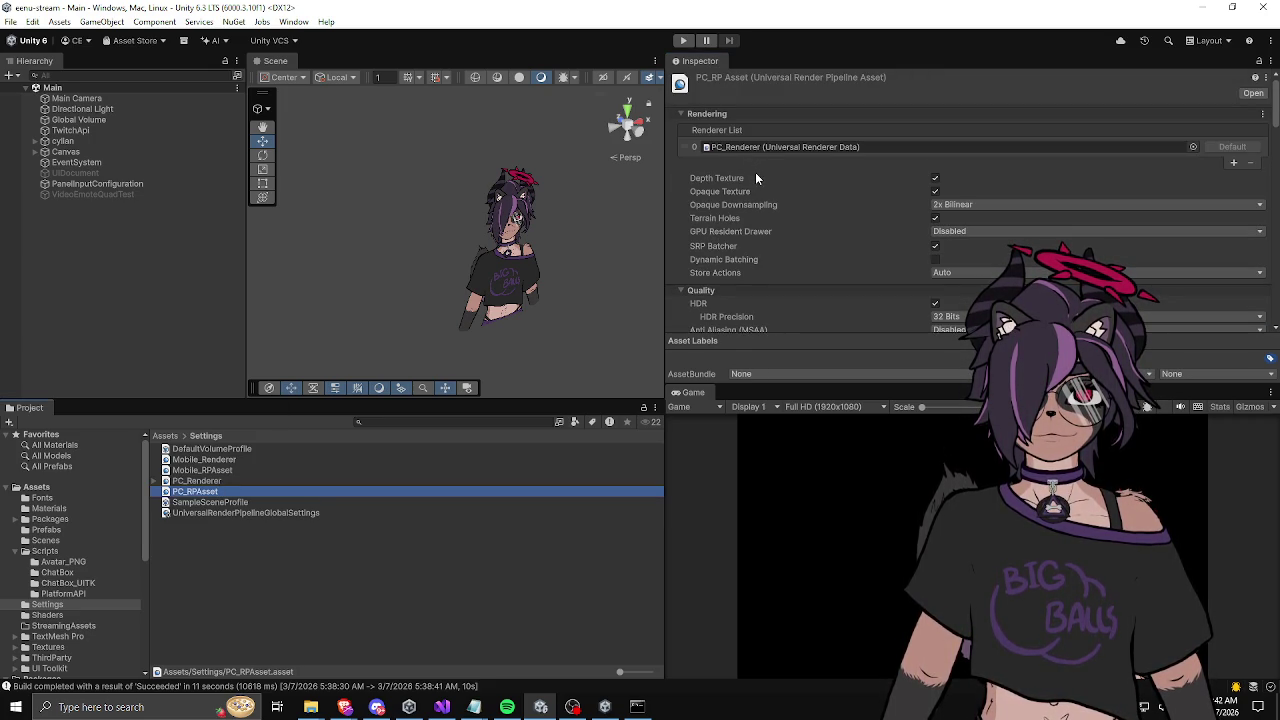
{"action": "mouse_move", "coordinate": [852, 222]}
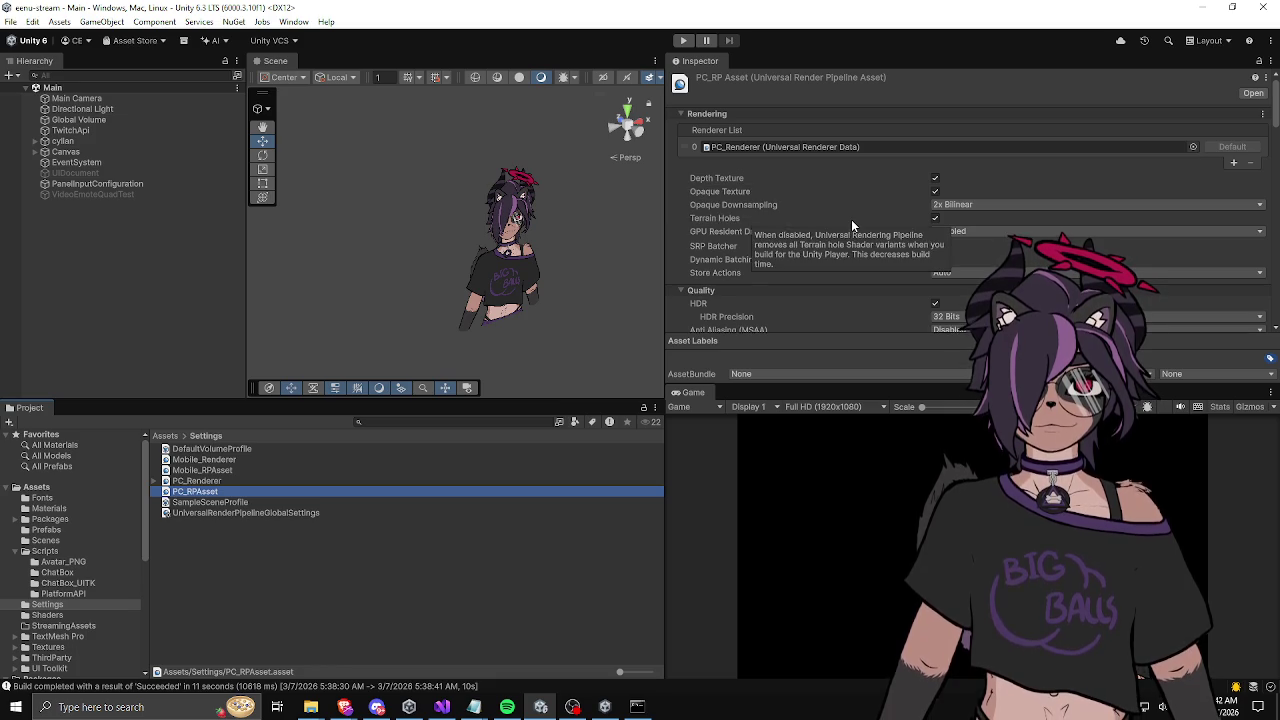
{"action": "left_click", "coordinate": [936, 191]}
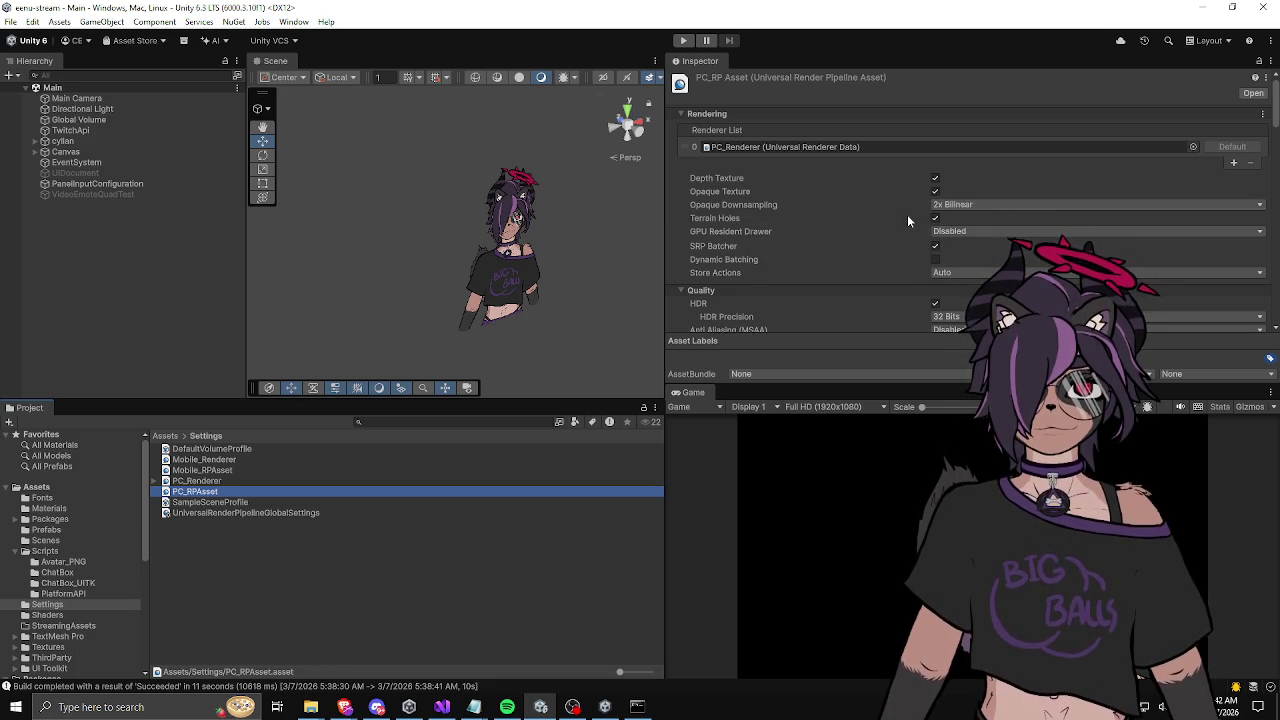
{"action": "left_click", "coordinate": [960, 204]}
{"action": "left_click", "coordinate": [962, 219]}
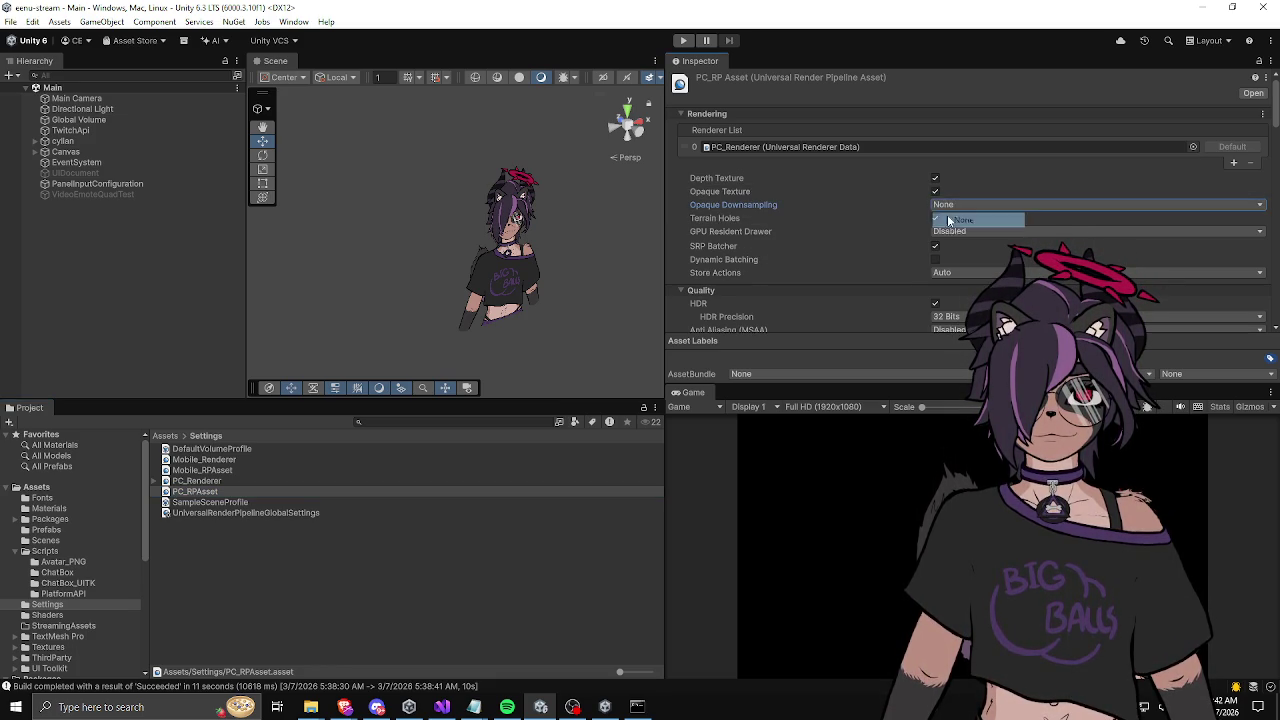
{"action": "left_click", "coordinate": [935, 219]}
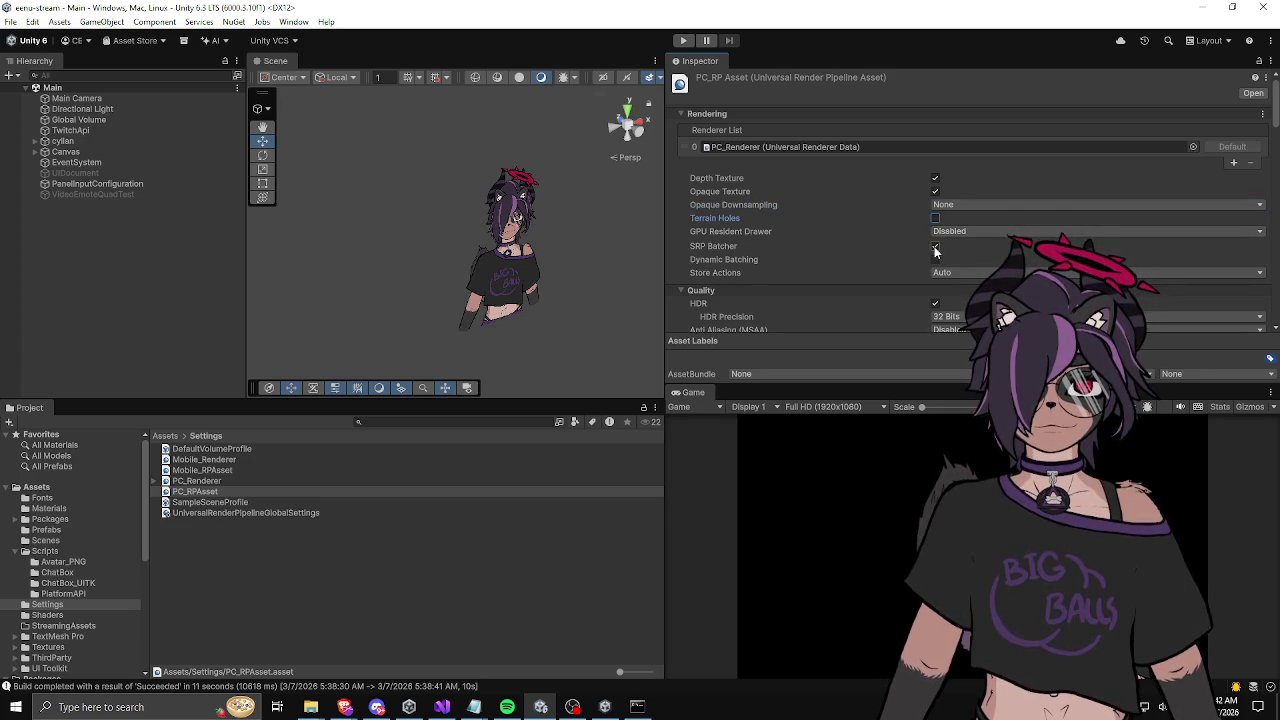
{"action": "left_click", "coordinate": [935, 246]}
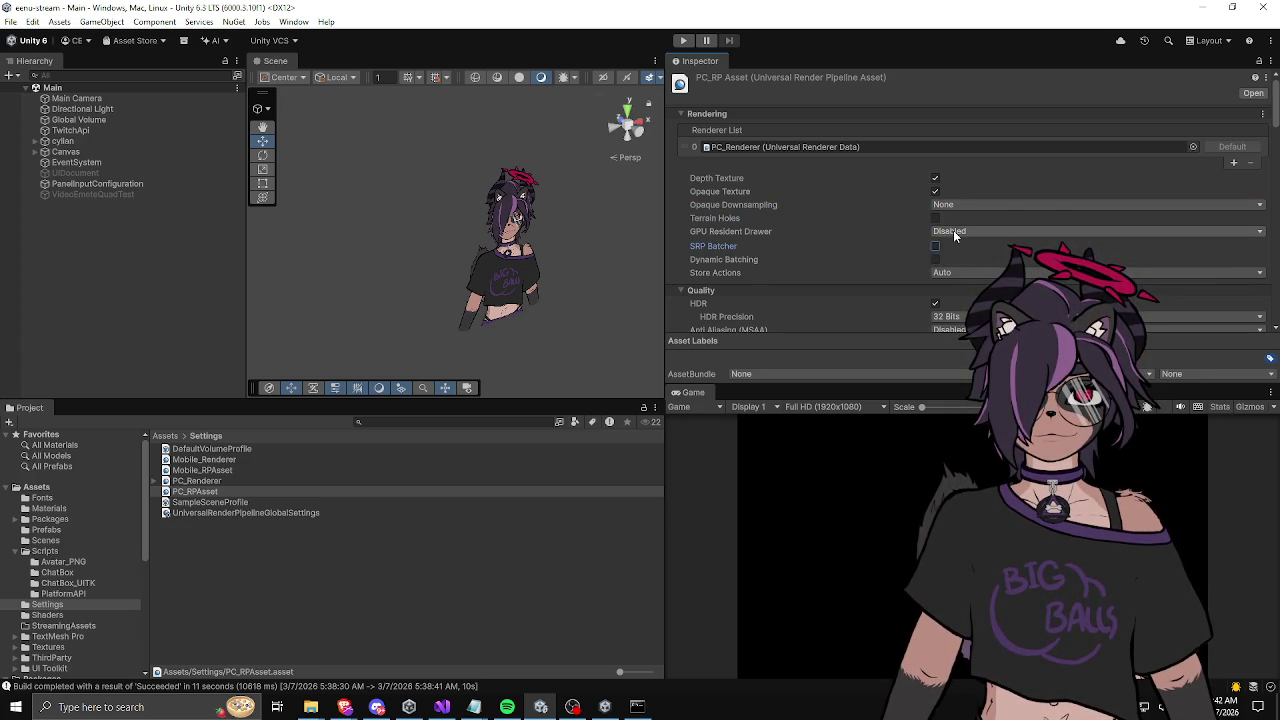
Step: Turn off HDR, set MSAA anti-aliasing to 4x, and keep the Upscaling Filter on Automatic
{"action": "scroll", "coordinate": [912, 246], "scroll_direction": "down", "scroll_amount": 1}
{"action": "scroll", "coordinate": [918, 242], "scroll_direction": "down", "scroll_amount": 1}
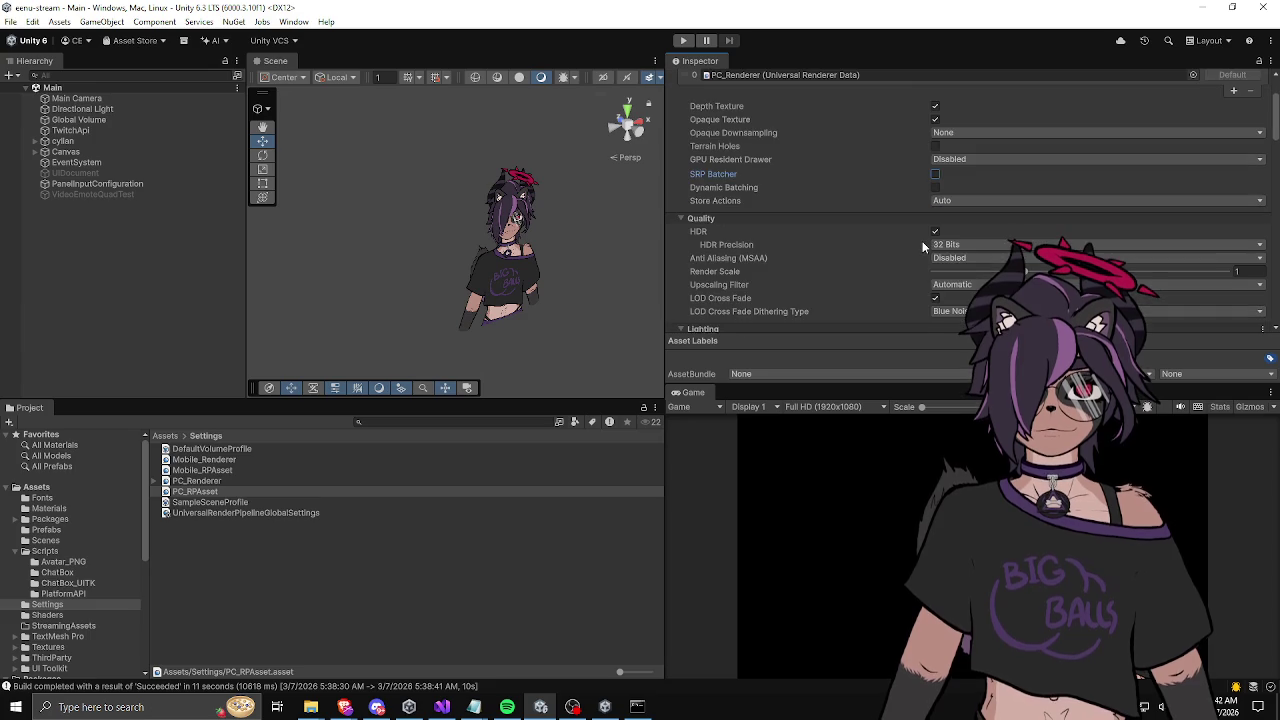
{"action": "left_click", "coordinate": [934, 232]}
{"action": "scroll", "coordinate": [906, 241], "scroll_direction": "down", "scroll_amount": 1}
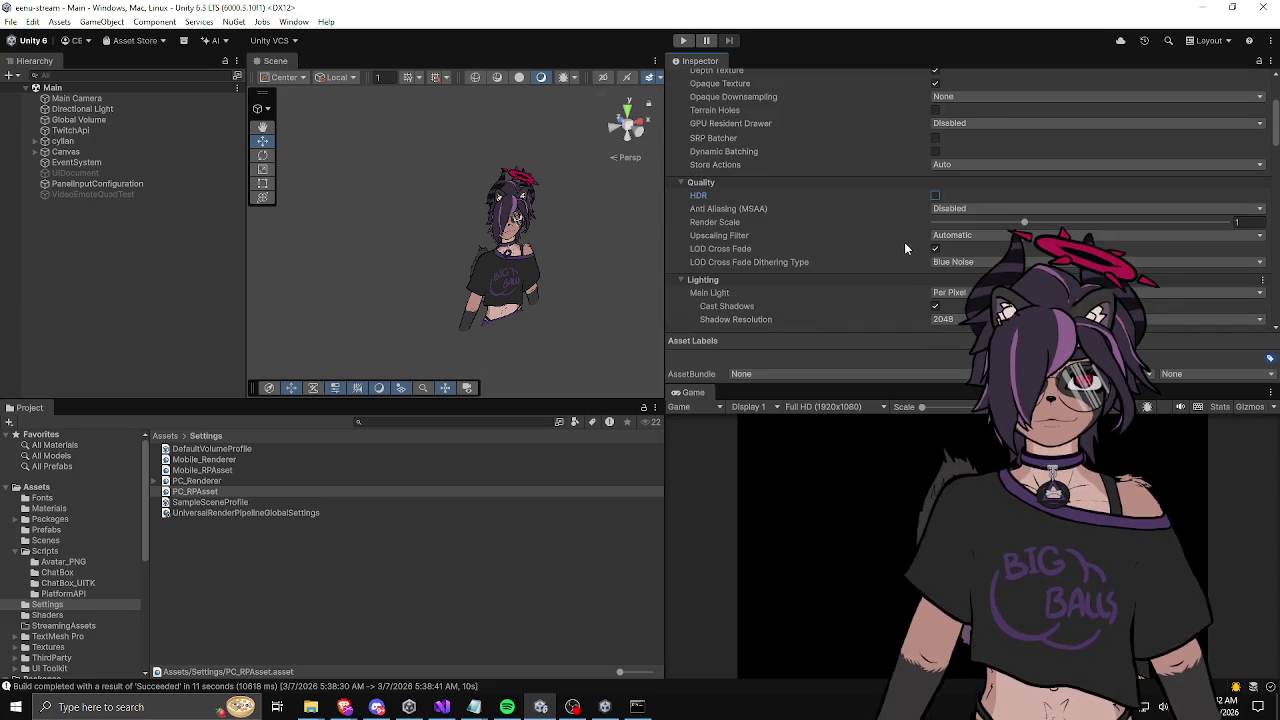
{"action": "left_click", "coordinate": [948, 211]}
{"action": "left_click", "coordinate": [952, 249]}
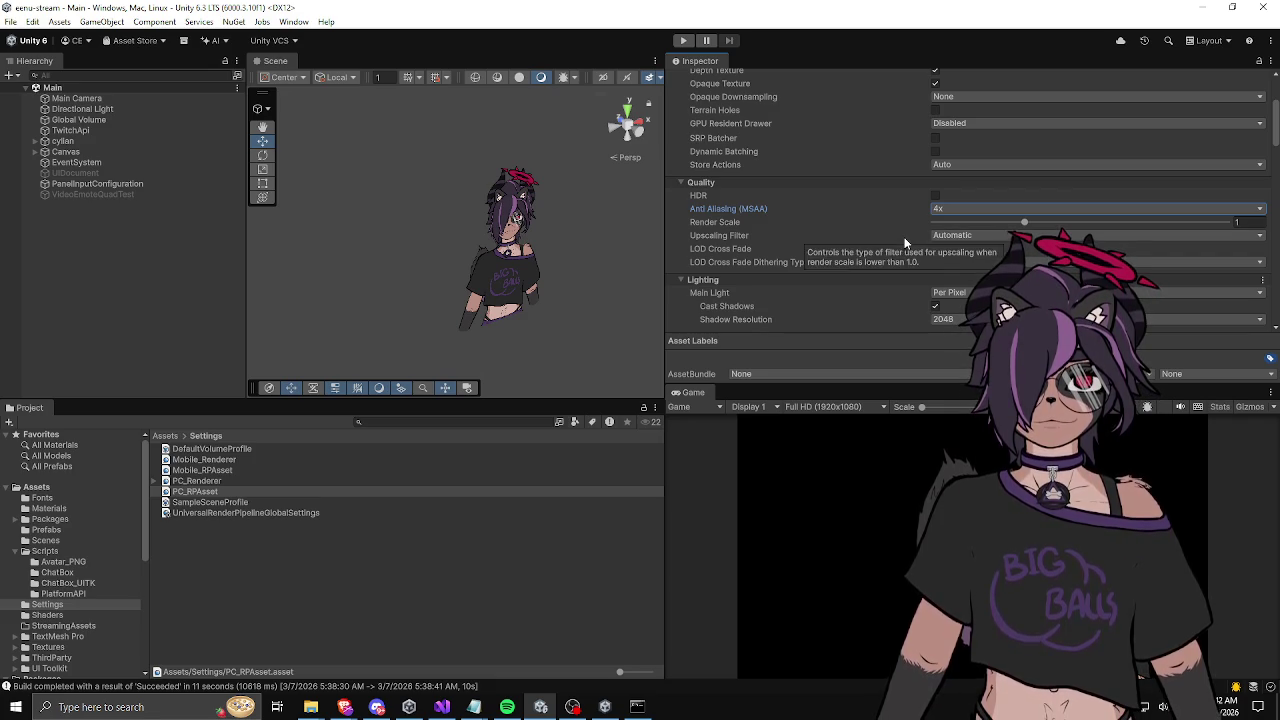
{"action": "left_click", "coordinate": [945, 235]}
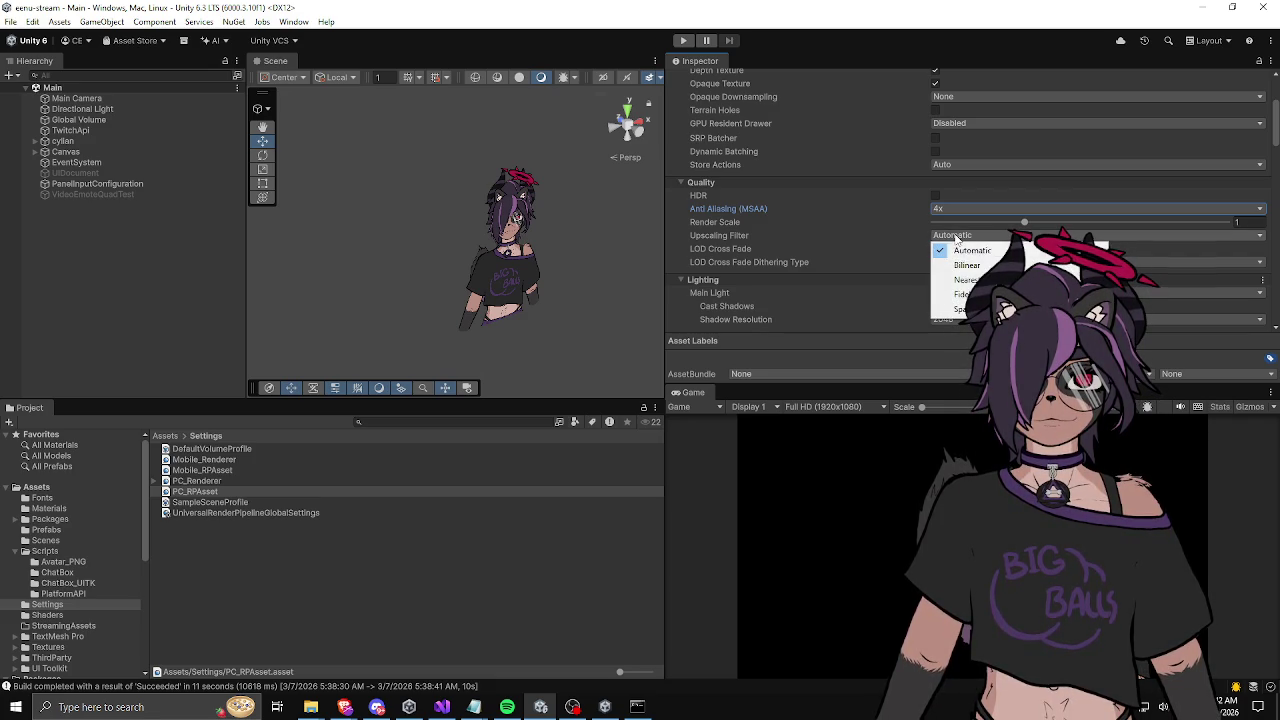
{"action": "left_click", "coordinate": [888, 237]}
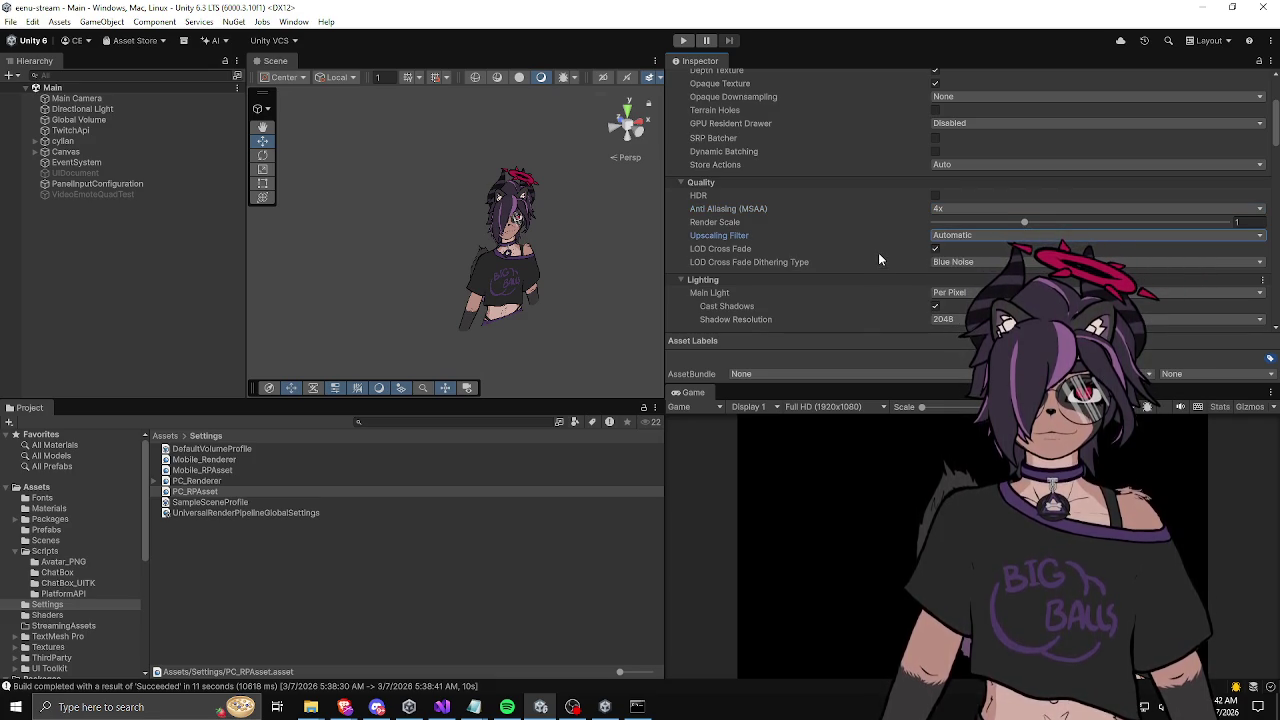
Step: Keep Grading Mode on Low Dynamic Range and enable Alpha Processing on PC_RPAsset
{"action": "scroll", "coordinate": [906, 262], "scroll_direction": "down", "scroll_amount": 5}
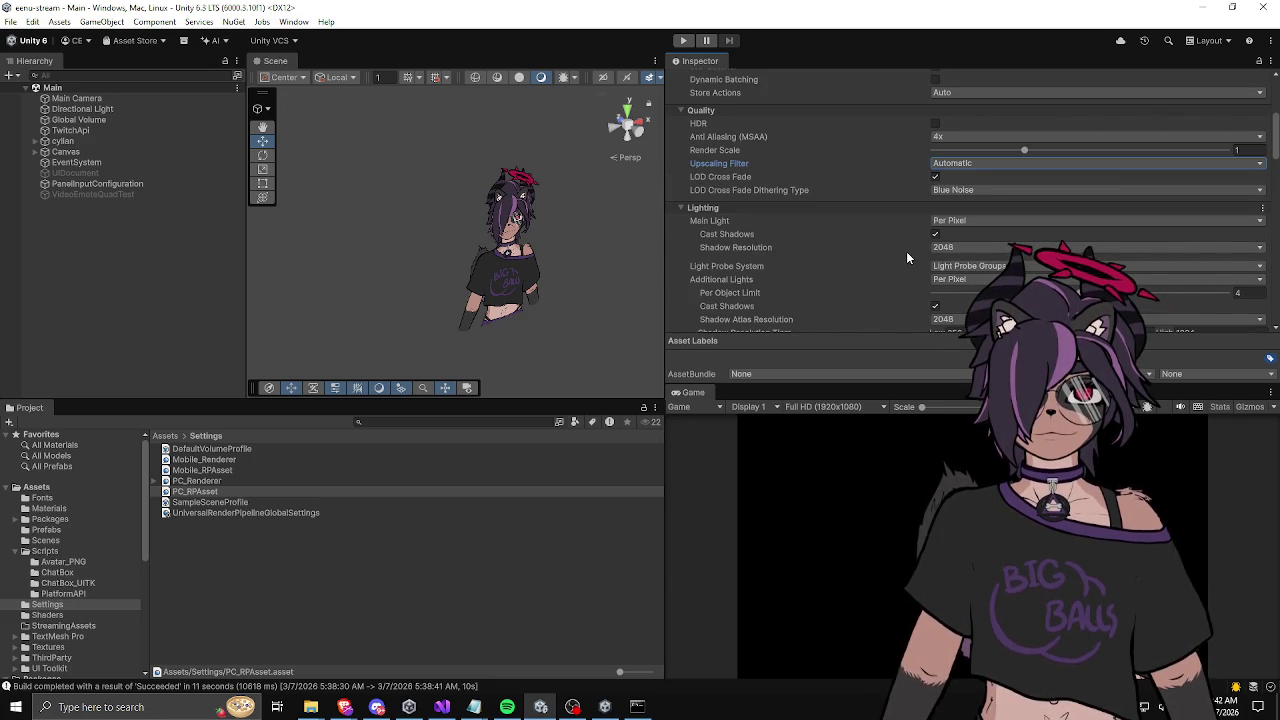
{"action": "scroll", "coordinate": [906, 251], "scroll_direction": "down", "scroll_amount": 10}
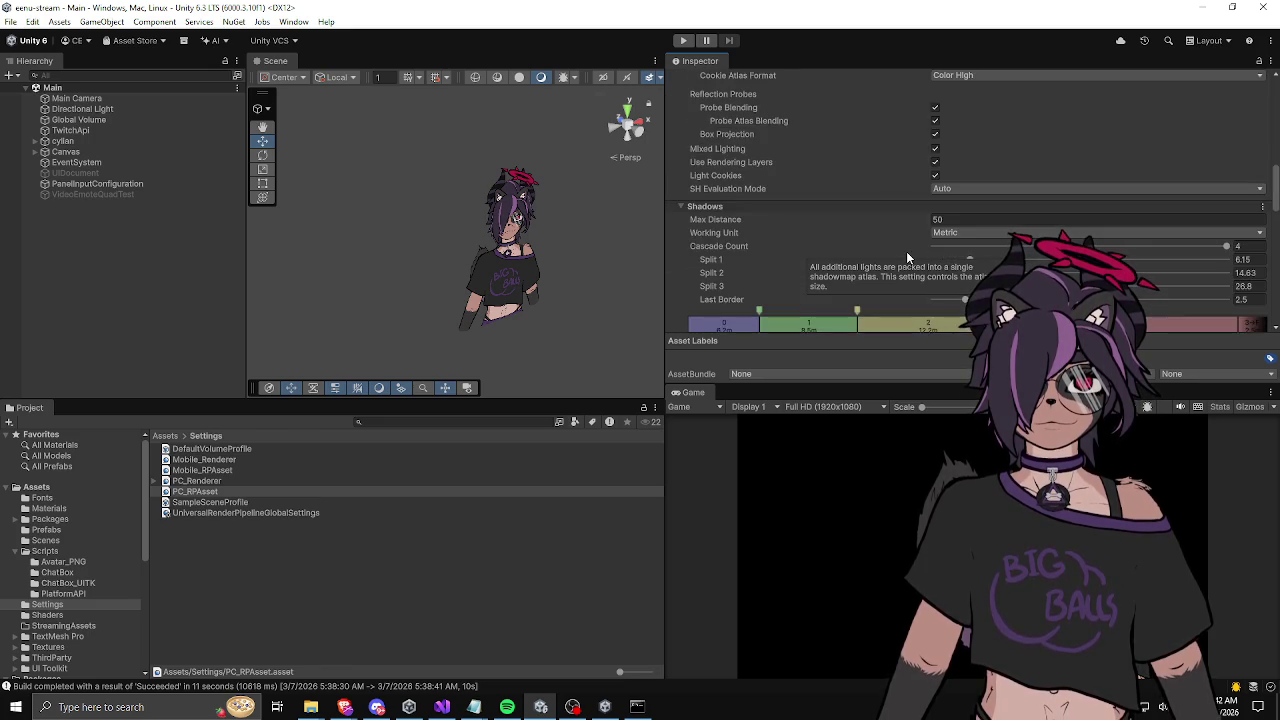
{"action": "left_click", "coordinate": [966, 150]}
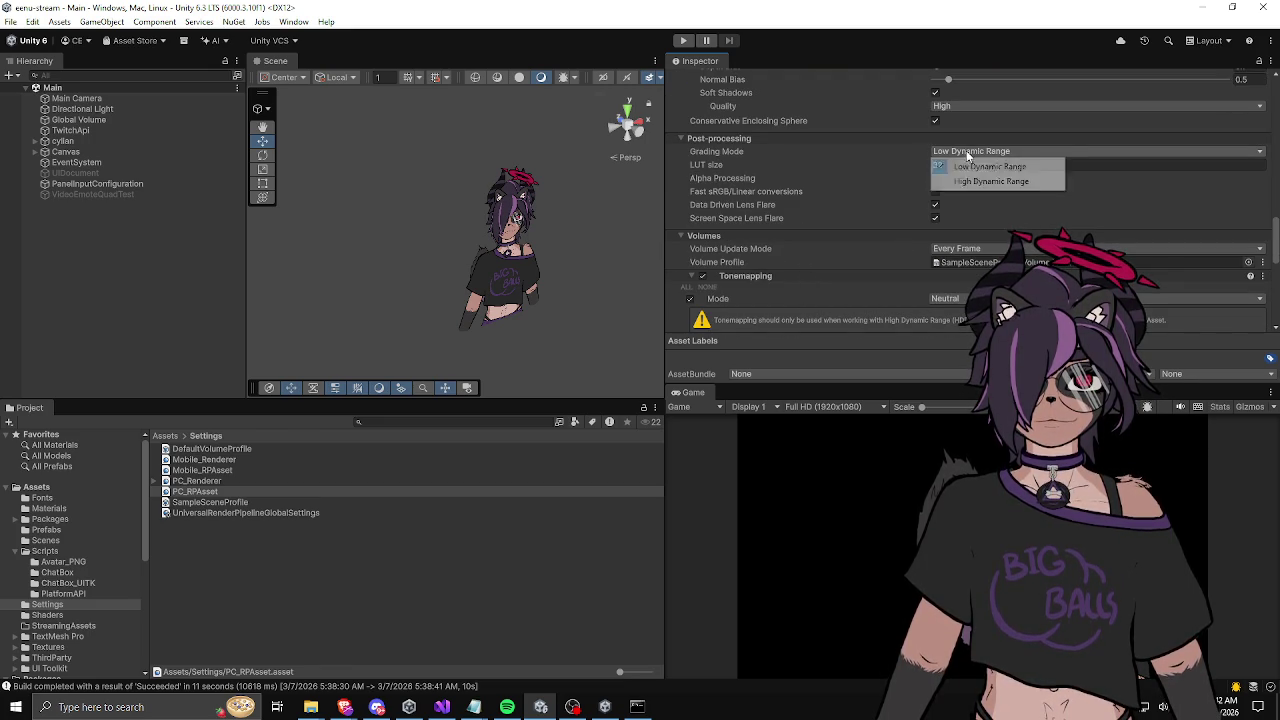
{"action": "left_click", "coordinate": [754, 156]}
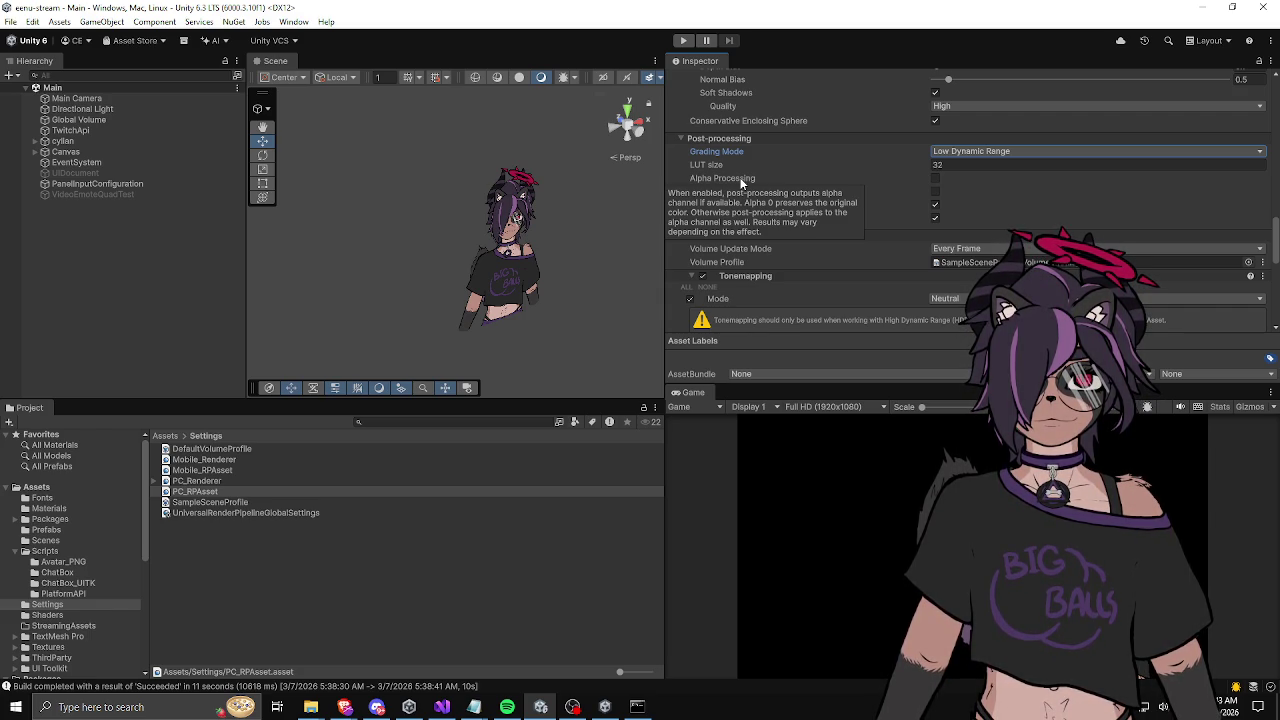
{"action": "left_click", "coordinate": [934, 177]}
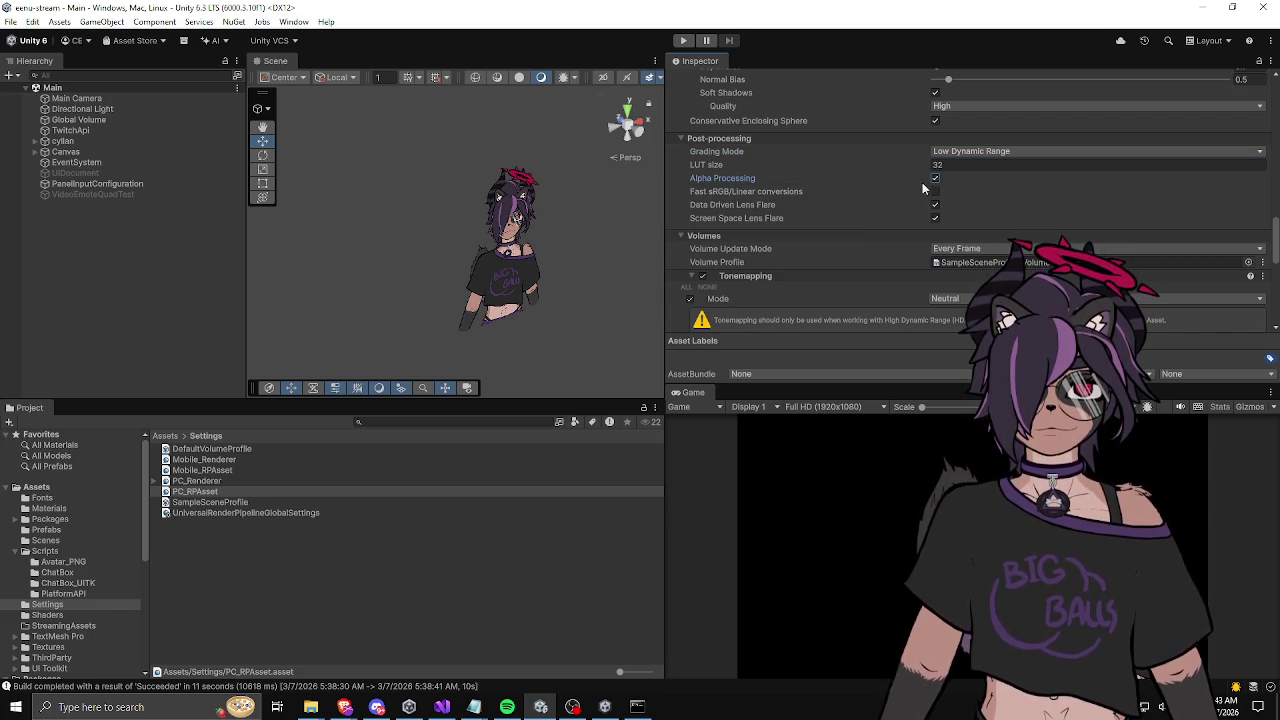
{"action": "left_click", "coordinate": [934, 217]}
Step: Uncheck the Tonemapping, Bloom and Vignette volume overrides
{"action": "scroll", "coordinate": [932, 208], "scroll_direction": "down", "scroll_amount": 3}
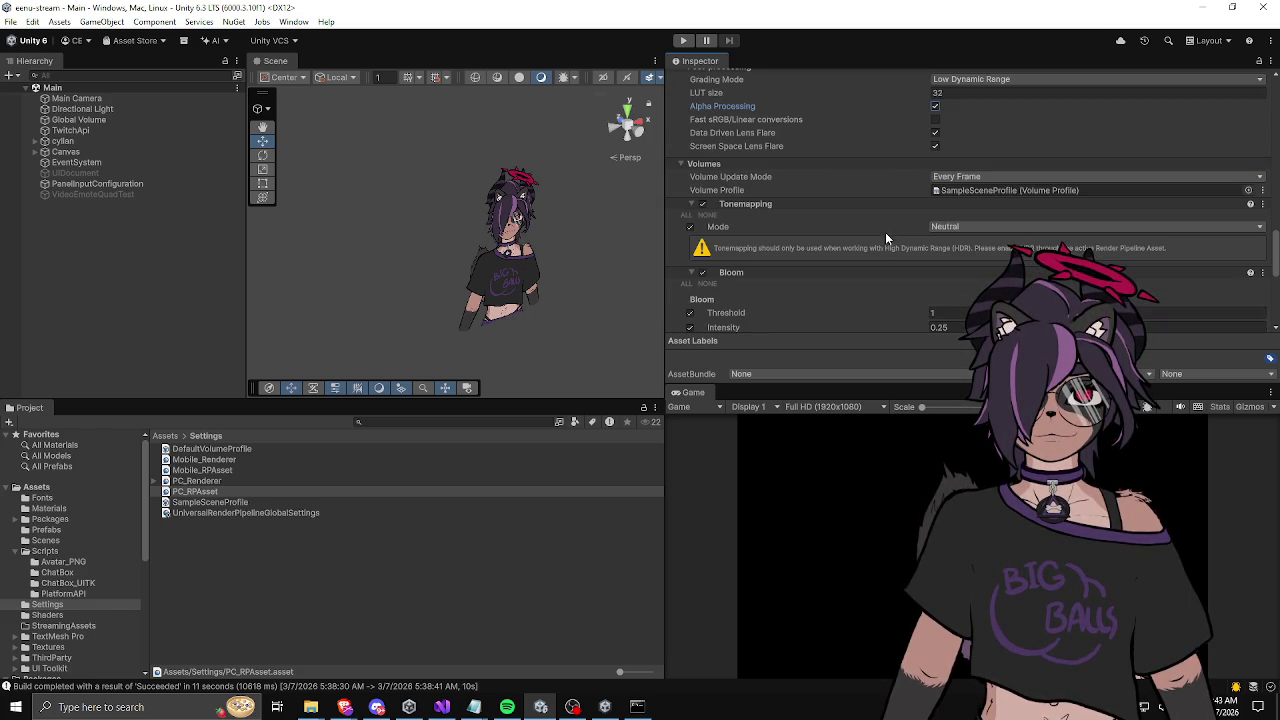
{"action": "left_click", "coordinate": [703, 204]}
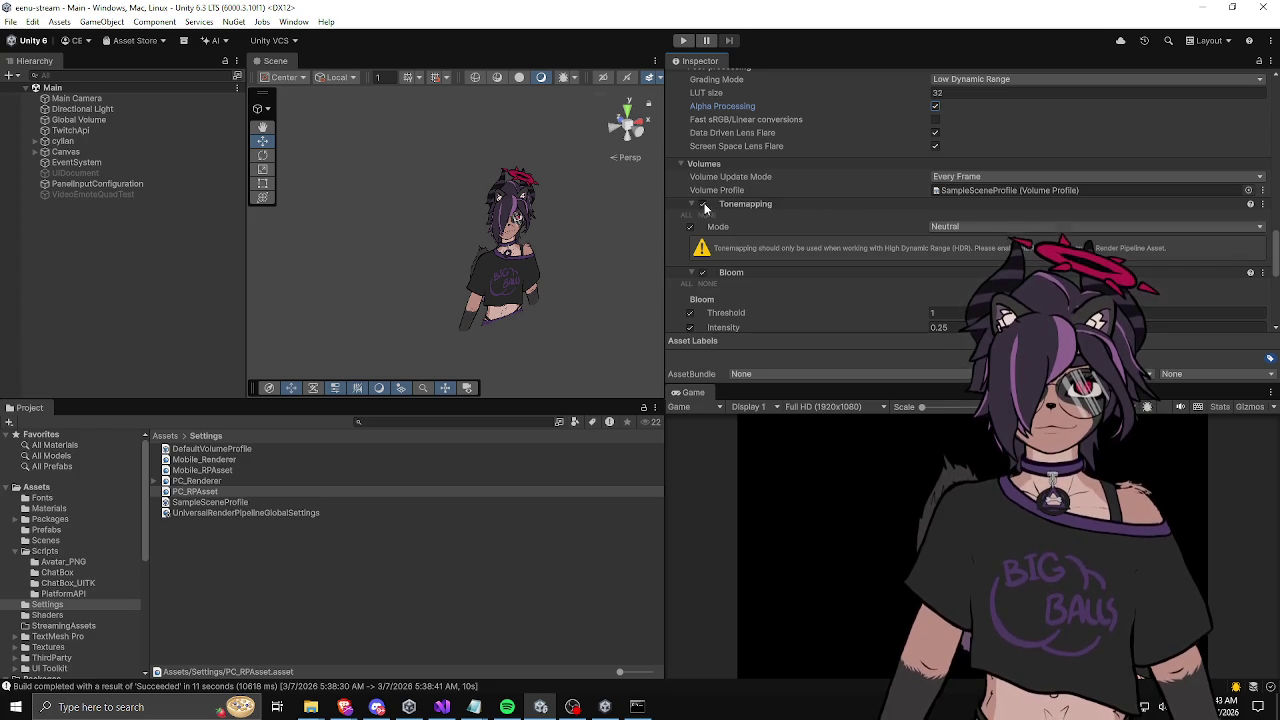
{"action": "scroll", "coordinate": [724, 236], "scroll_direction": "down", "scroll_amount": 2}
{"action": "left_click", "coordinate": [704, 236]}
{"action": "scroll", "coordinate": [709, 235], "scroll_direction": "down", "scroll_amount": 9}
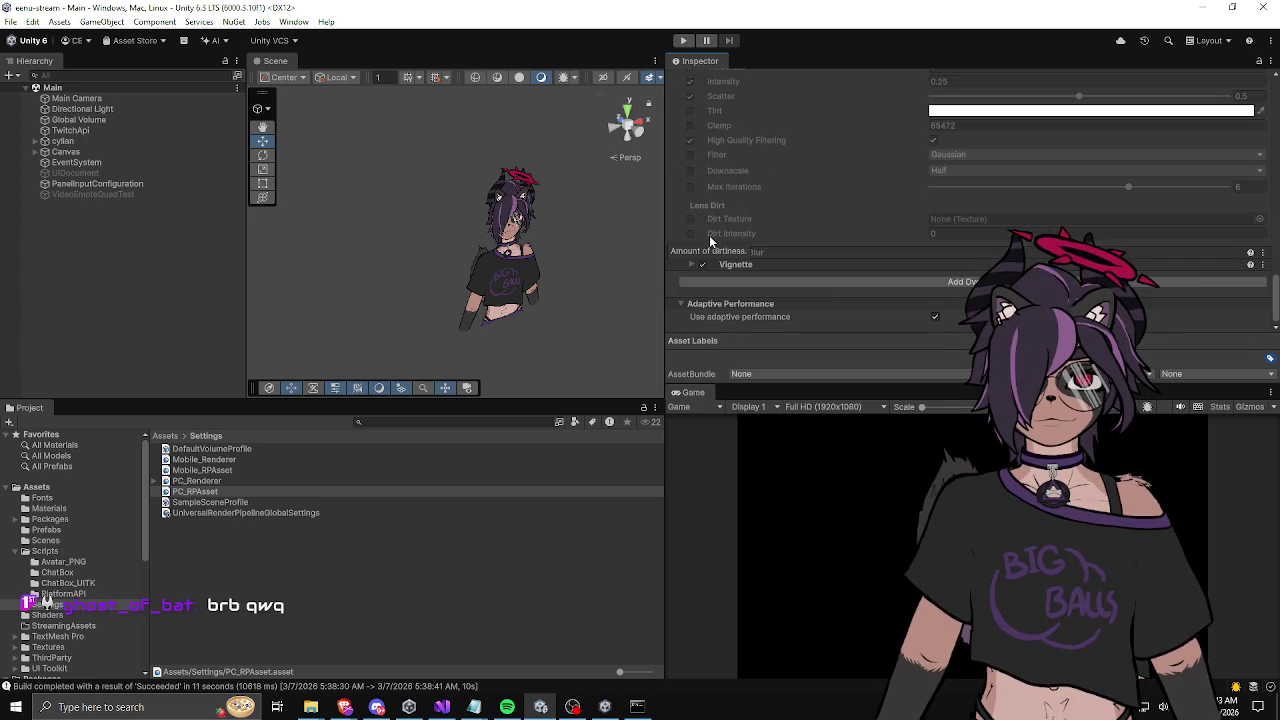
{"action": "left_click", "coordinate": [704, 264]}
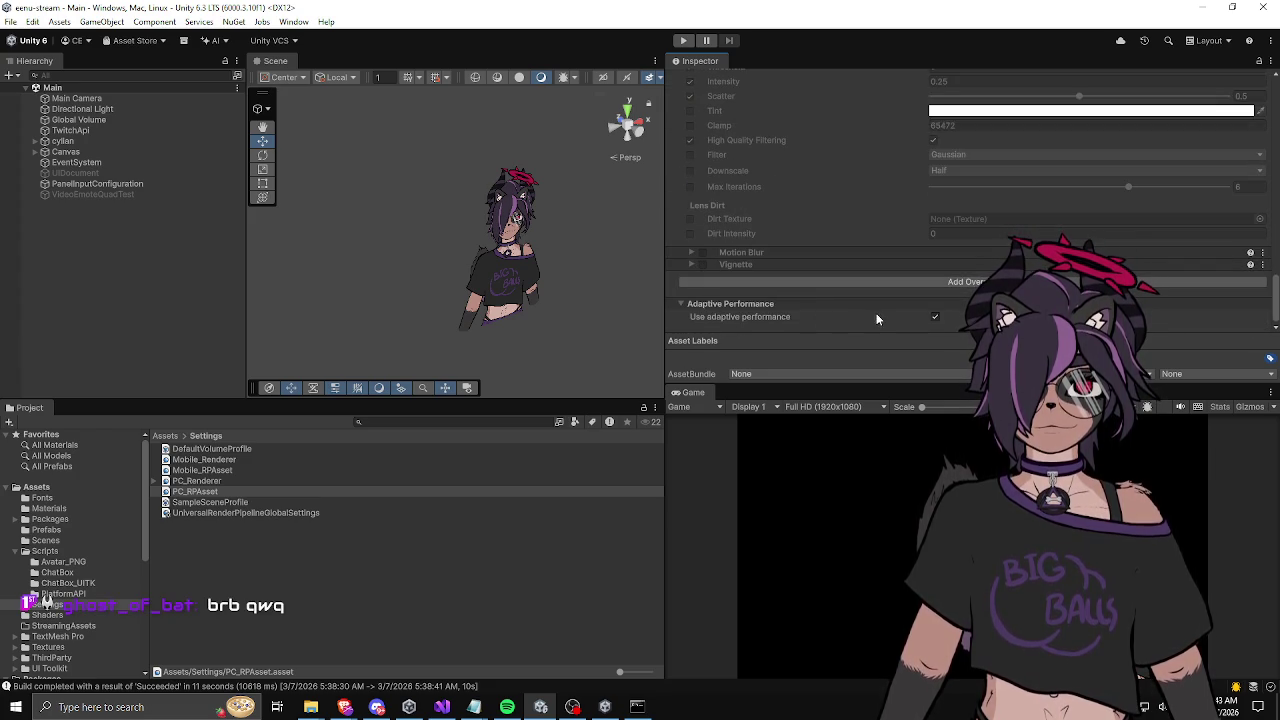
Step: Run File > Build And Run to build and launch the Windows player
{"action": "left_click", "coordinate": [10, 21]}
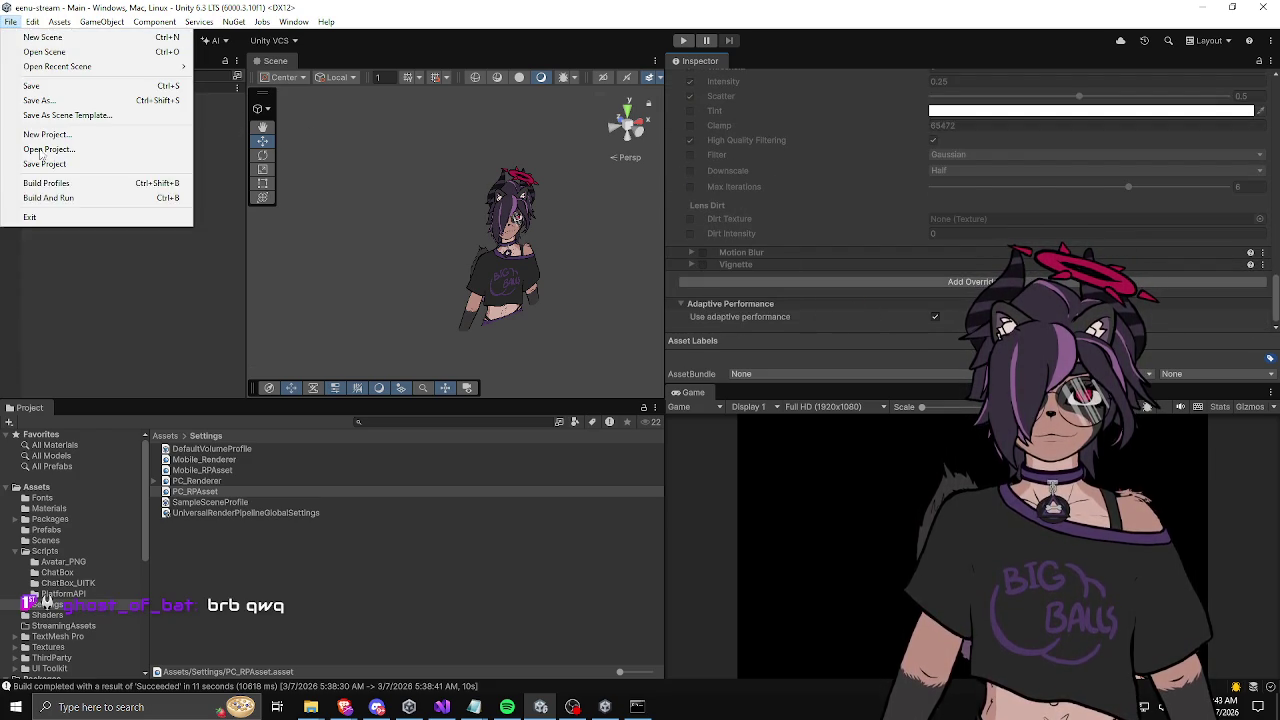
{"action": "left_click", "coordinate": [52, 200]}
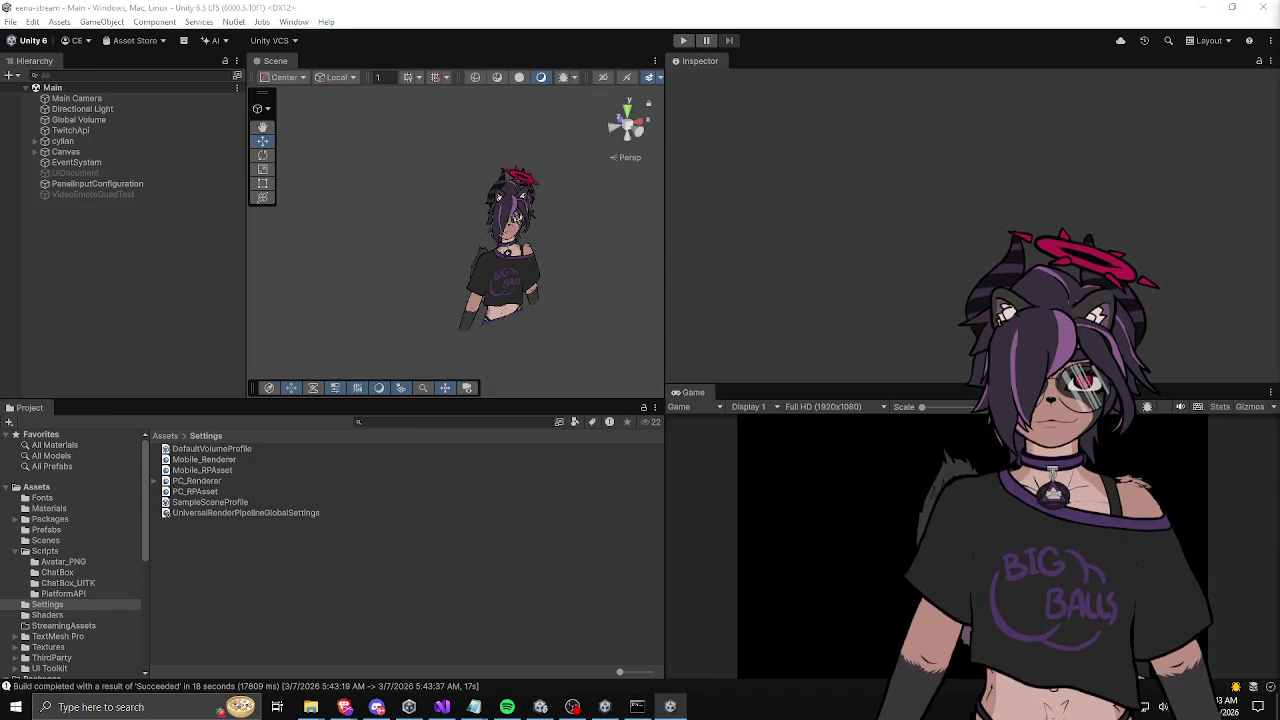
Step: Switch focus to the Unity editor and then over to OBS
{"action": "key", "text": "alt+Tab"}
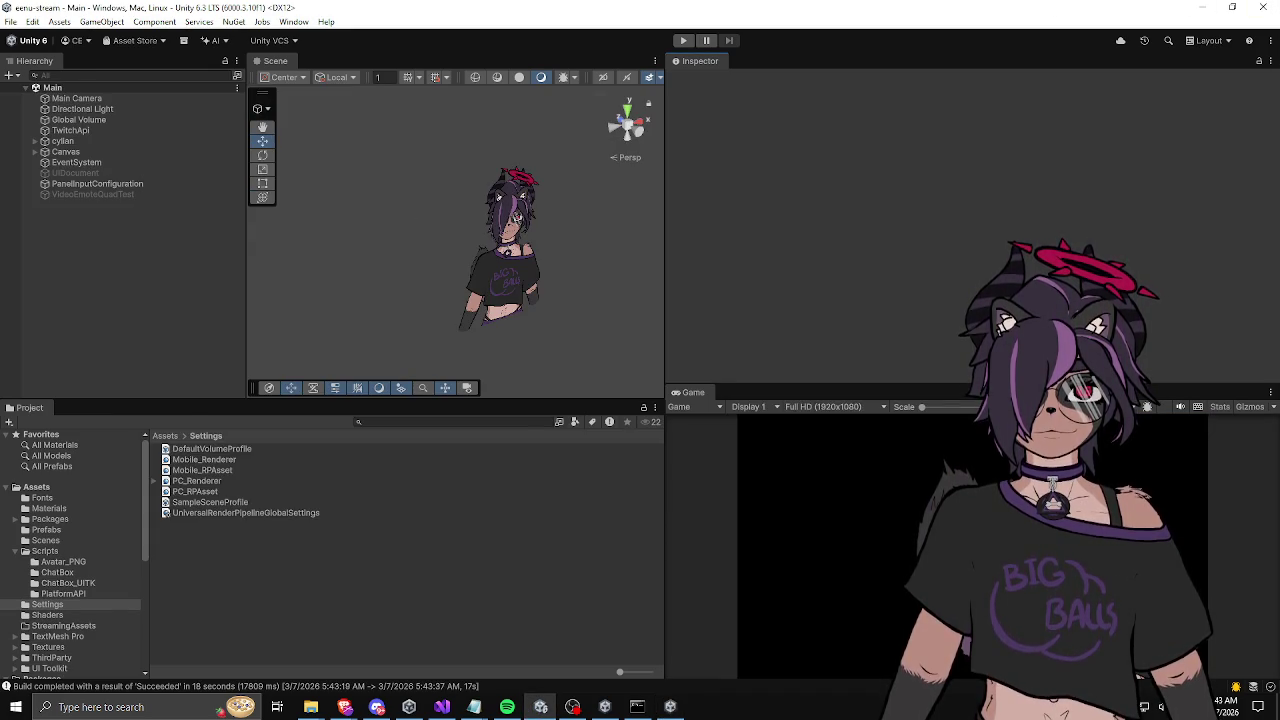
{"action": "key", "text": "alt+Tab"}
{"action": "key", "text": "alt+Tab"}
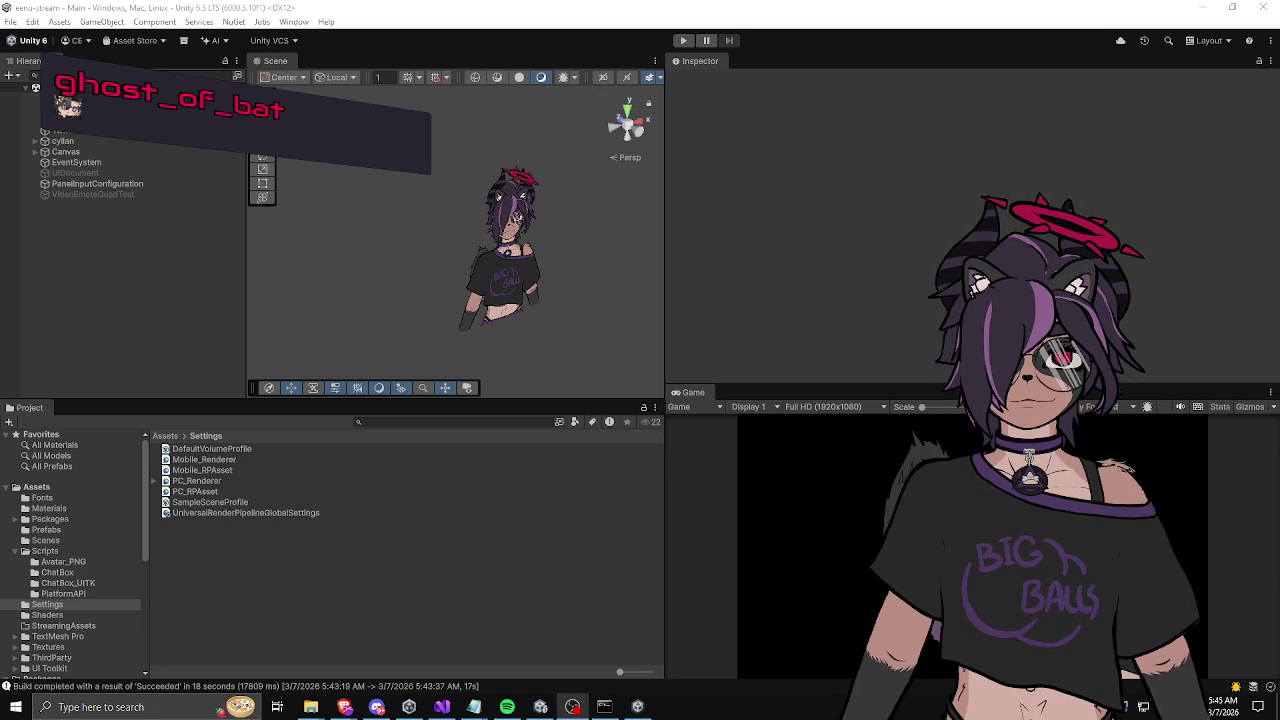
Step: Switch back to the Unity editor, then away to another window
{"action": "key", "text": "alt+Tab"}
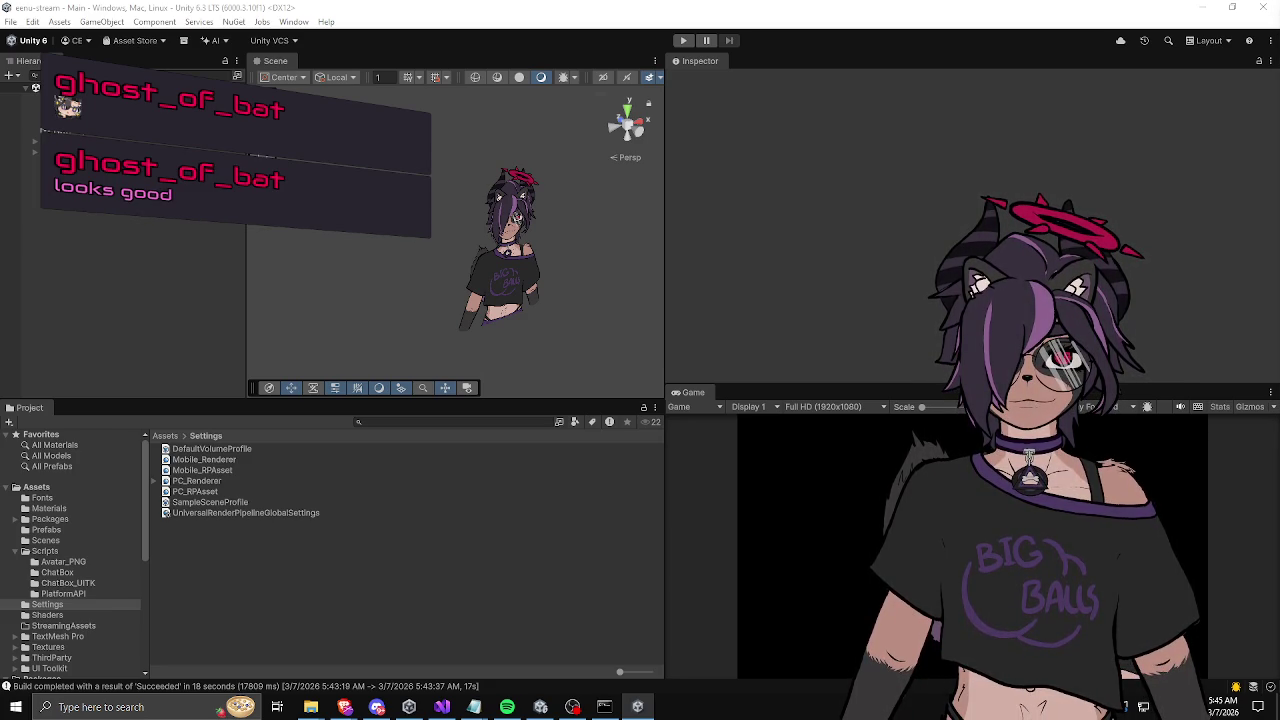
{"action": "key", "text": "alt+Tab"}
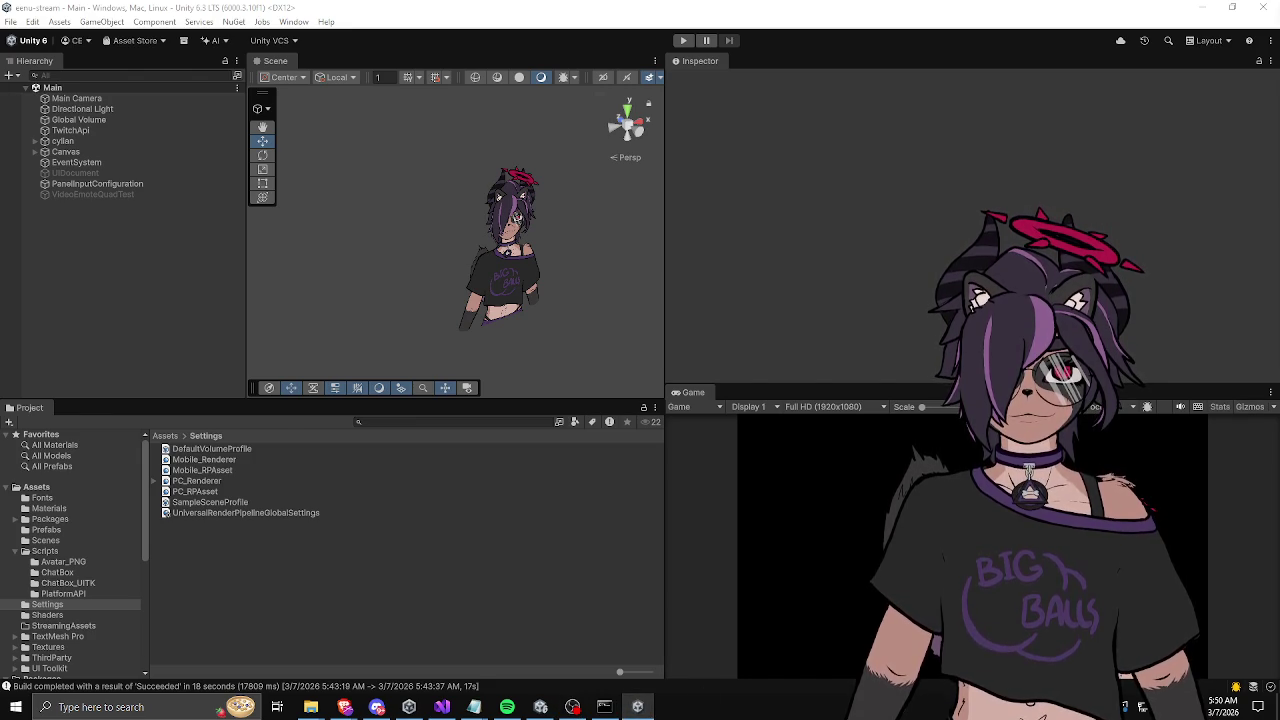
{"action": "mouse_move", "coordinate": [946, 212]}
{"action": "left_mouse_down"}
{"action": "mouse_move", "coordinate": [703, 214]}
{"action": "mouse_move", "coordinate": [571, 191]}
{"action": "mouse_move", "coordinate": [543, 158]}
{"action": "mouse_move", "coordinate": [470, 142]}
{"action": "mouse_move", "coordinate": [410, 130]}
{"action": "mouse_move", "coordinate": [377, 144]}
{"action": "left_mouse_up"}
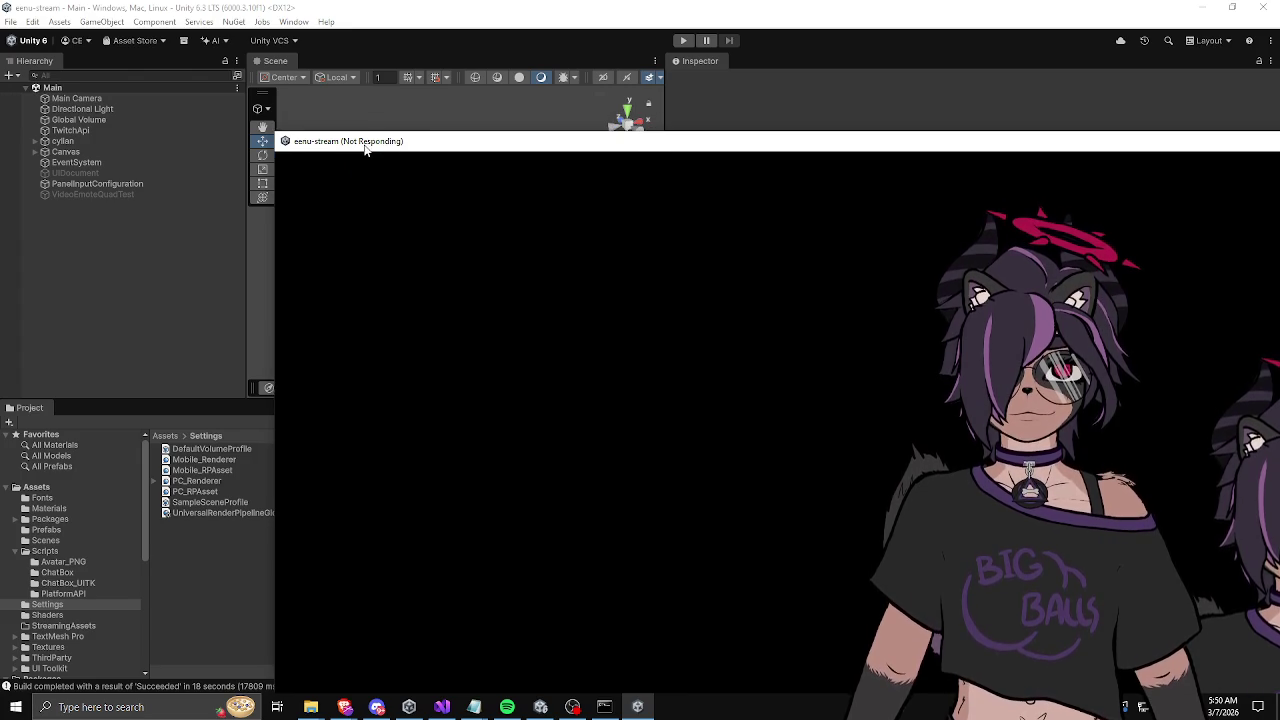
{"action": "mouse_move", "coordinate": [357, 143]}
{"action": "left_mouse_down"}
{"action": "mouse_move", "coordinate": [10, 52]}
{"action": "mouse_move", "coordinate": [313, 48]}
{"action": "mouse_move", "coordinate": [22, 80]}
{"action": "mouse_move", "coordinate": [43, 80]}
{"action": "mouse_move", "coordinate": [139, 60]}
{"action": "mouse_move", "coordinate": [859, 50]}
{"action": "mouse_move", "coordinate": [569, 84]}
{"action": "left_mouse_up"}
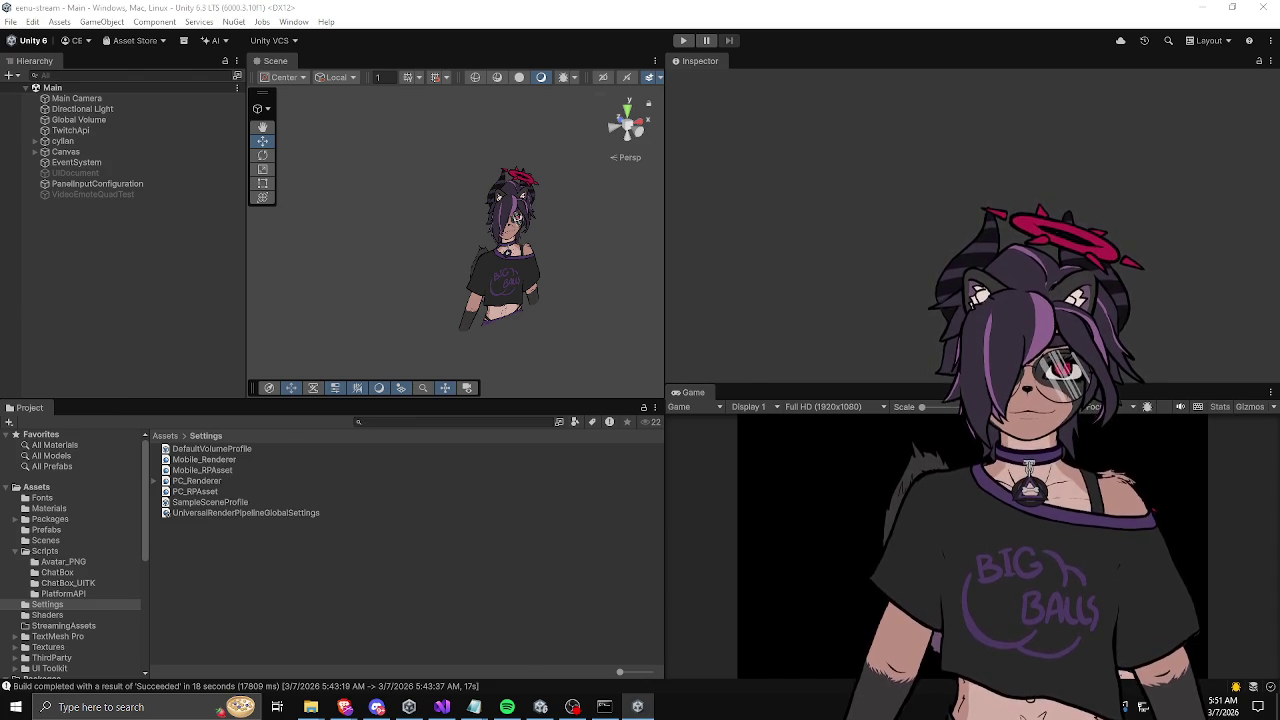
{"action": "key", "text": "alt+Tab"}
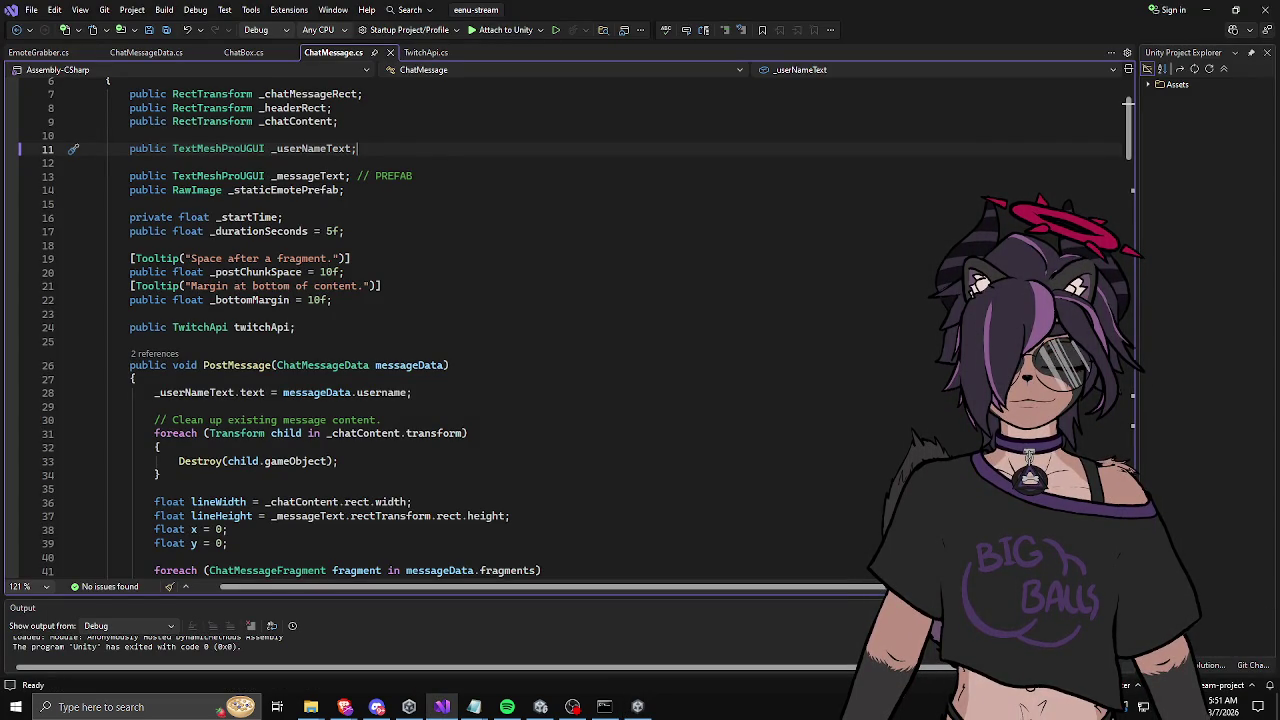
{"action": "left_click", "coordinate": [1206, 9]}
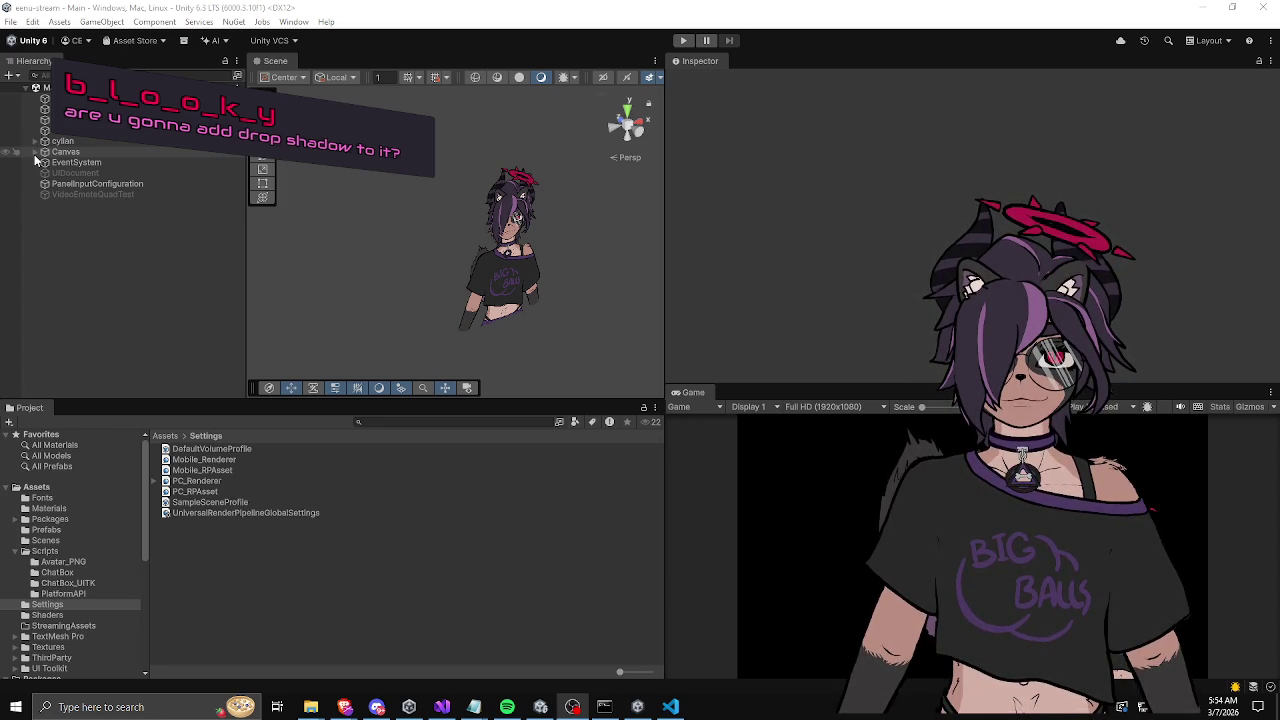
{"action": "left_click", "coordinate": [35, 152]}
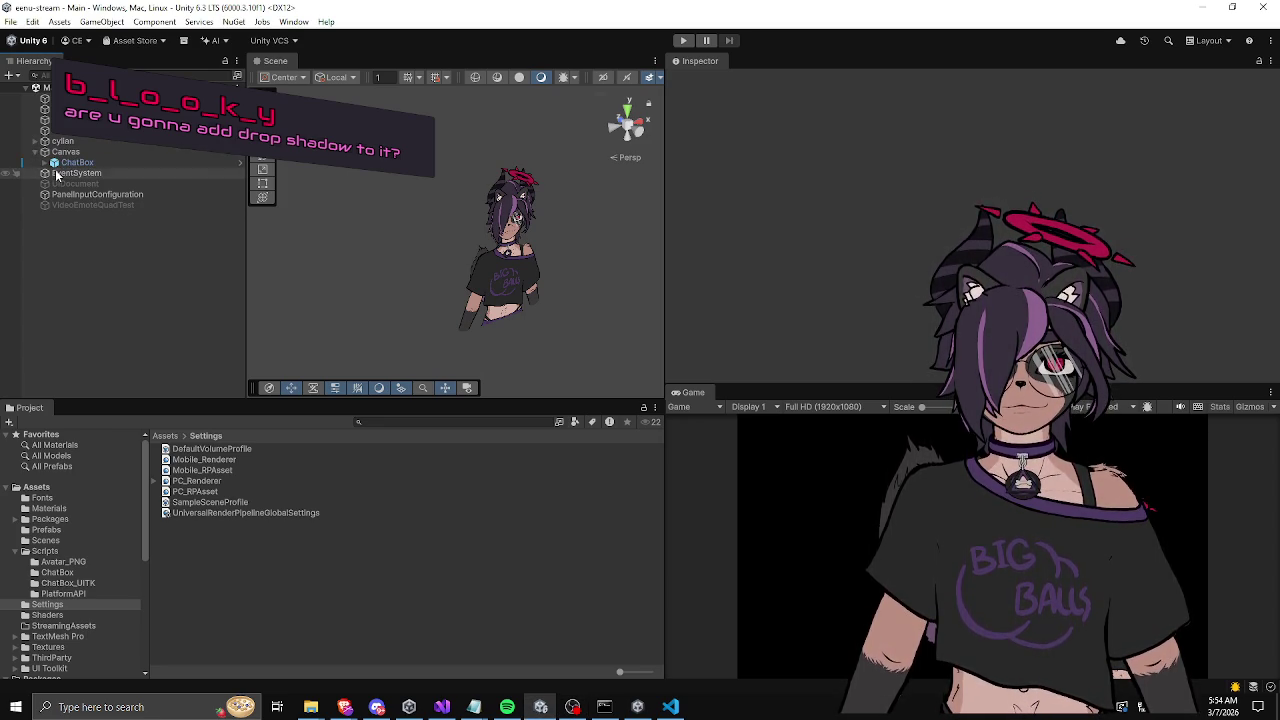
Step: Expand ChatBox, frame the first ChatMessage in the scene view, and open it in Prefab Mode
{"action": "left_click", "coordinate": [46, 163]}
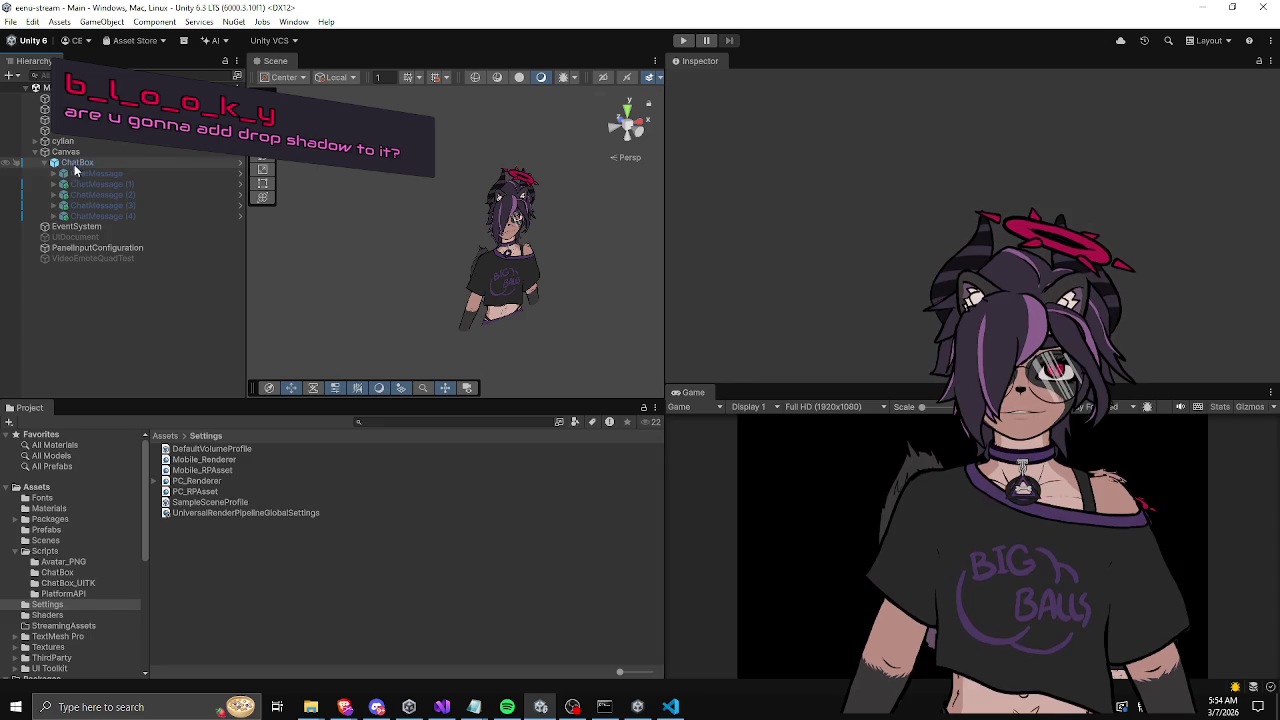
{"action": "left_click", "coordinate": [146, 175]}
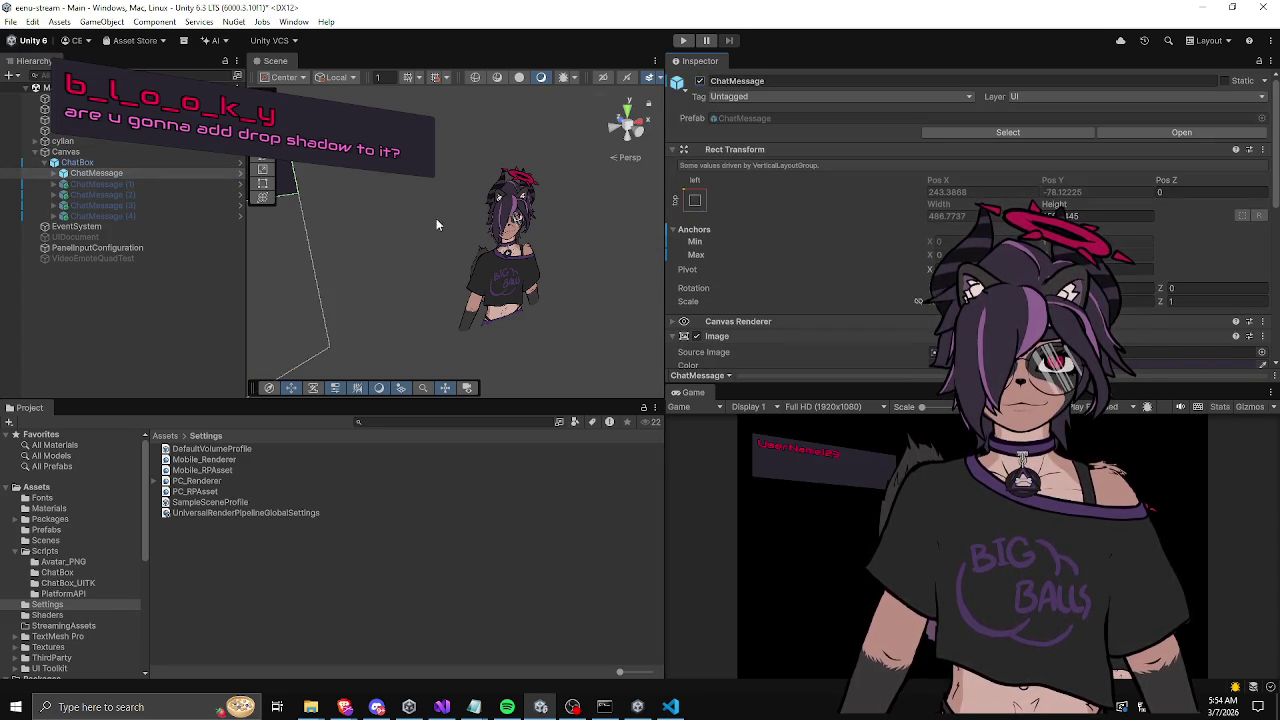
{"action": "key", "text": "f"}
{"action": "mouse_move", "coordinate": [424, 239]}
{"action": "left_mouse_down"}
{"action": "mouse_move", "coordinate": [443, 206]}
{"action": "mouse_move", "coordinate": [491, 251]}
{"action": "mouse_move", "coordinate": [443, 217]}
{"action": "mouse_move", "coordinate": [372, 236]}
{"action": "left_mouse_up"}
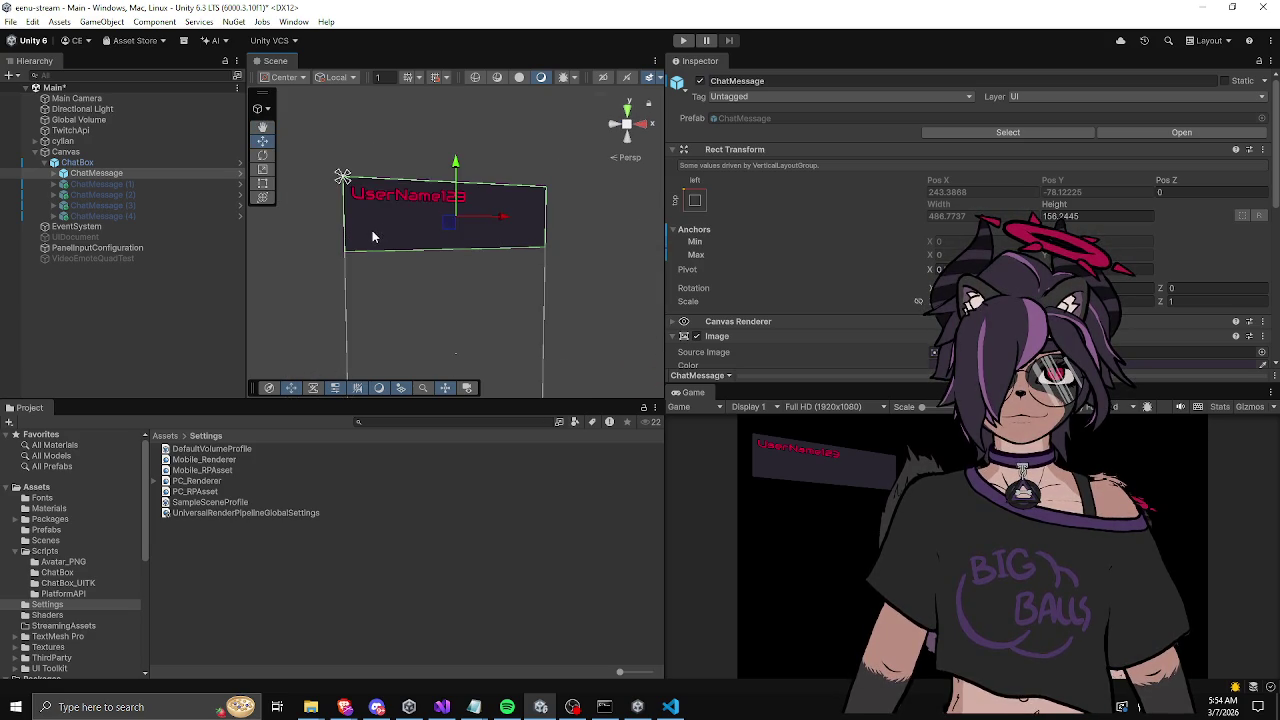
{"action": "left_click", "coordinate": [63, 173]}
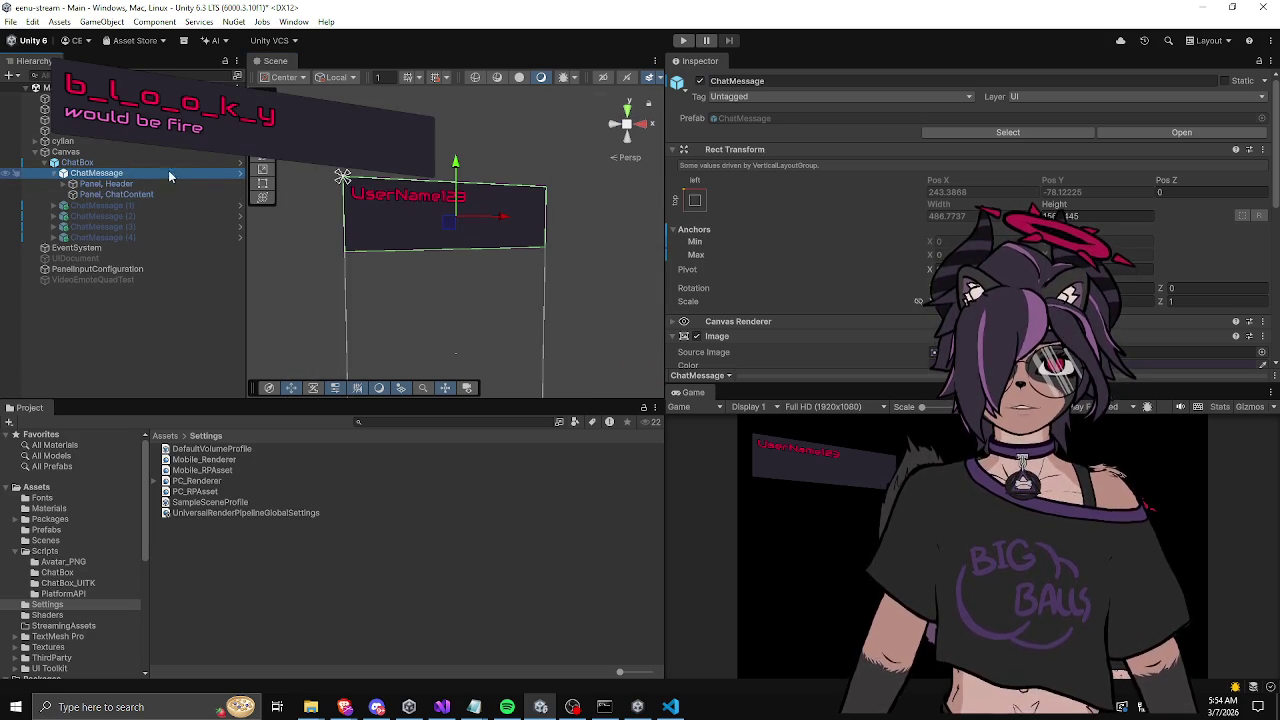
{"action": "left_click", "coordinate": [241, 178]}
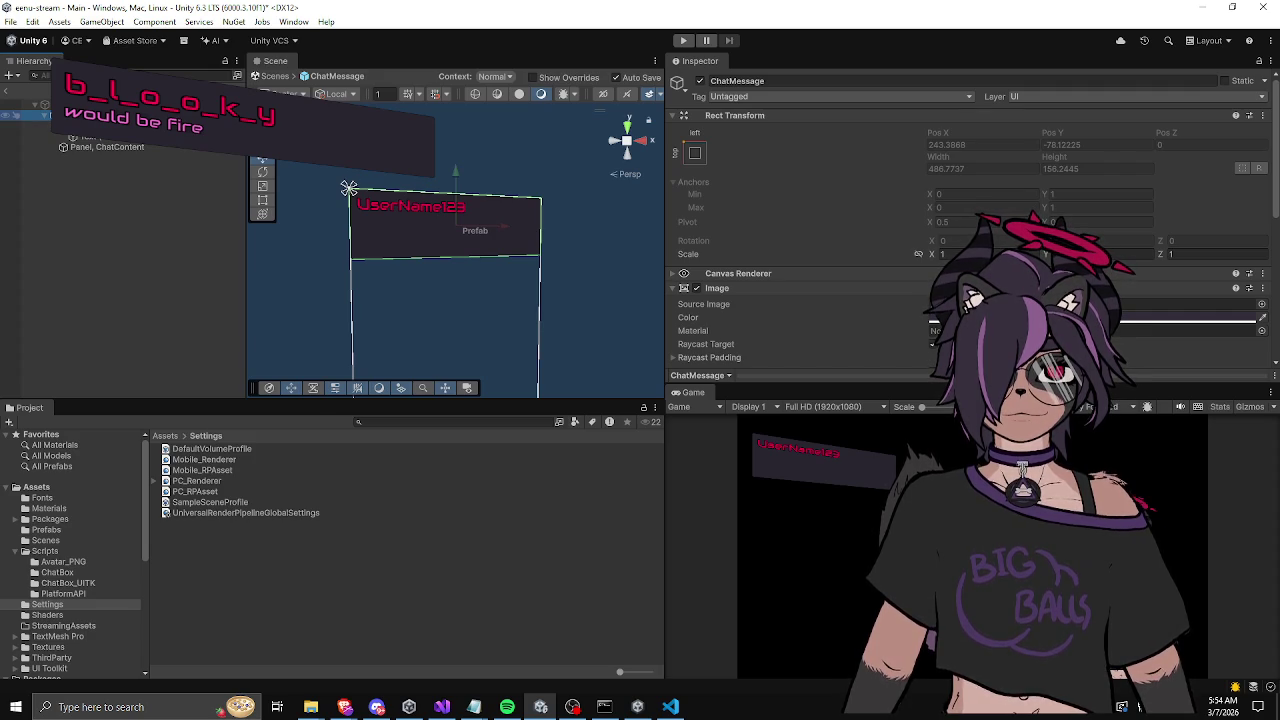
Step: Create a UI Panel in the ChatMessage prefab and make it the first child
{"action": "right_click", "coordinate": [103, 139]}
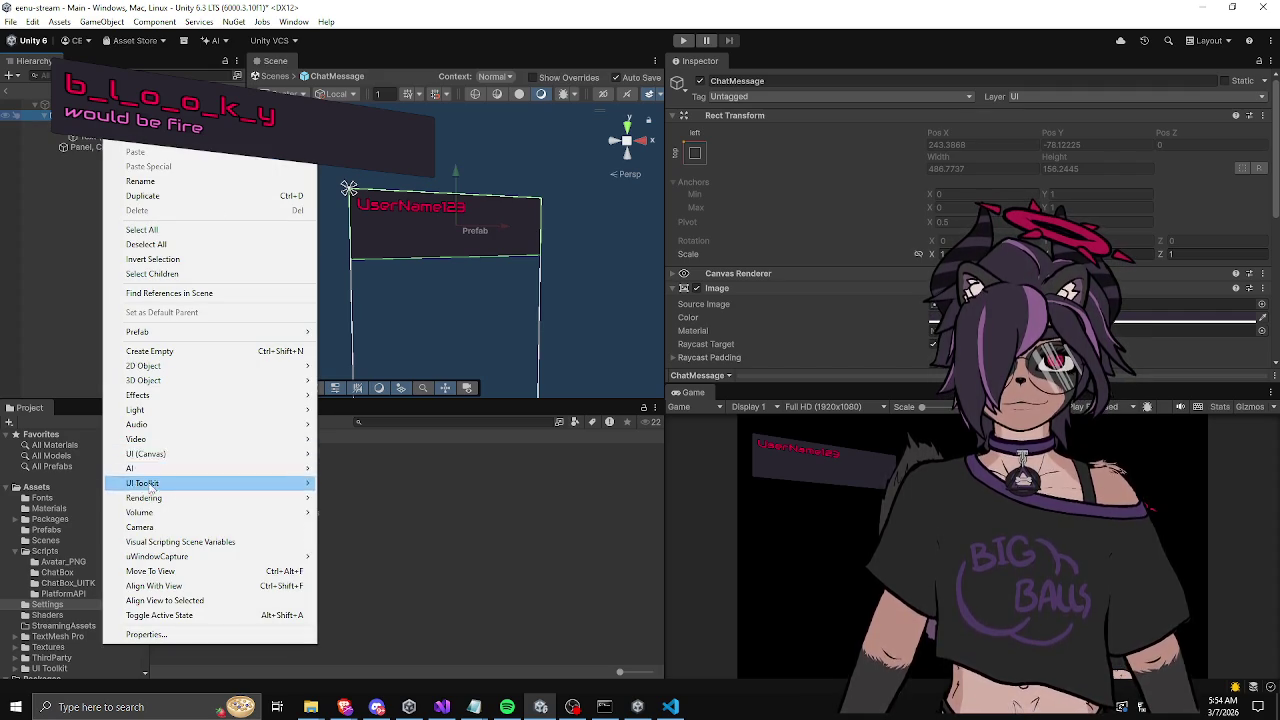
{"action": "mouse_move", "coordinate": [158, 463]}
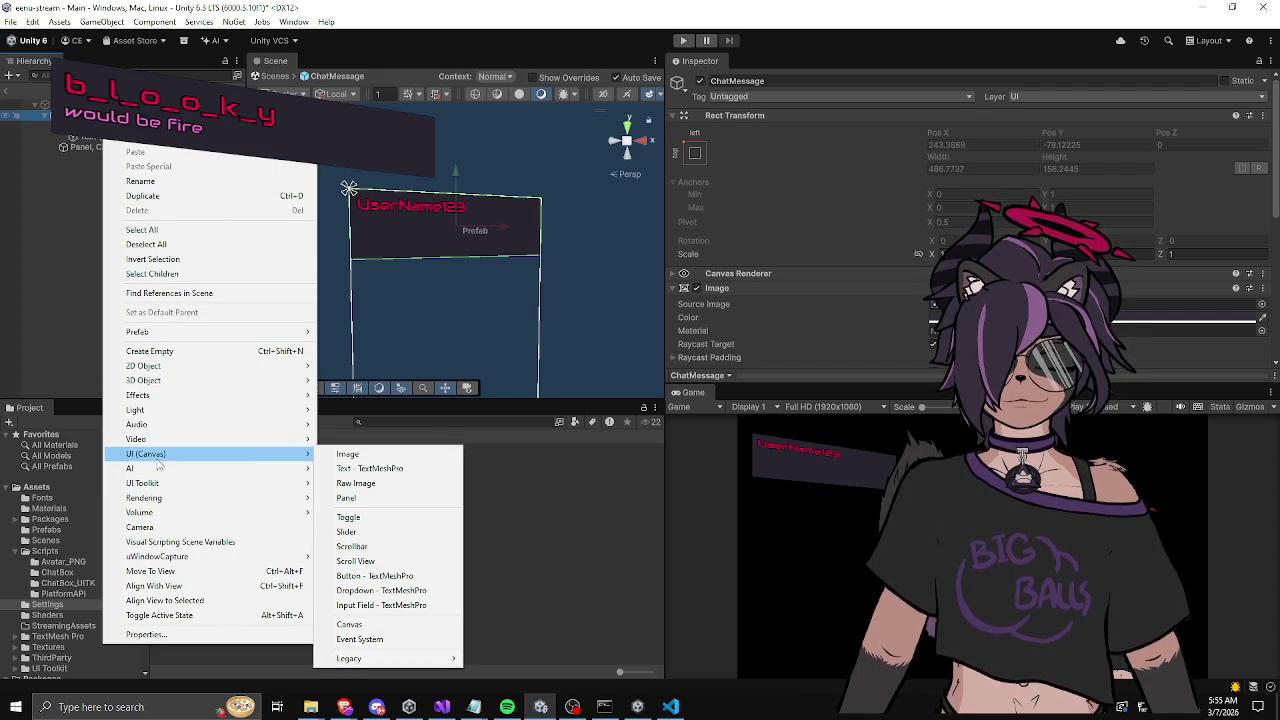
{"action": "left_click", "coordinate": [365, 499]}
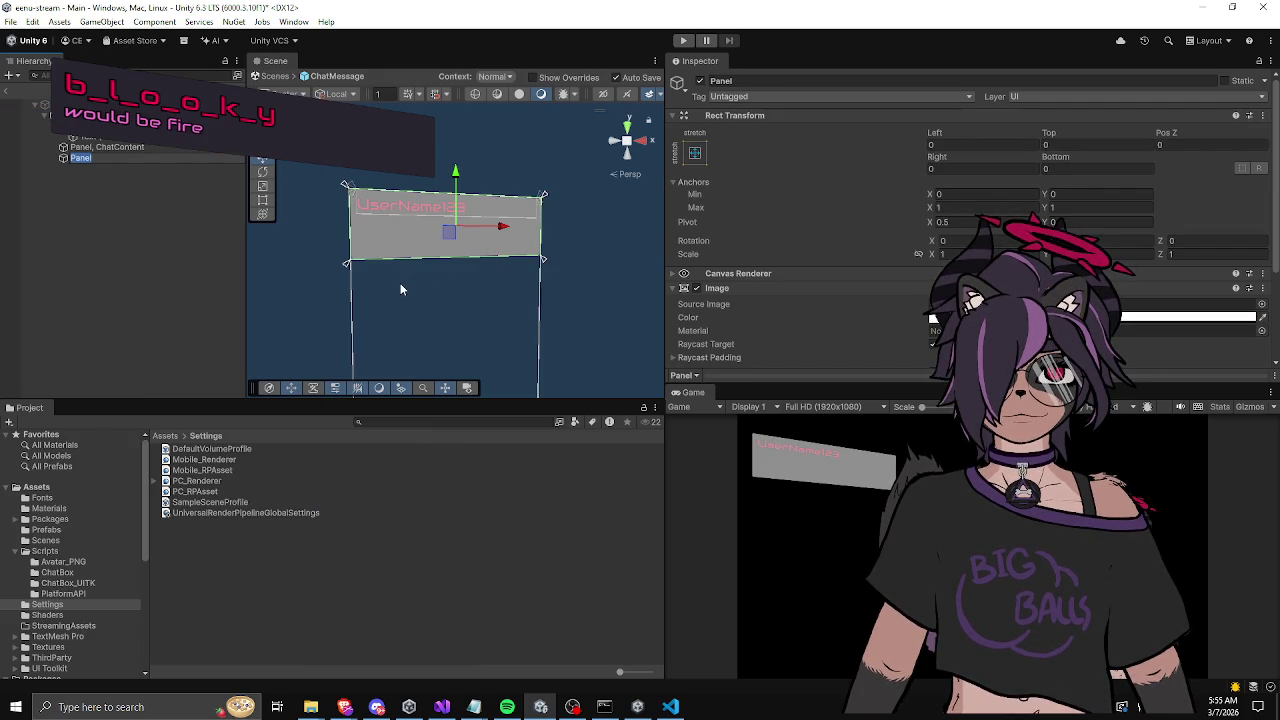
{"action": "mouse_move", "coordinate": [378, 302]}
{"action": "left_mouse_down"}
{"action": "mouse_move", "coordinate": [457, 309]}
{"action": "mouse_move", "coordinate": [471, 333]}
{"action": "left_mouse_up"}
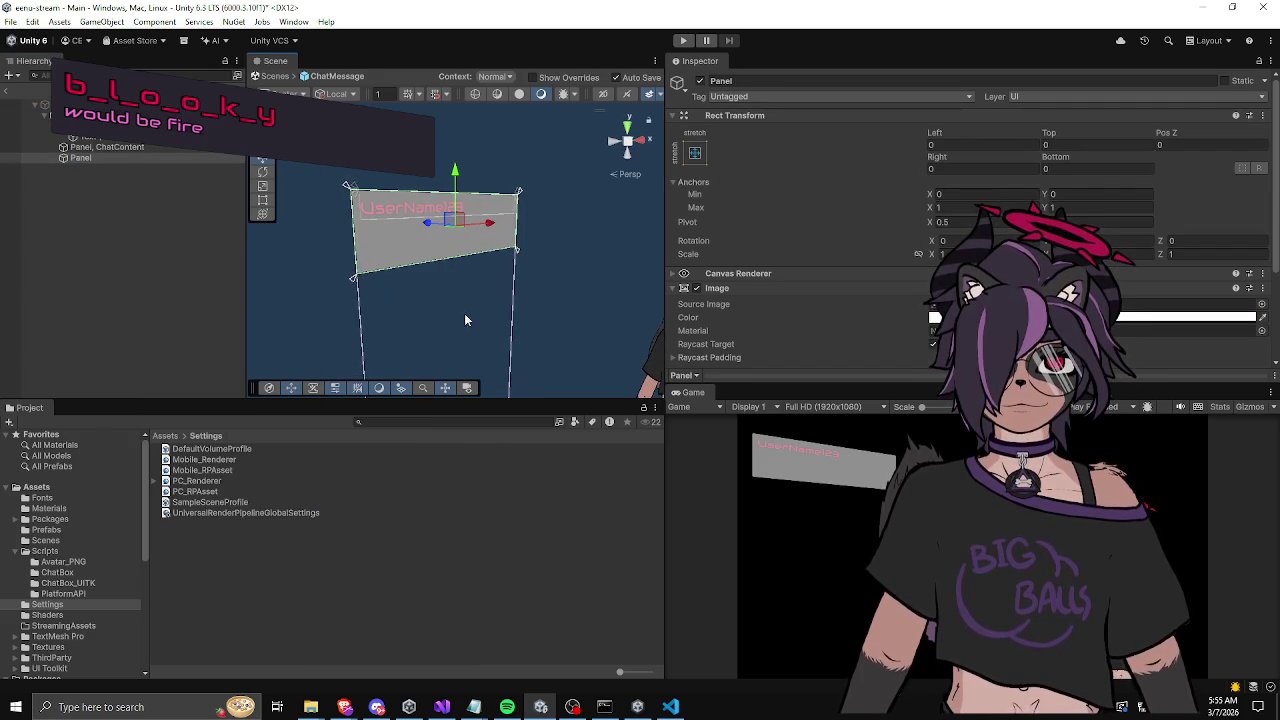
{"action": "left_click", "coordinate": [54, 126]}
{"action": "left_click", "coordinate": [79, 148]}
{"action": "left_click_drag", "start_coordinate": [88, 123], "coordinate": [88, 121]}
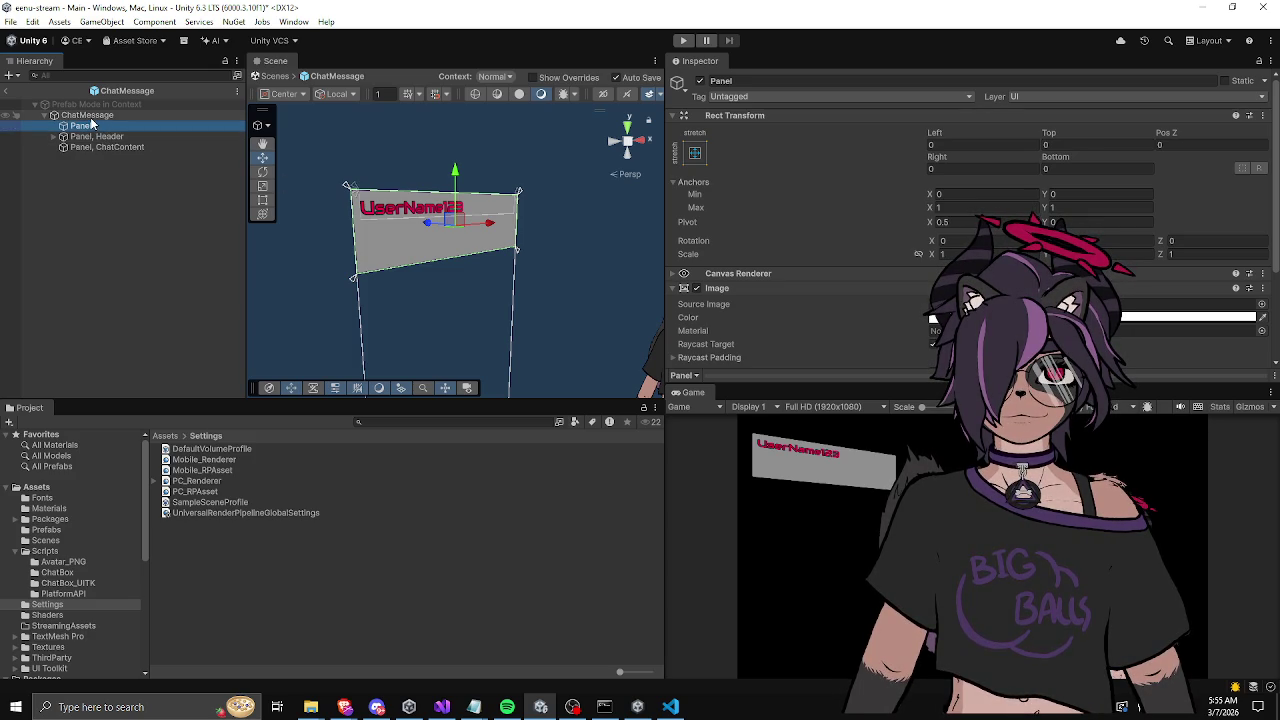
Step: Undo the Panel's depth change, inspect its Canvas Renderer, and select the ChatMessage root
{"action": "left_click_drag", "start_coordinate": [429, 220], "coordinate": [416, 220]}
{"action": "key", "text": "ctrl+z"}
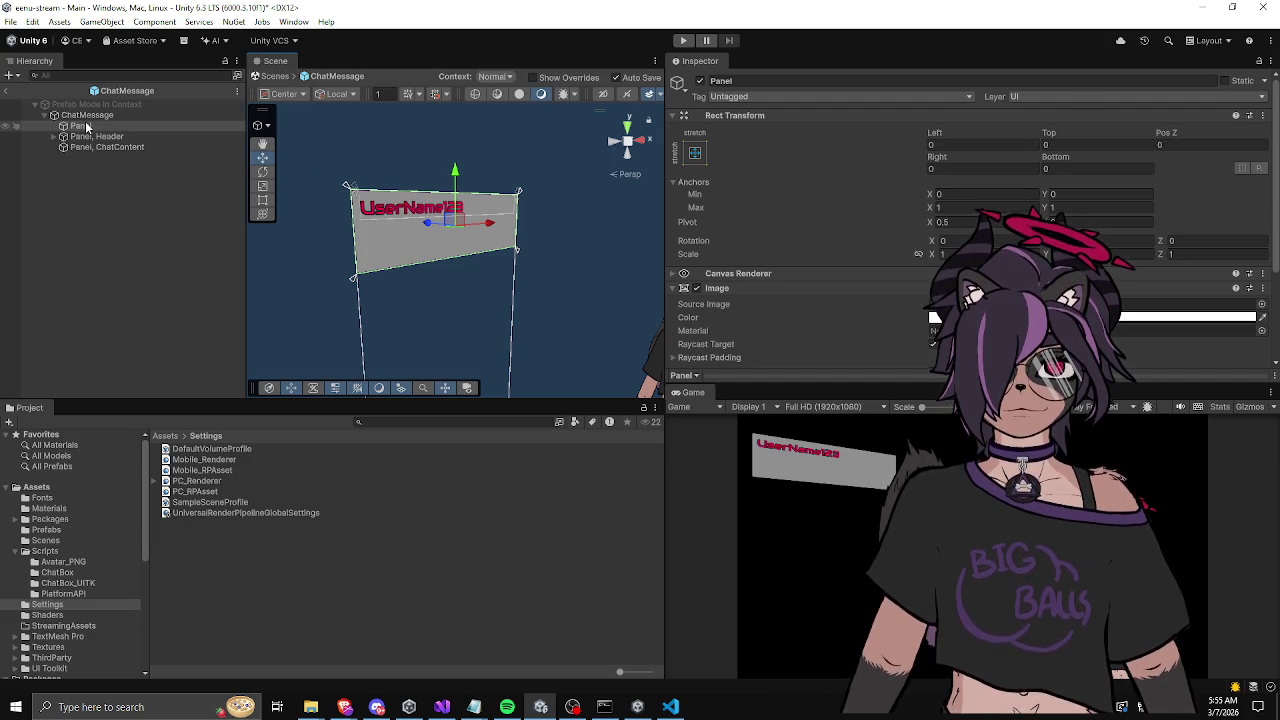
{"action": "scroll", "coordinate": [846, 273], "scroll_direction": "down", "scroll_amount": 3}
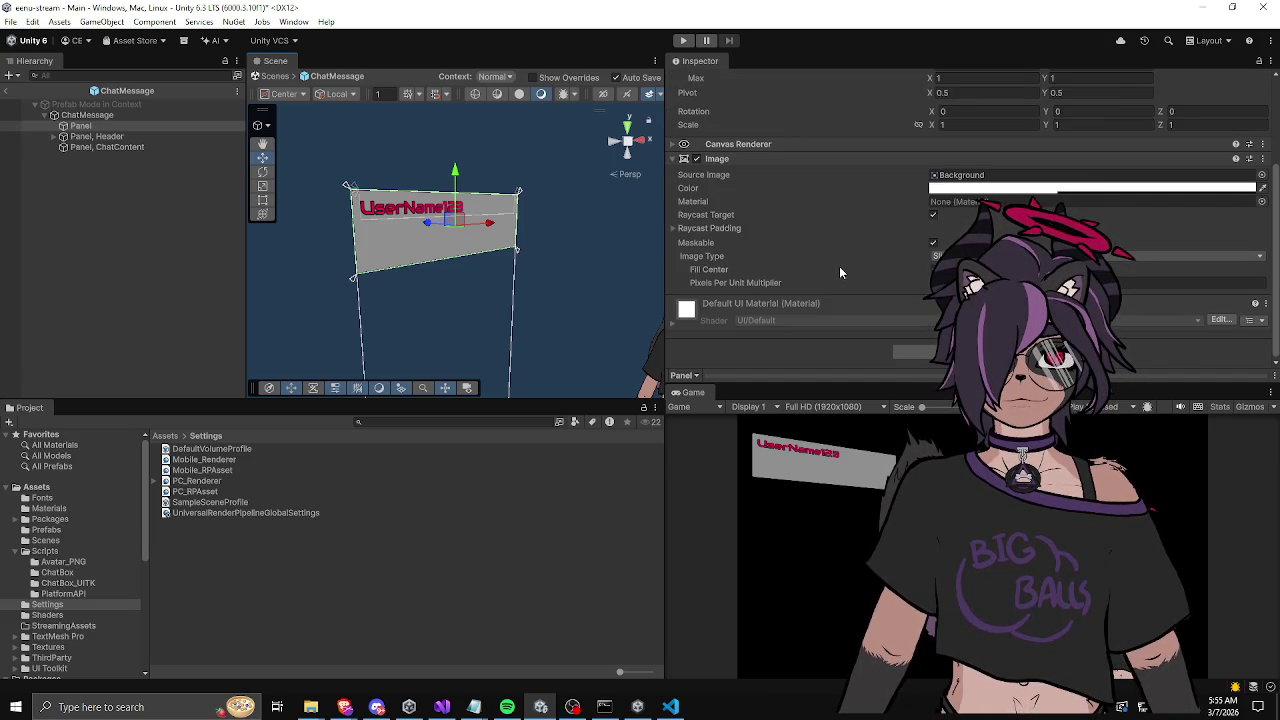
{"action": "scroll", "coordinate": [839, 266], "scroll_direction": "up", "scroll_amount": 2}
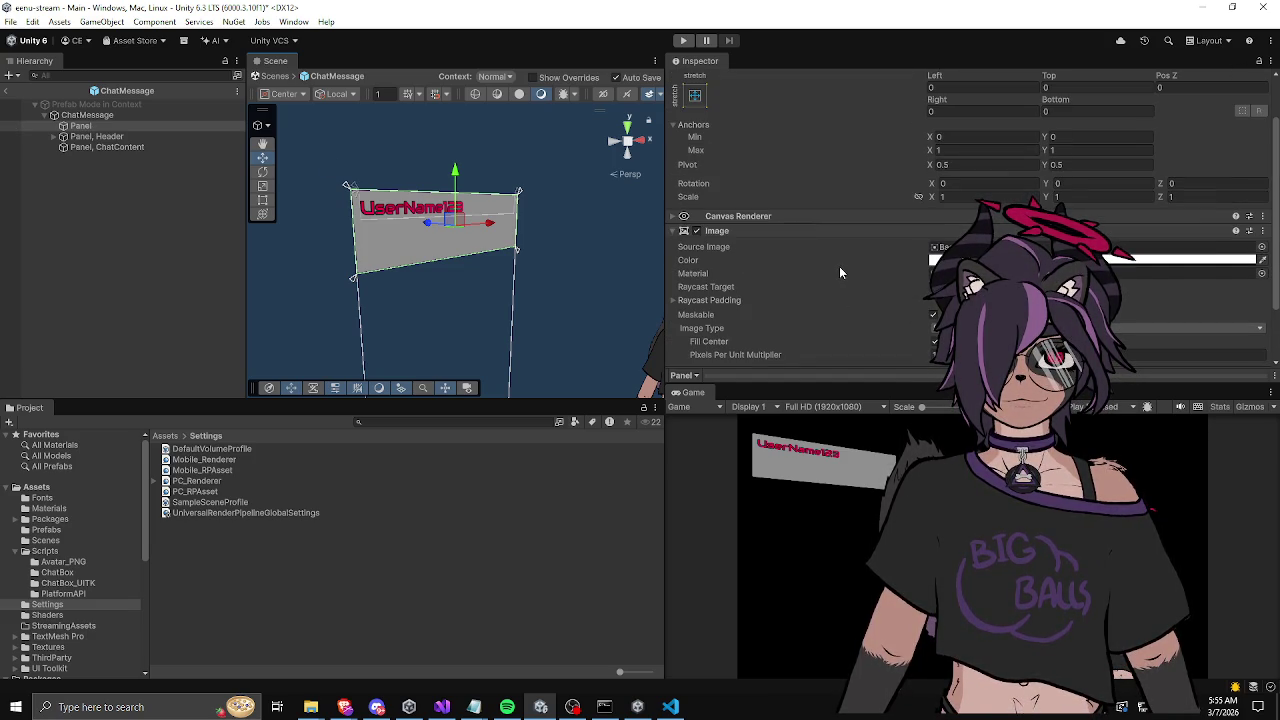
{"action": "left_click", "coordinate": [675, 217]}
{"action": "left_click_drag", "start_coordinate": [500, 290], "coordinate": [386, 197]}
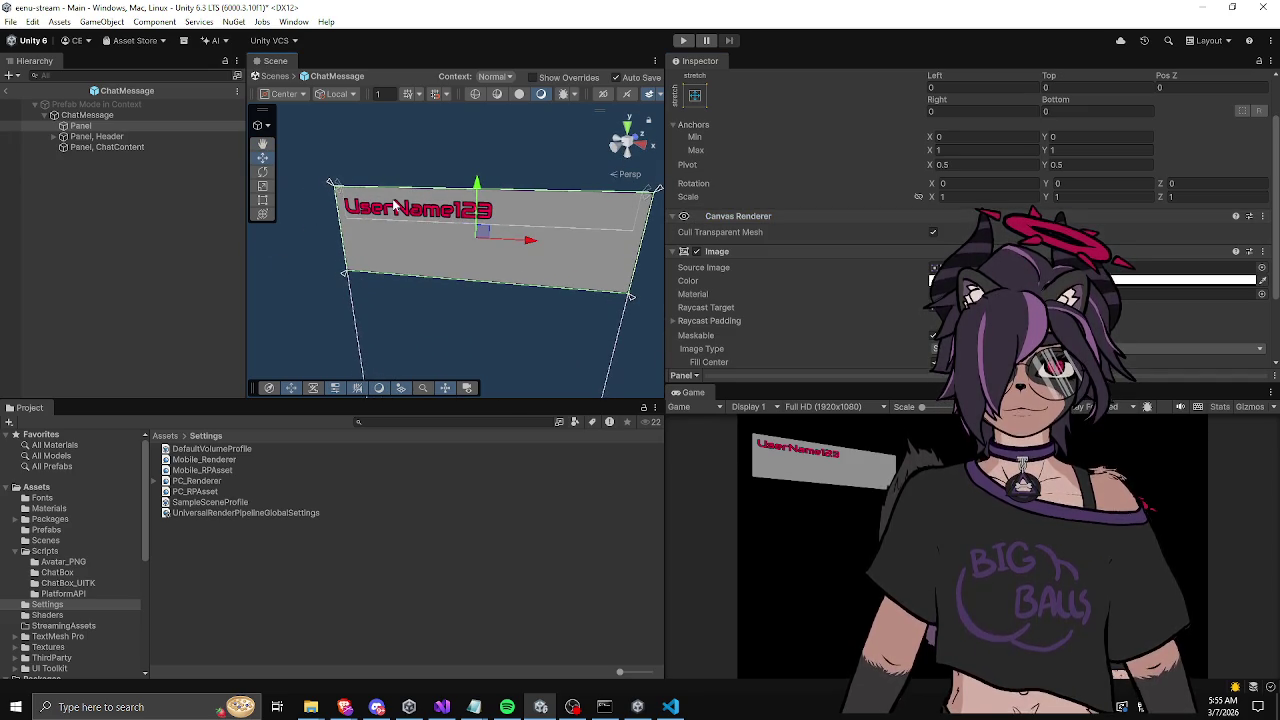
{"action": "left_click", "coordinate": [114, 114]}
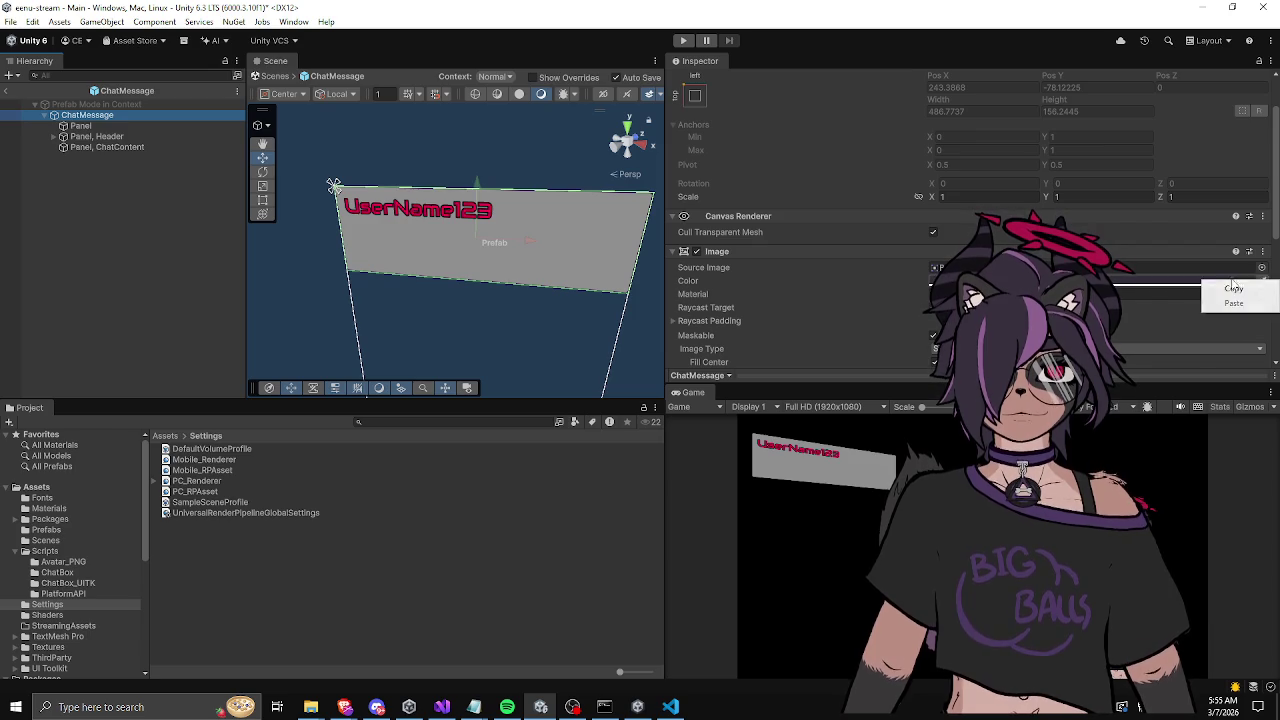
Step: Copy the ChatMessage root's background colour and paste it onto Panel
{"action": "left_click", "coordinate": [1206, 280]}
{"action": "left_click", "coordinate": [80, 126]}
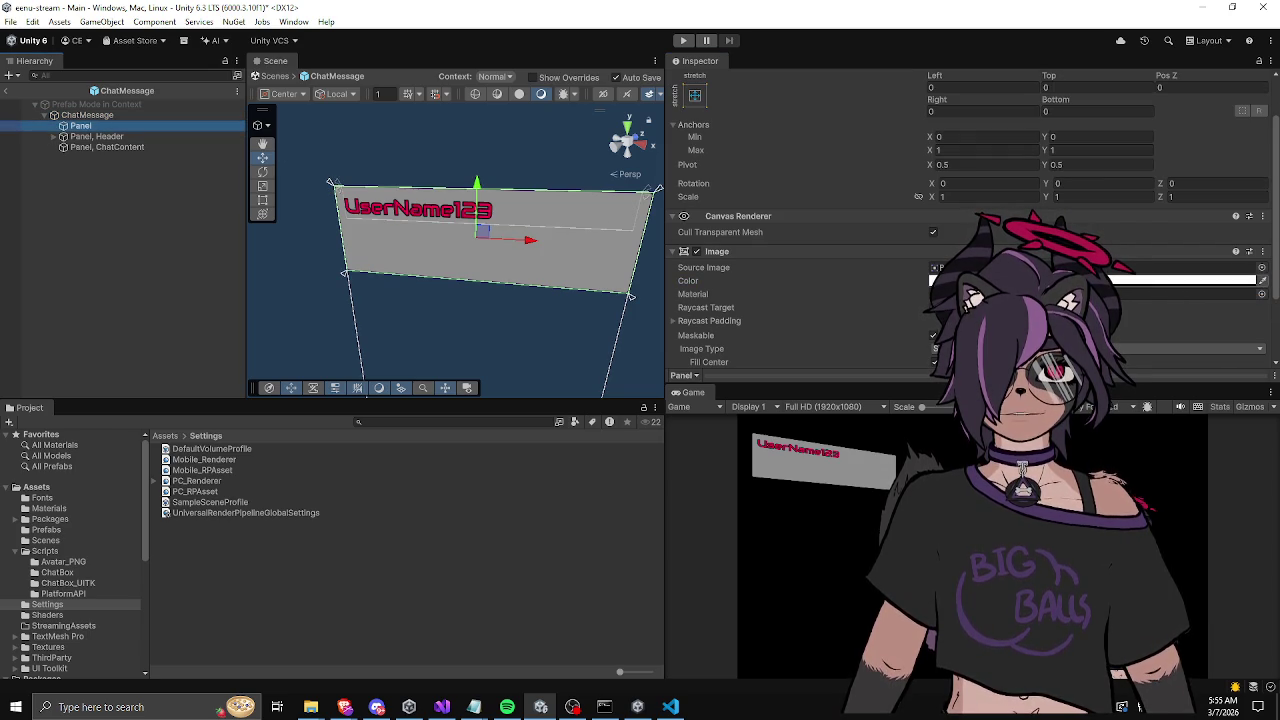
{"action": "key", "text": "ctrl+v"}
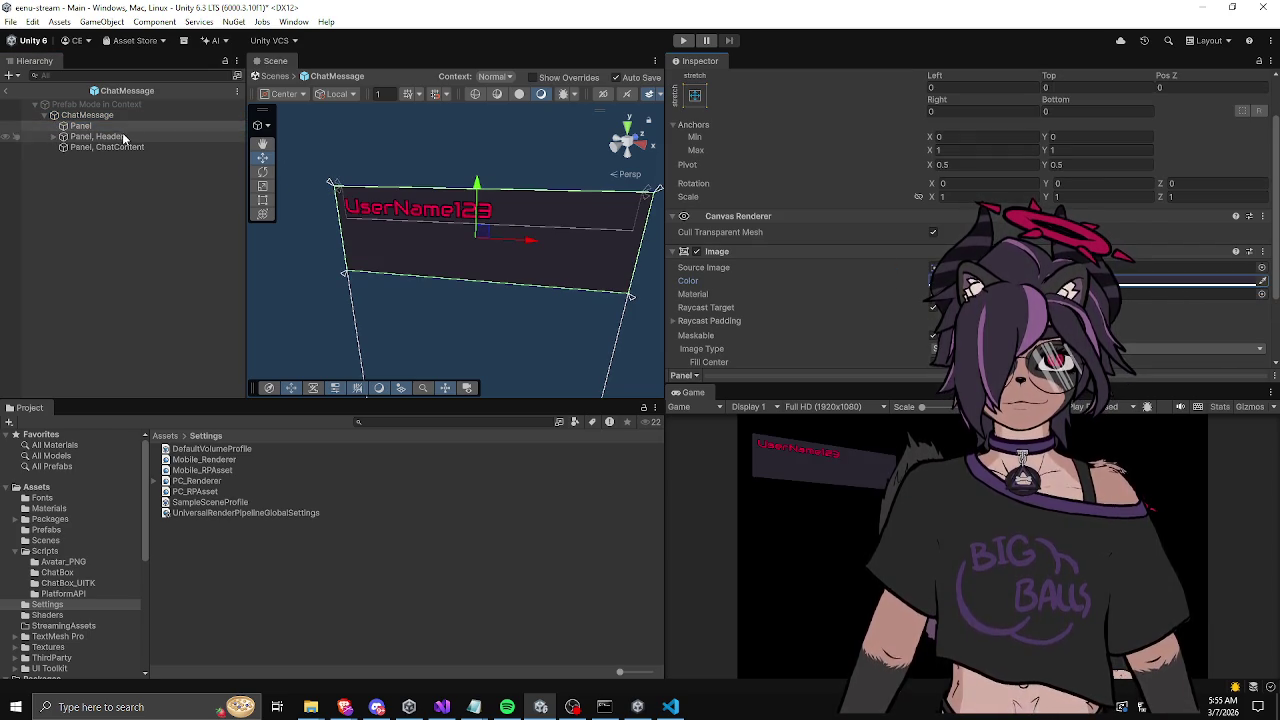
Step: Duplicate Panel, place the black copy first, and offset it down-left as a drop shadow
{"action": "key", "text": "ctrl+d"}
{"action": "left_click_drag", "start_coordinate": [80, 138], "coordinate": [84, 121]}
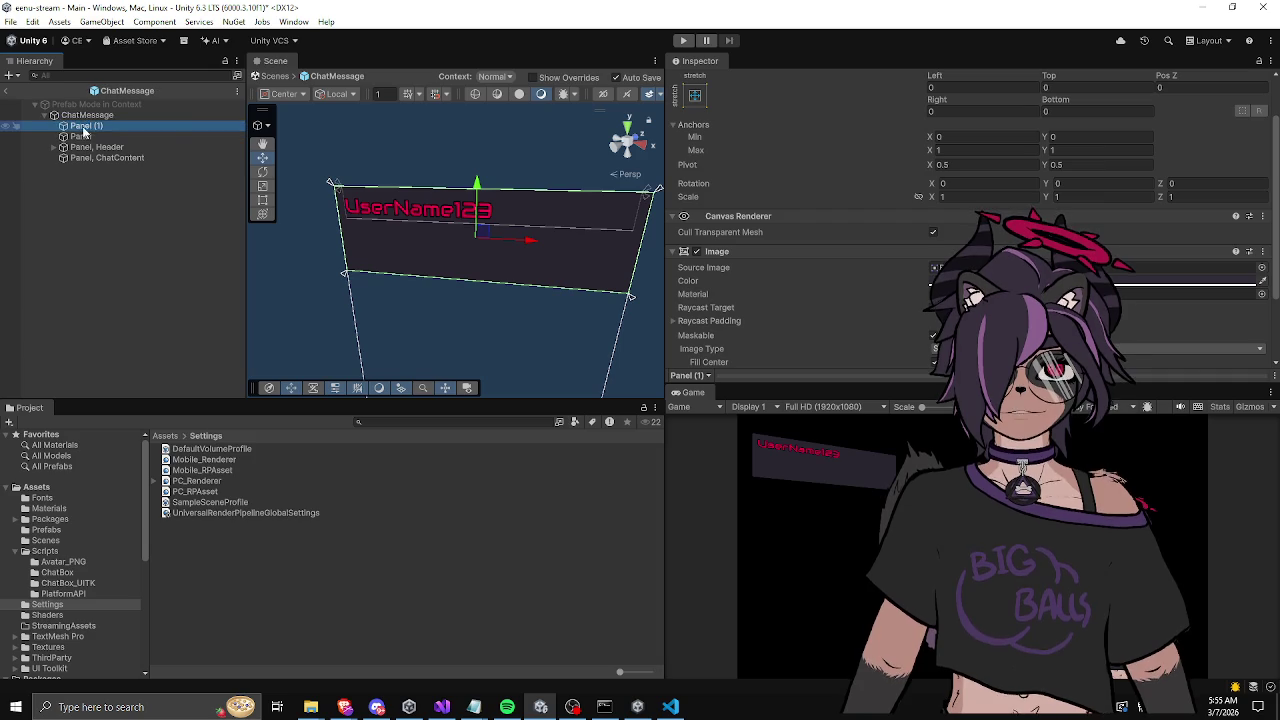
{"action": "left_click", "coordinate": [1220, 281]}
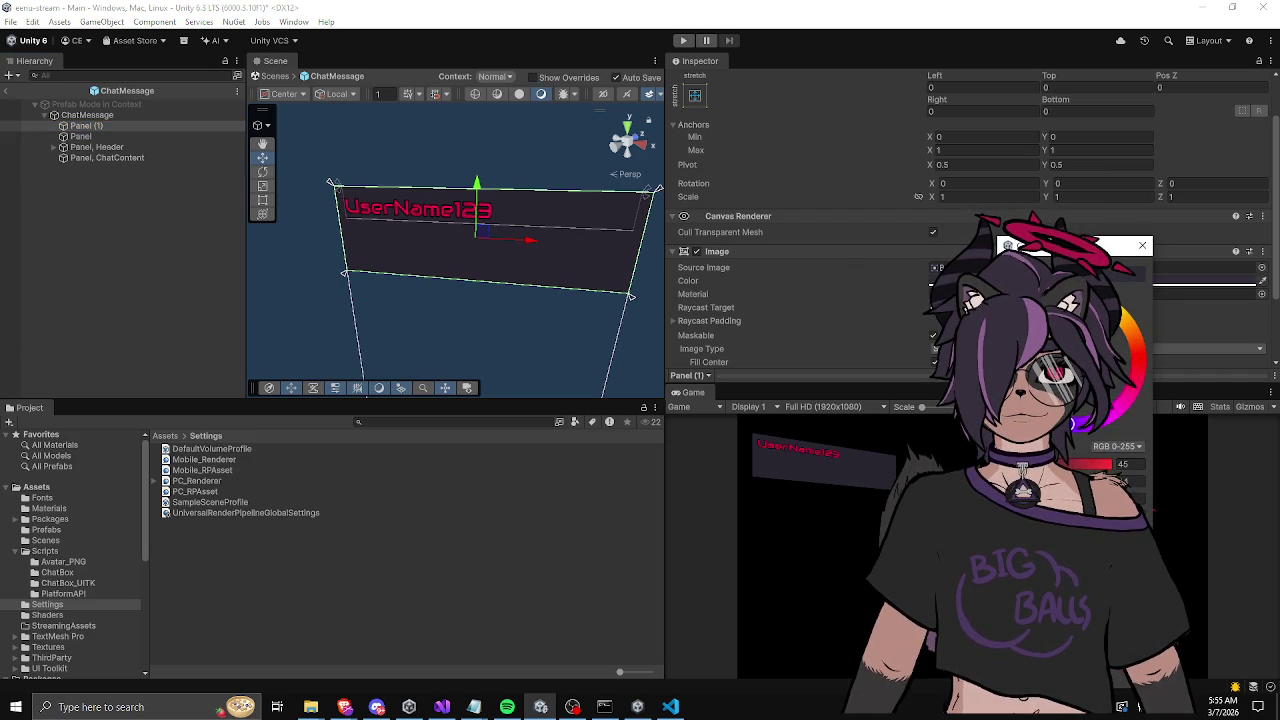
{"action": "left_click", "coordinate": [109, 127]}
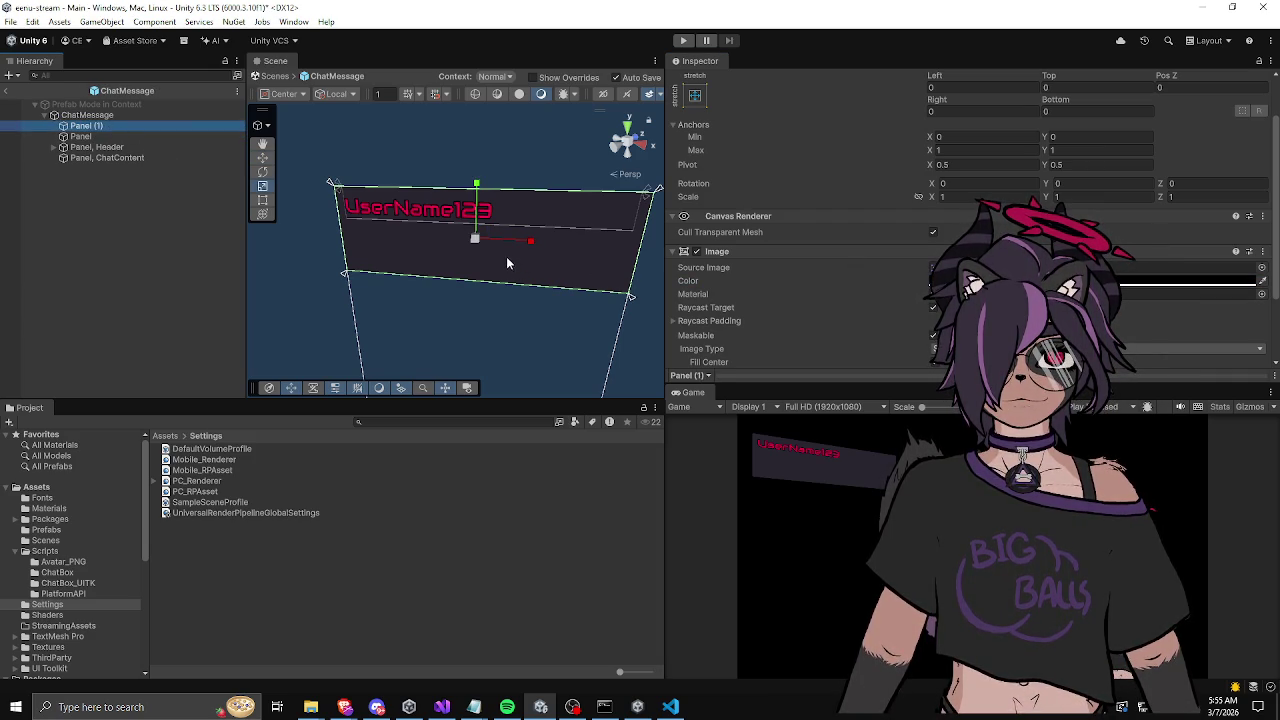
{"action": "left_click_drag", "start_coordinate": [479, 240], "coordinate": [520, 245]}
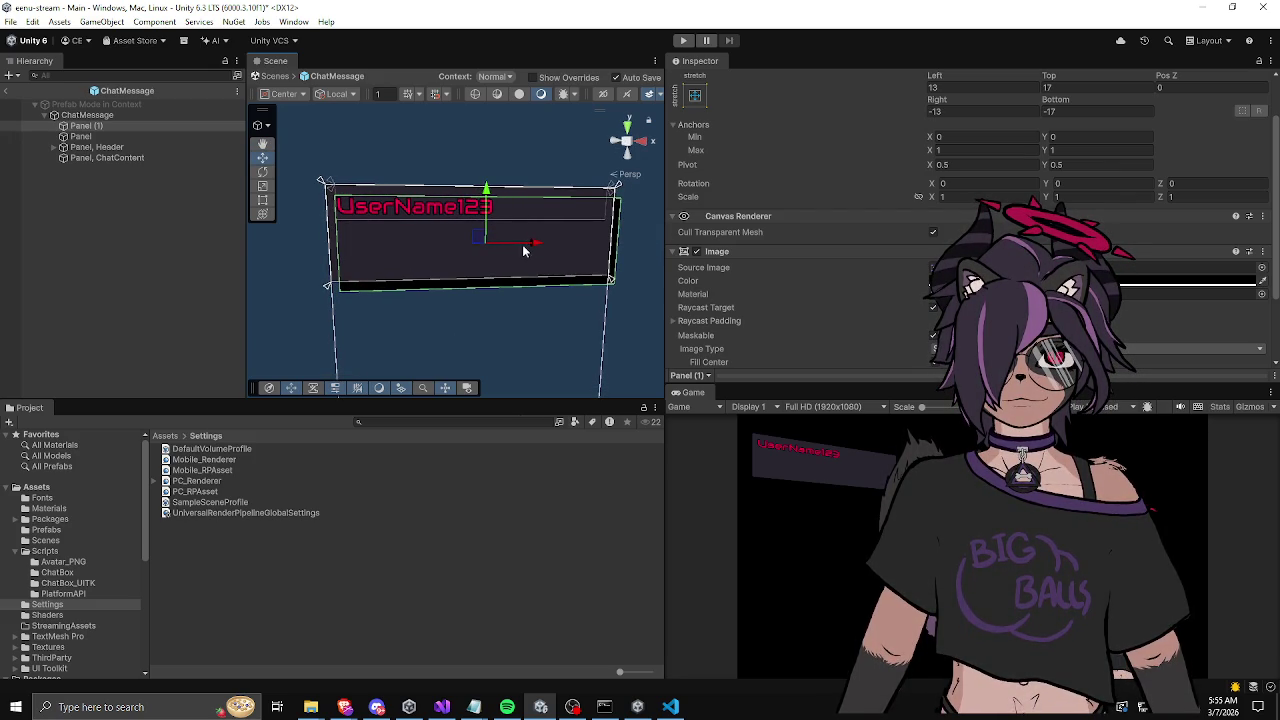
{"action": "mouse_move", "coordinate": [523, 250]}
{"action": "left_mouse_down"}
{"action": "mouse_move", "coordinate": [491, 246]}
{"action": "mouse_move", "coordinate": [486, 197]}
{"action": "left_mouse_up"}
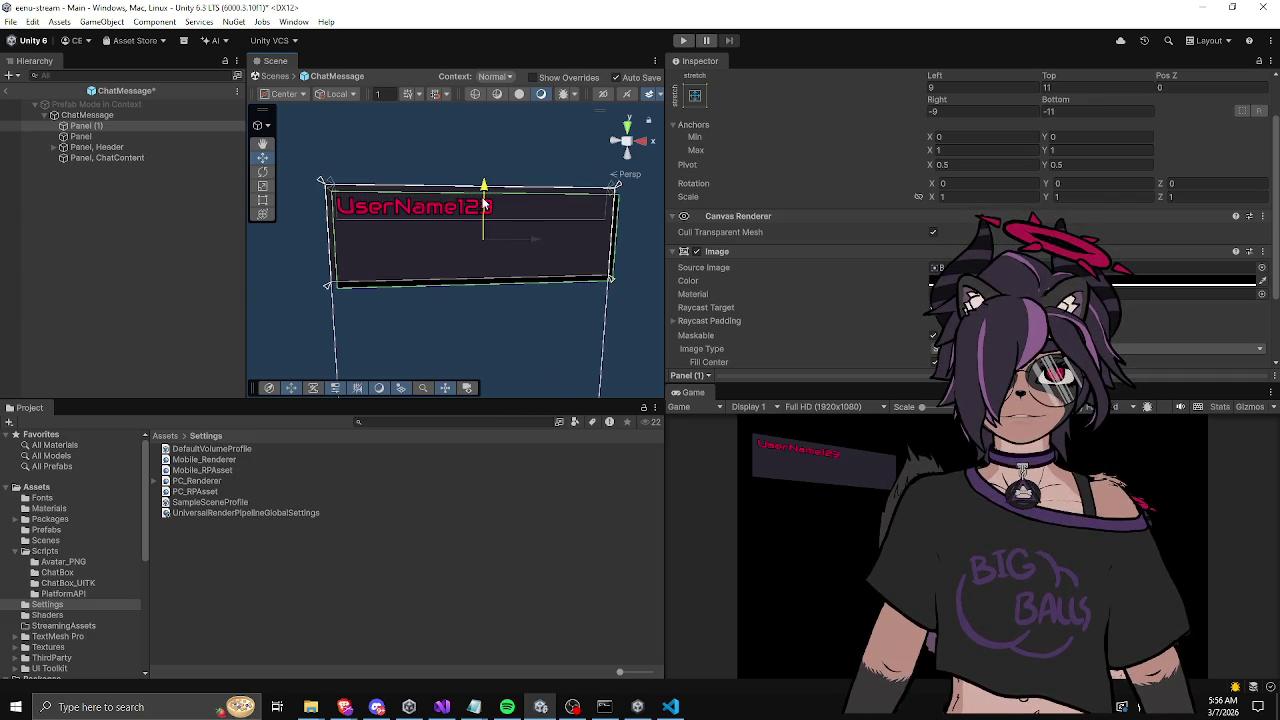
{"action": "left_click", "coordinate": [632, 309]}
{"action": "mouse_move", "coordinate": [632, 309]}
{"action": "left_mouse_down"}
{"action": "mouse_move", "coordinate": [563, 271]}
{"action": "mouse_move", "coordinate": [531, 300]}
{"action": "mouse_move", "coordinate": [617, 297]}
{"action": "mouse_move", "coordinate": [605, 298]}
{"action": "left_mouse_up"}
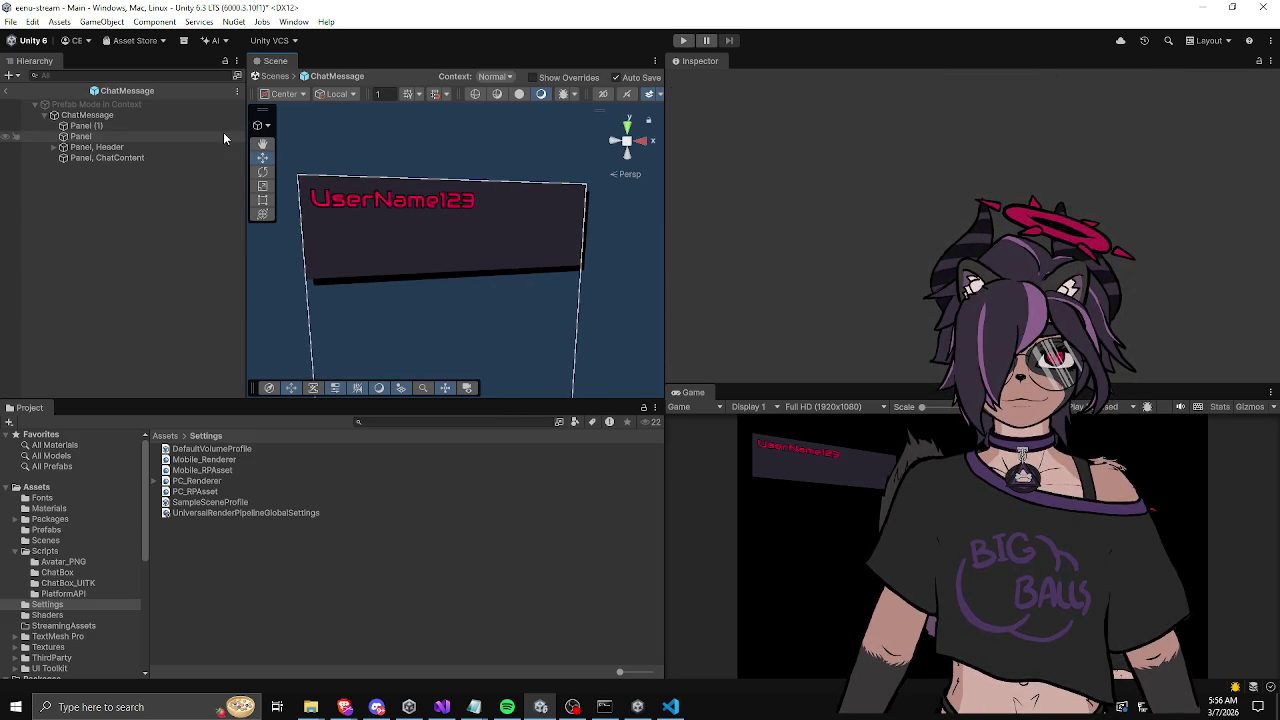
Step: Rename the shadow copy Panel (1) to Panel_DropShadow
{"action": "left_click", "coordinate": [147, 124]}
{"action": "left_click_drag", "start_coordinate": [514, 234], "coordinate": [515, 232]}
{"action": "mouse_move", "coordinate": [298, 253]}
{"action": "left_mouse_down"}
{"action": "mouse_move", "coordinate": [414, 251]}
{"action": "mouse_move", "coordinate": [366, 289]}
{"action": "mouse_move", "coordinate": [371, 271]}
{"action": "left_mouse_up"}
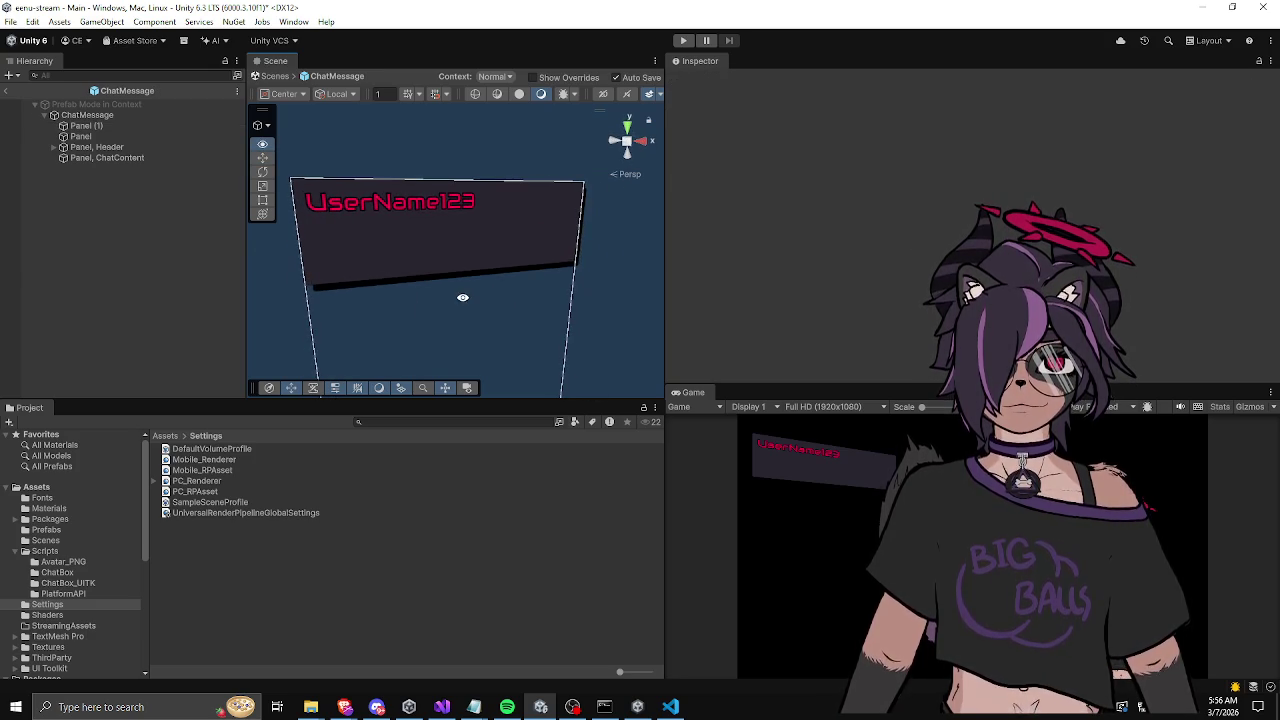
{"action": "left_click", "coordinate": [110, 127]}
{"action": "type", "text": "Panel_DropShadow"}
{"action": "key", "text": "Return"}
Step: Rename the background Panel to Panel_BG and select the ChatMessage root
{"action": "left_click", "coordinate": [110, 136]}
{"action": "key", "text": "F2"}
{"action": "type", "text": "_BG"}
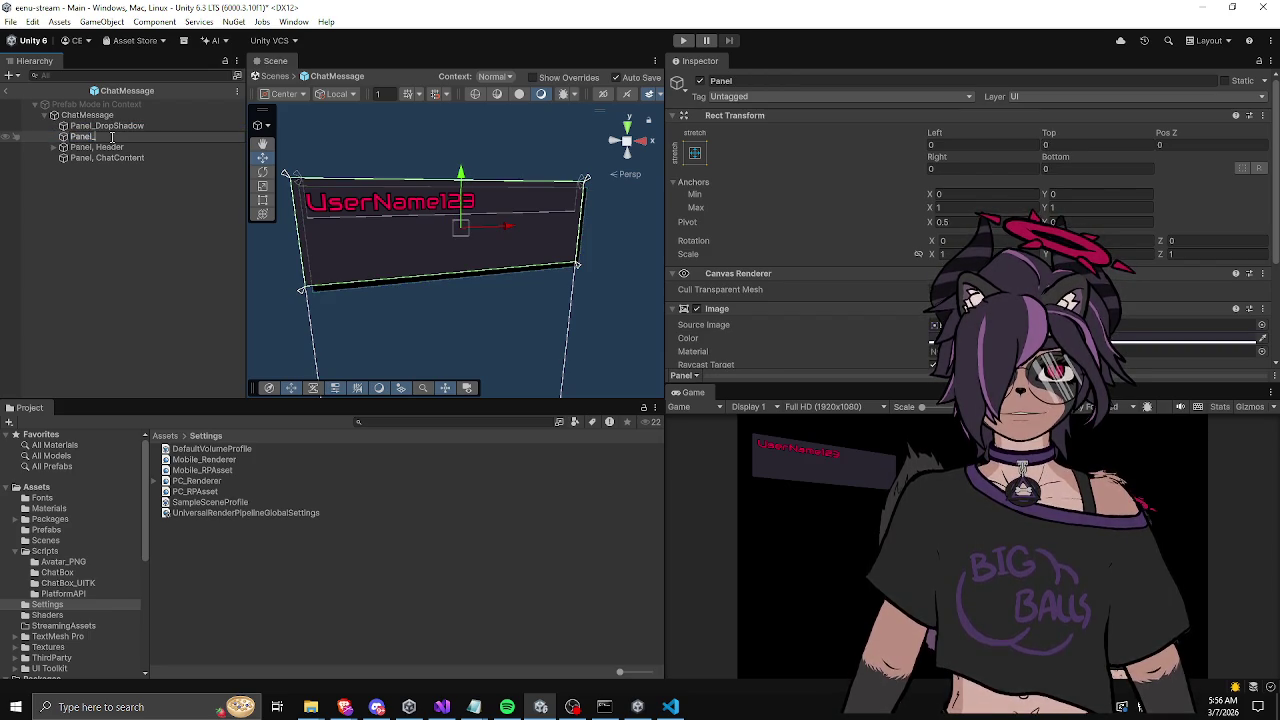
{"action": "key", "text": "Return"}
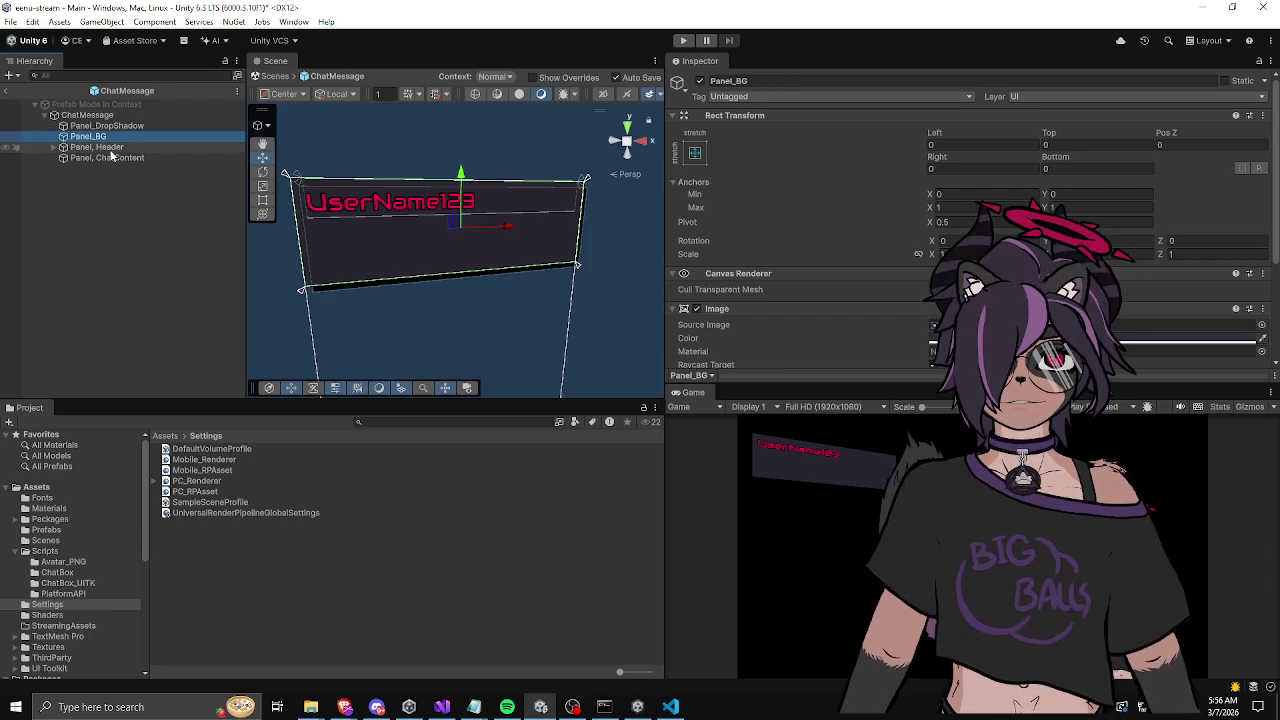
{"action": "left_click", "coordinate": [107, 205]}
{"action": "left_click", "coordinate": [111, 113]}
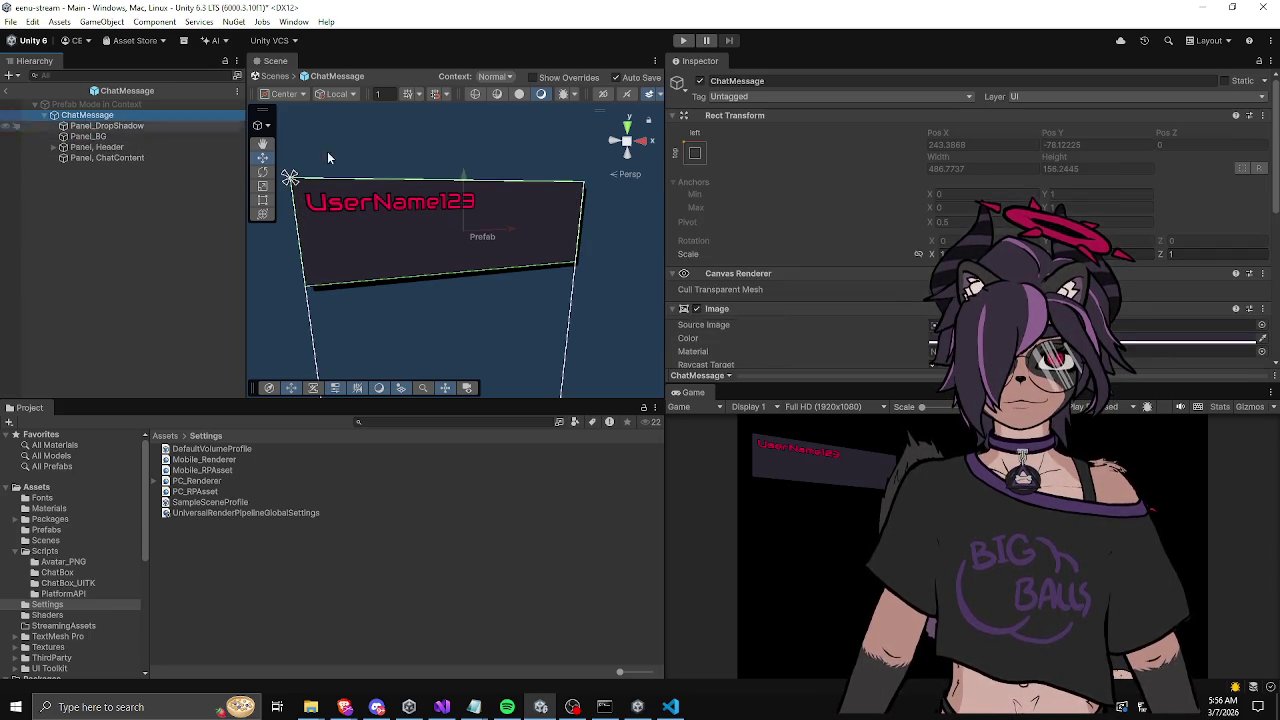
Step: Remove the Image component from the ChatMessage root, exit Prefab Mode, and save the Main scene
{"action": "right_click", "coordinate": [740, 310]}
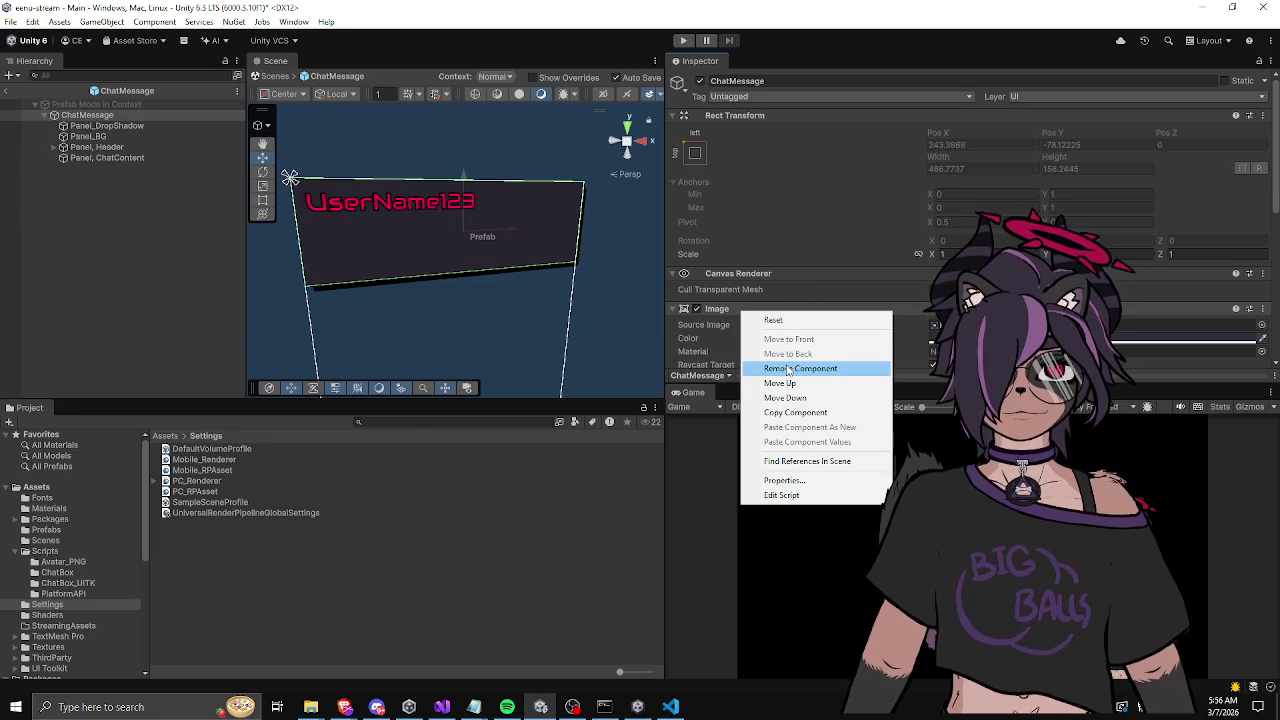
{"action": "left_click", "coordinate": [788, 369]}
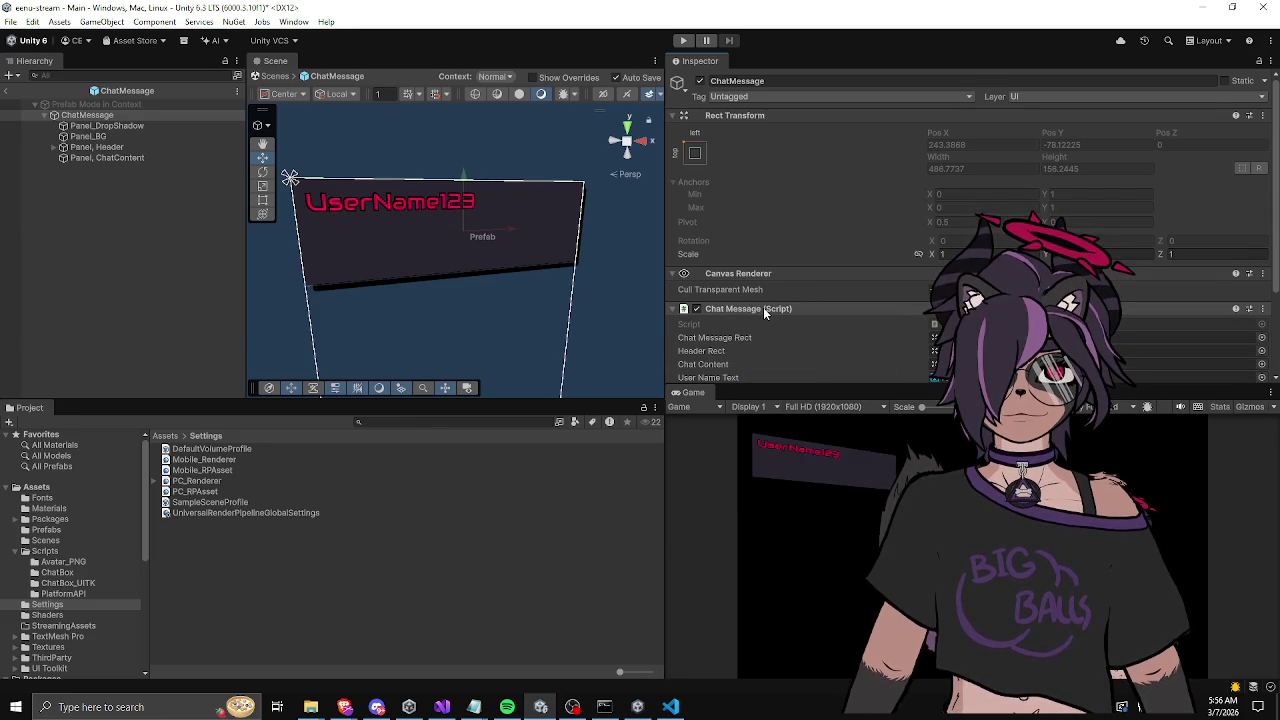
{"action": "left_click", "coordinate": [763, 308]}
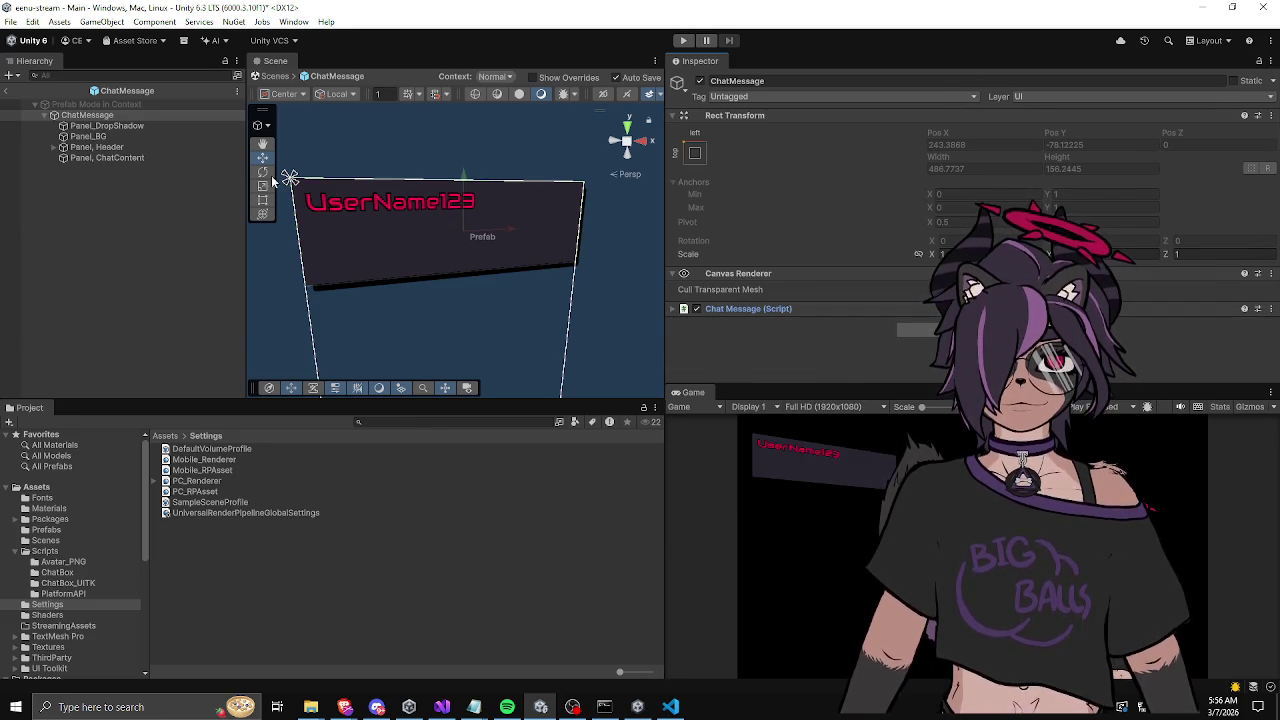
{"action": "left_click", "coordinate": [5, 90]}
{"action": "key", "text": "ctrl+s"}
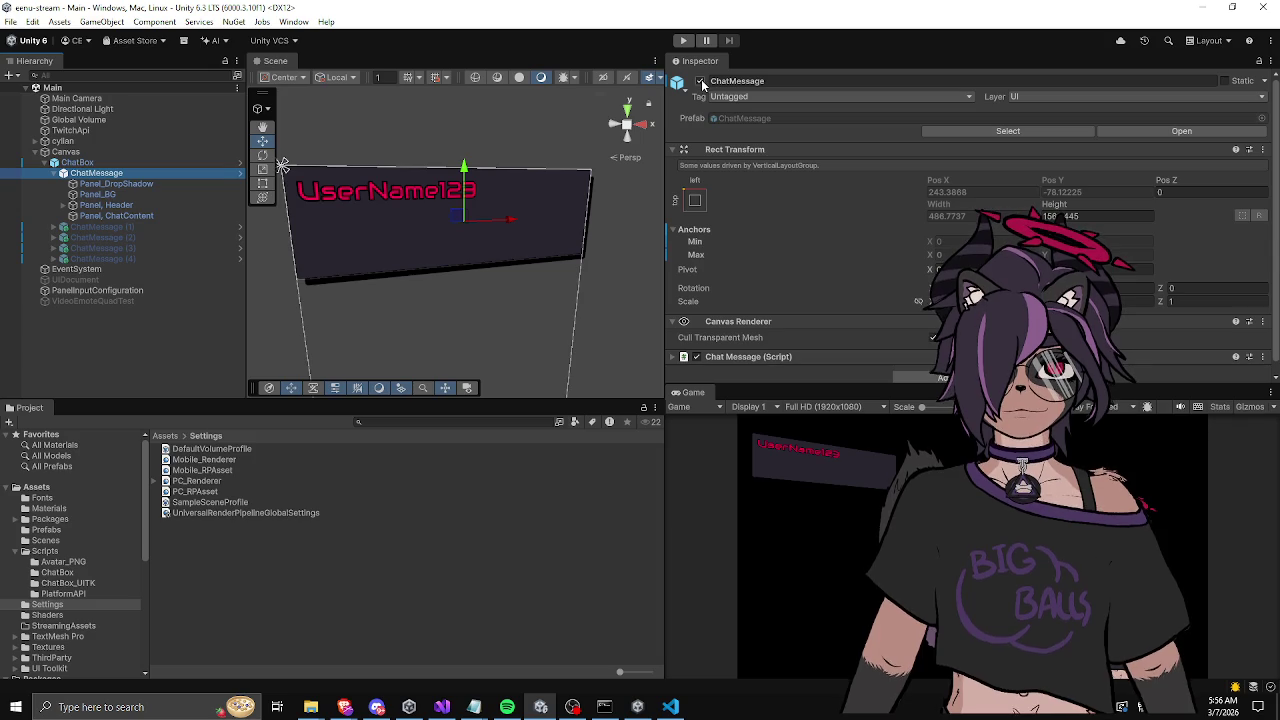
Step: Deactivate the sample ChatMessage, Build And Run the player, and view it over the desktop
{"action": "left_click", "coordinate": [700, 80]}
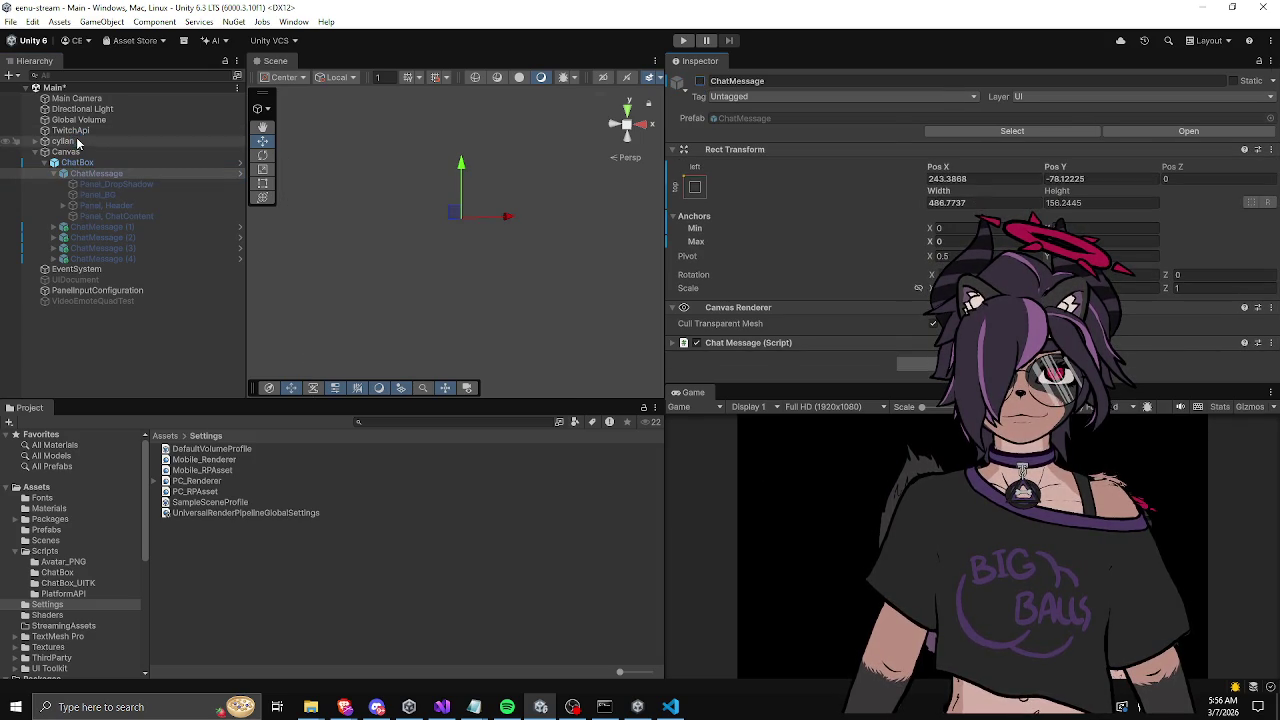
{"action": "left_click", "coordinate": [10, 21]}
{"action": "left_click", "coordinate": [50, 197]}
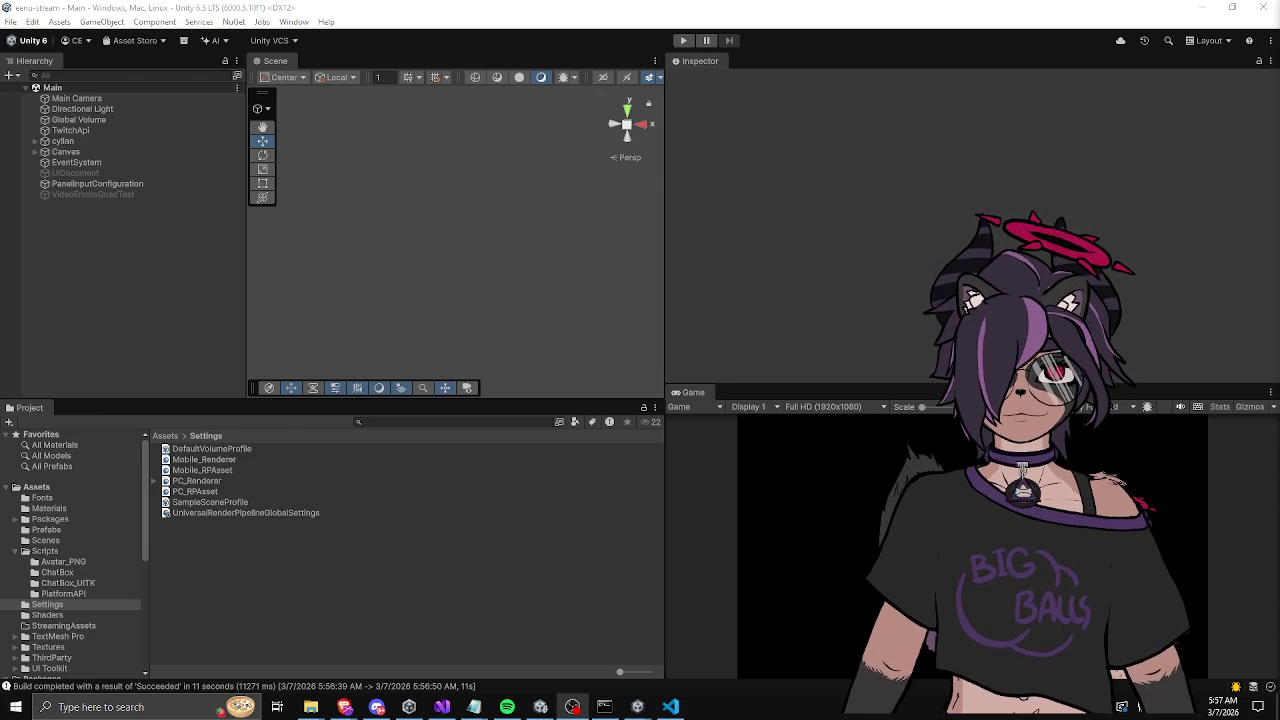
{"action": "key", "text": "super+d"}
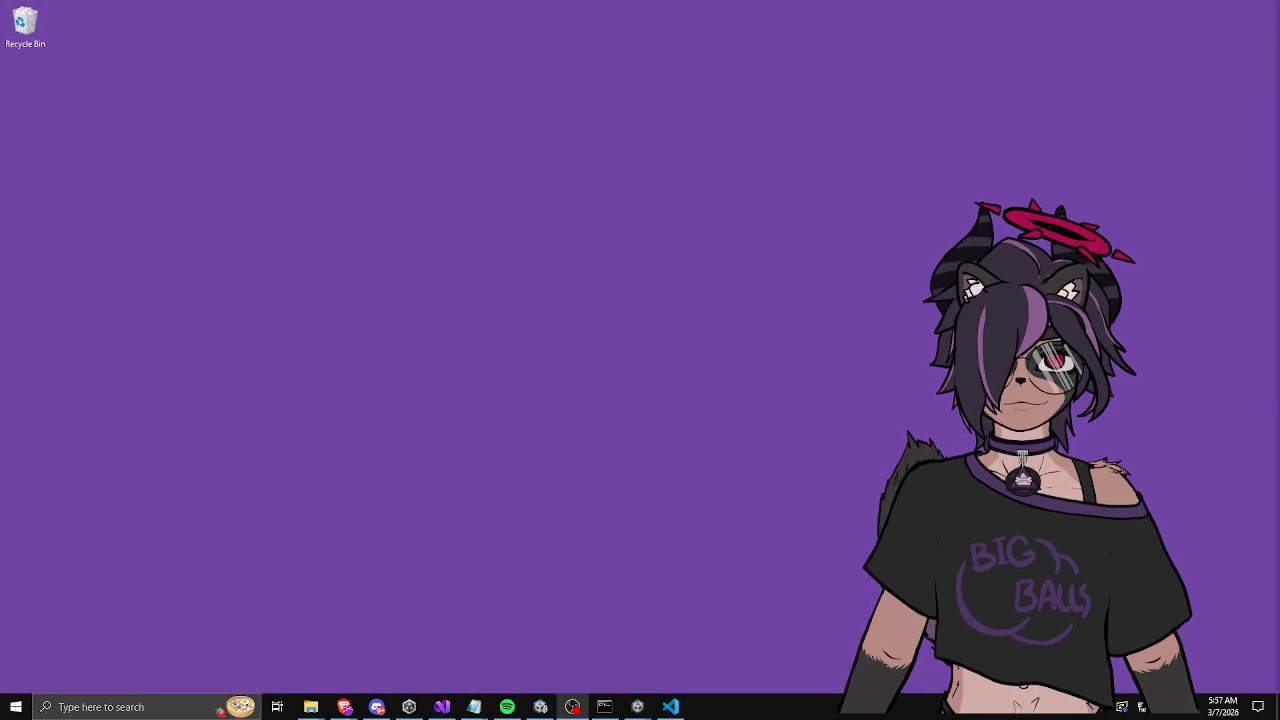
{"action": "key", "text": "super+d"}
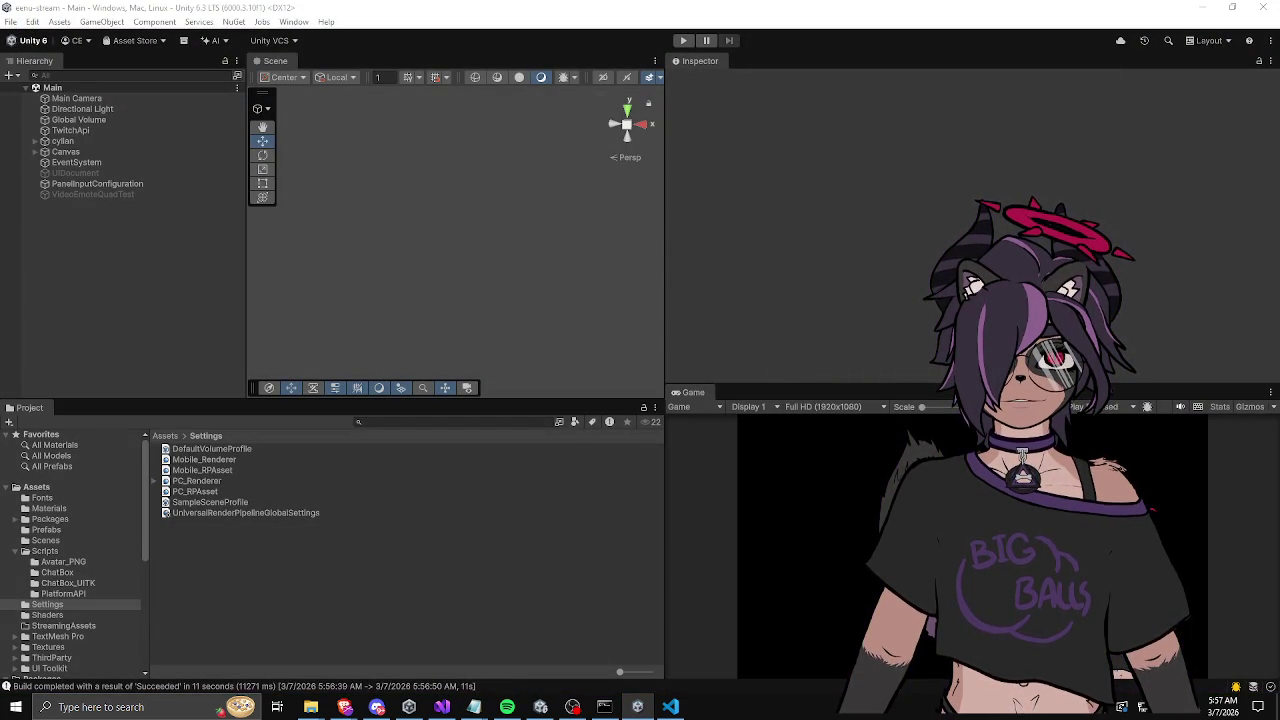
{"action": "key", "text": "alt+F4"}
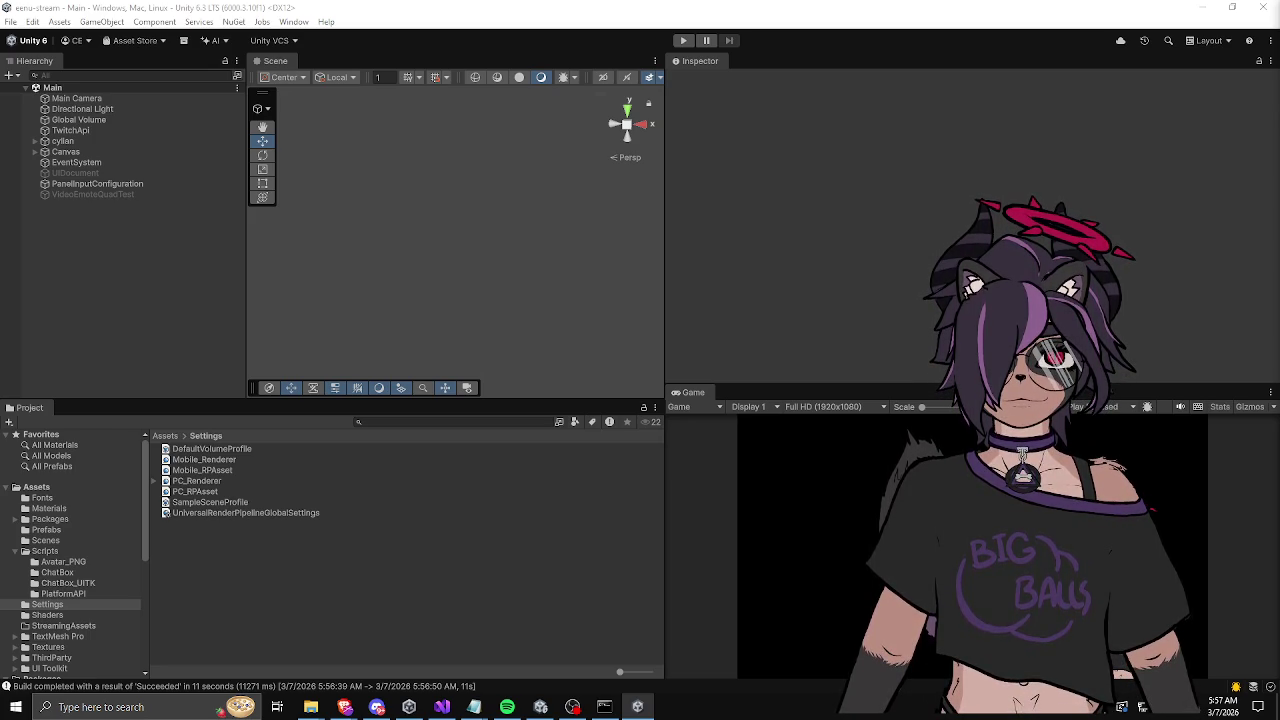
{"action": "key", "text": "alt+Tab"}
{"action": "key", "text": "alt+Tab"}
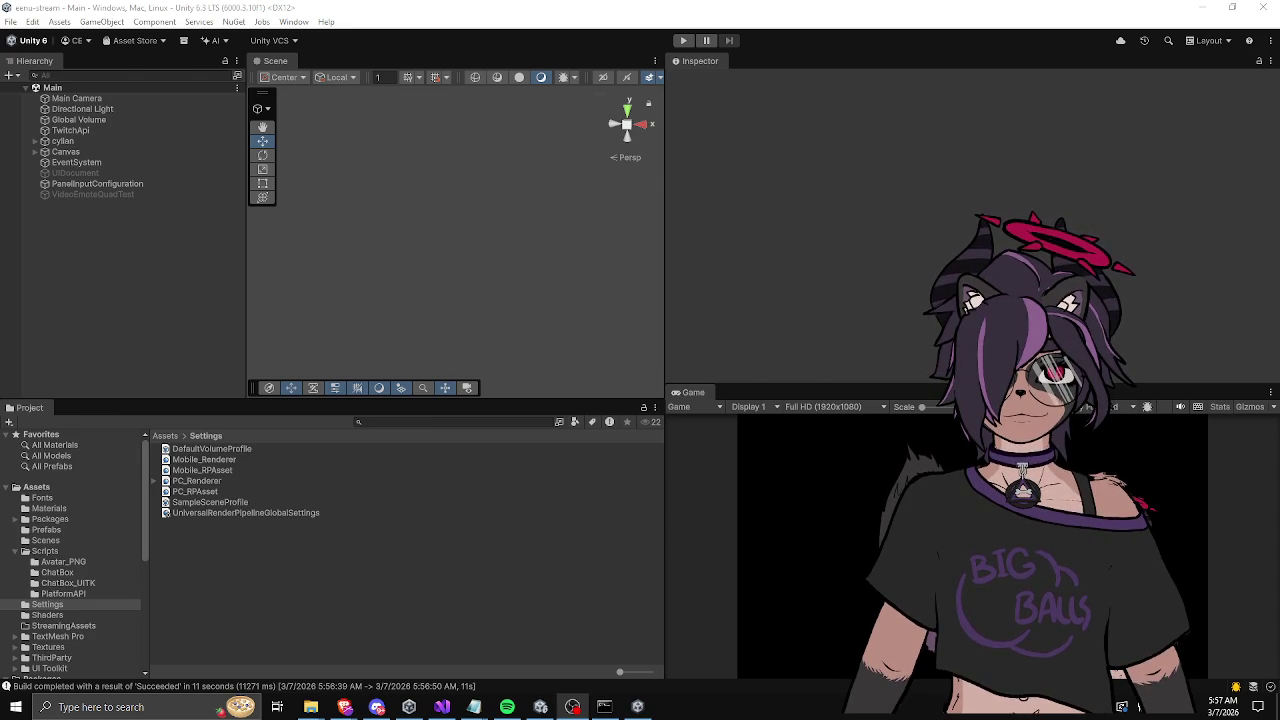
{"action": "key", "text": "alt+Tab"}
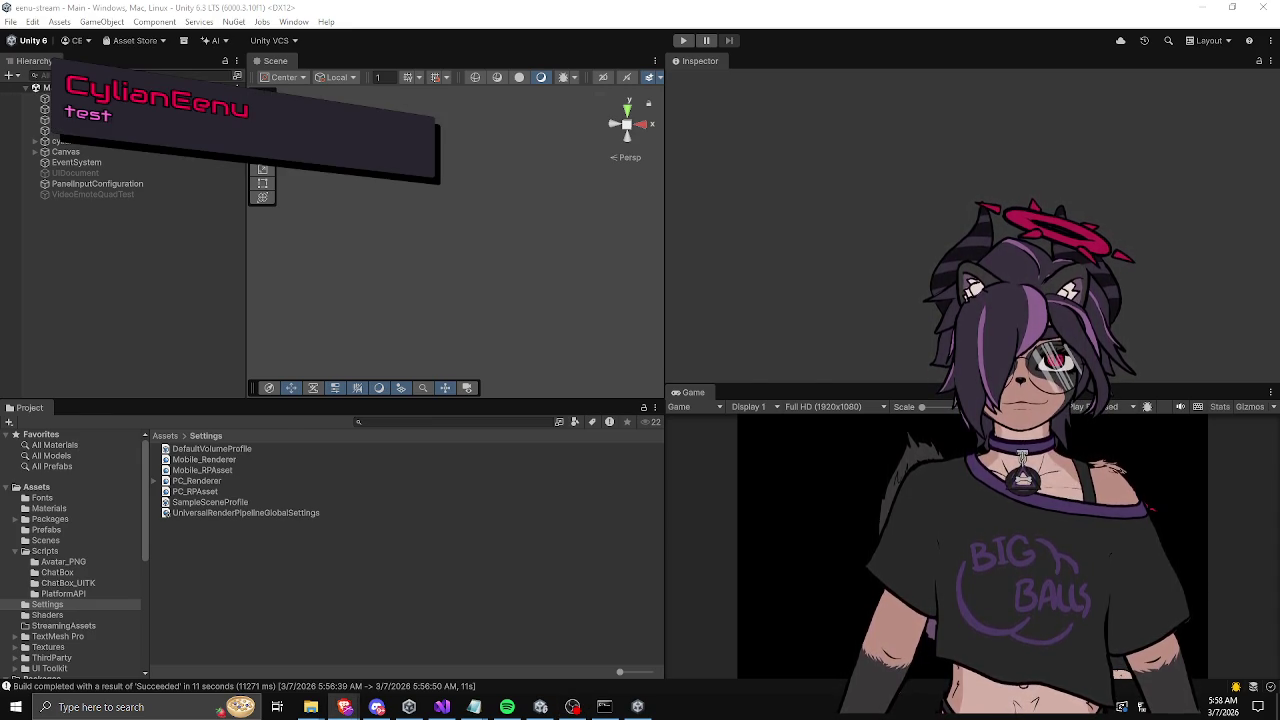
Step: Switch to the built player window to see the 'test' message on its dark panel
{"action": "key", "text": "alt+Tab"}
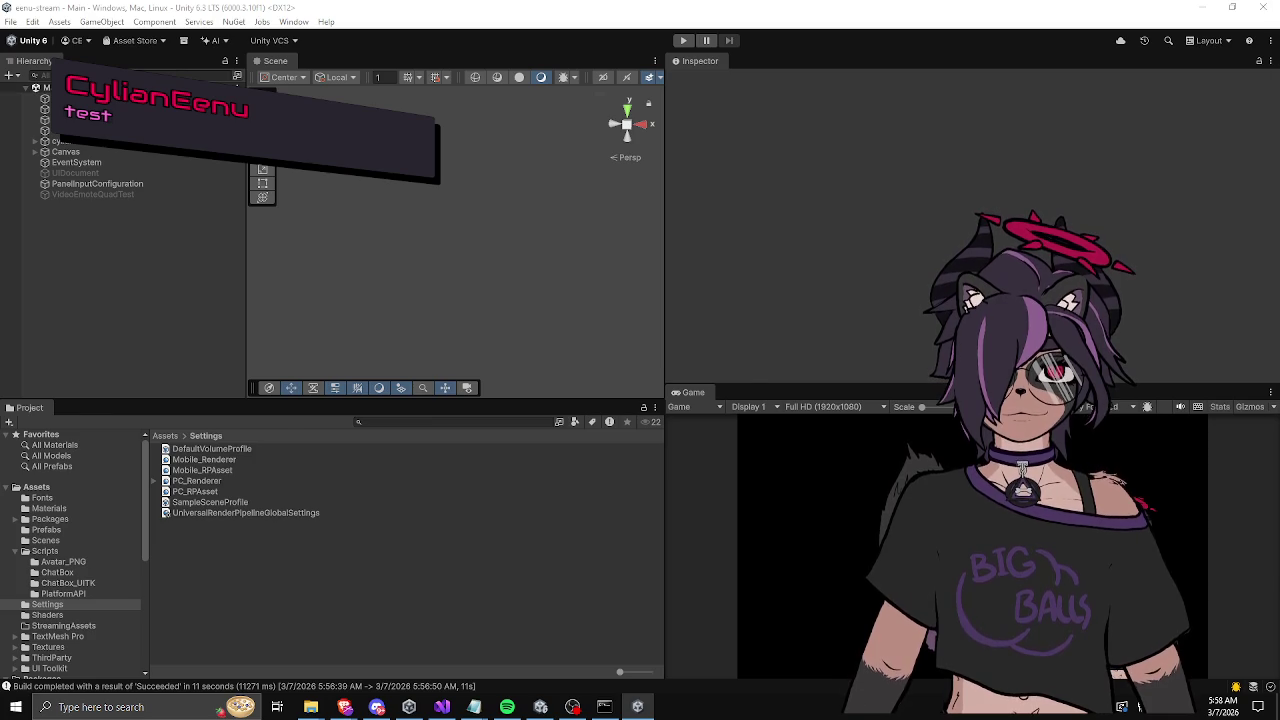
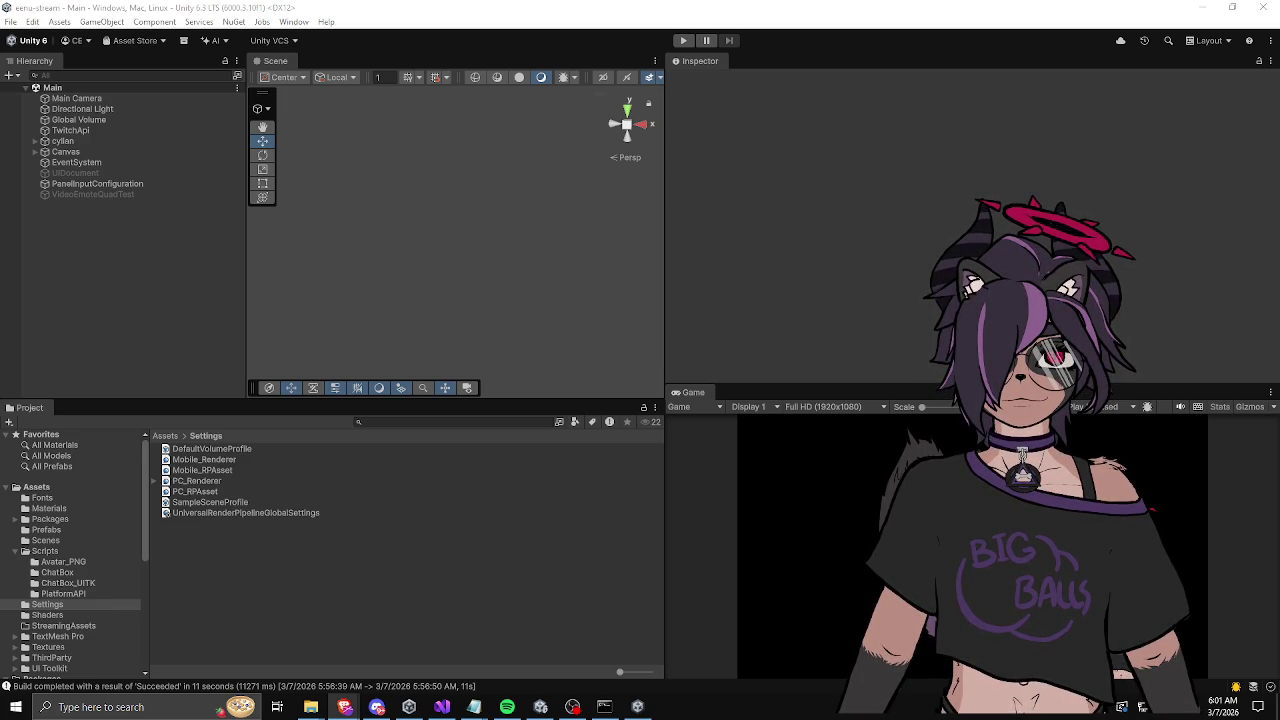
Step: Drag the browser with the 'Persona 5 - Animated Dialogue Box' video over the Unity editor
{"action": "mouse_move", "coordinate": [1279, 30]}
{"action": "left_mouse_down"}
{"action": "mouse_move", "coordinate": [705, 31]}
{"action": "mouse_move", "coordinate": [739, 35]}
{"action": "left_mouse_up"}
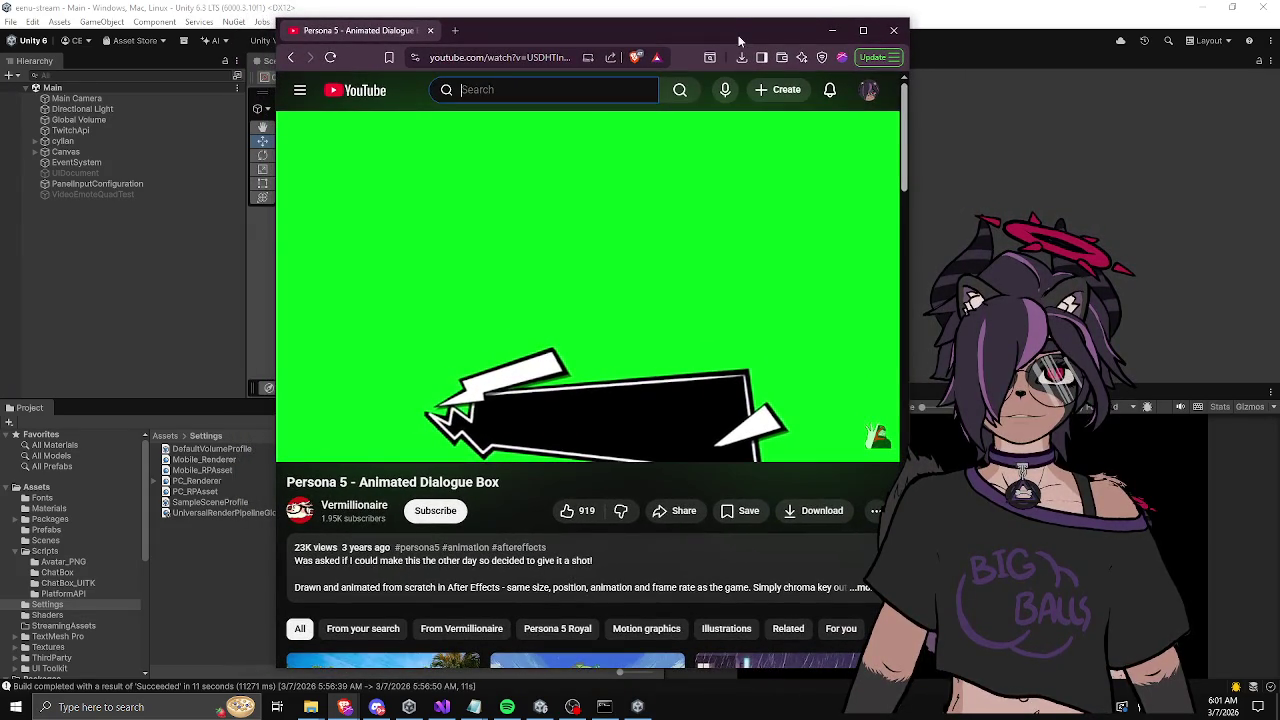
Step: Replay the Persona 5 dialogue box video from its start, then switch back to Unity
{"action": "mouse_move", "coordinate": [406, 382]}
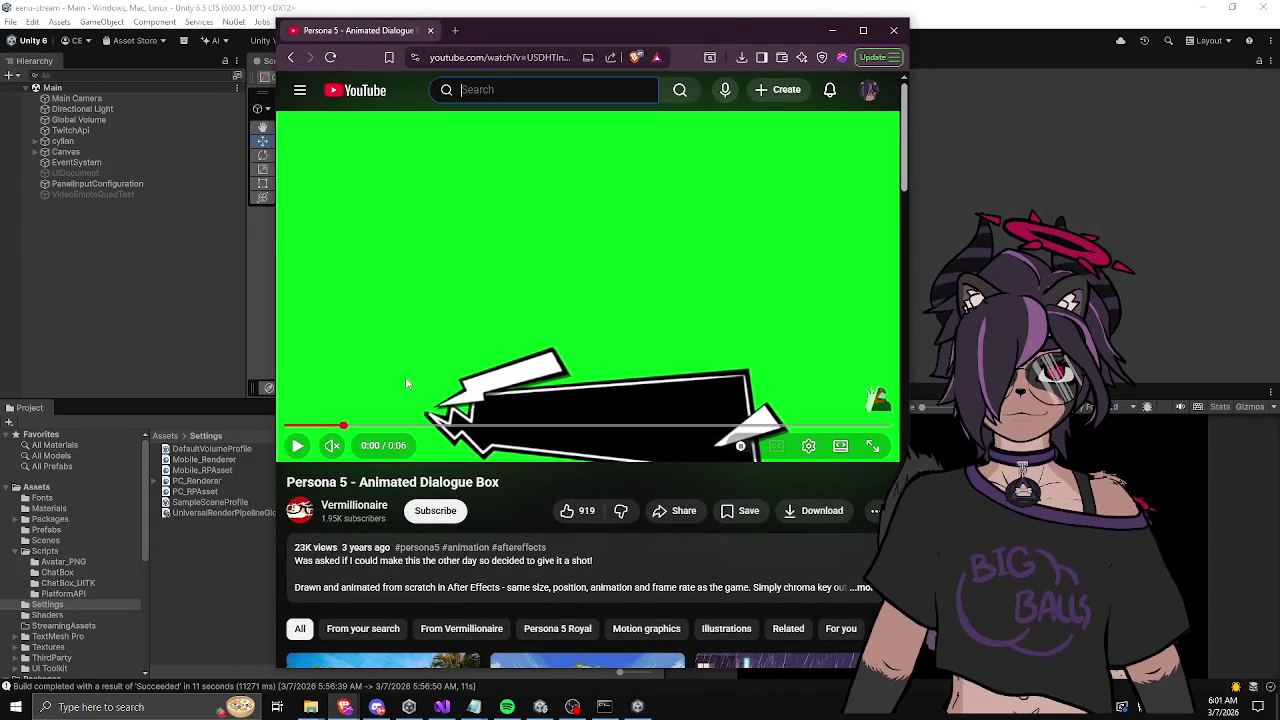
{"action": "left_click", "coordinate": [295, 426]}
{"action": "left_click", "coordinate": [297, 446]}
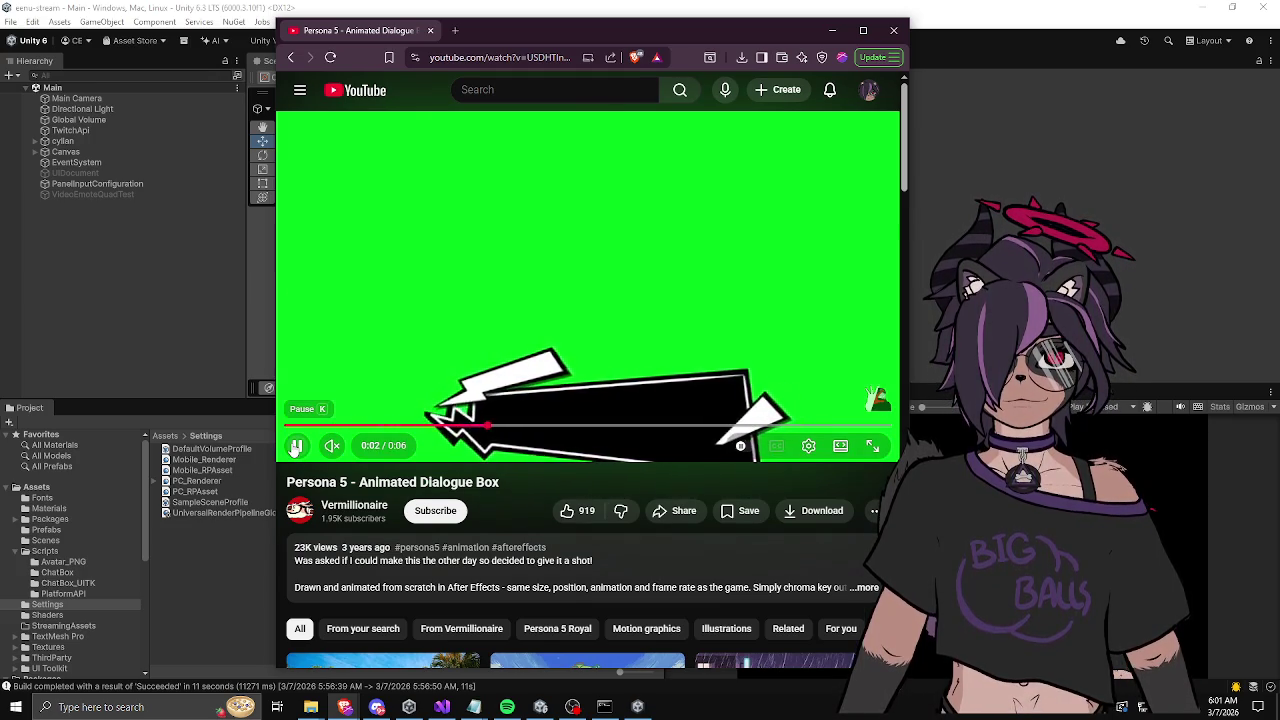
{"action": "left_click_drag", "start_coordinate": [589, 29], "coordinate": [635, 44]}
{"action": "key", "text": "alt+Tab"}
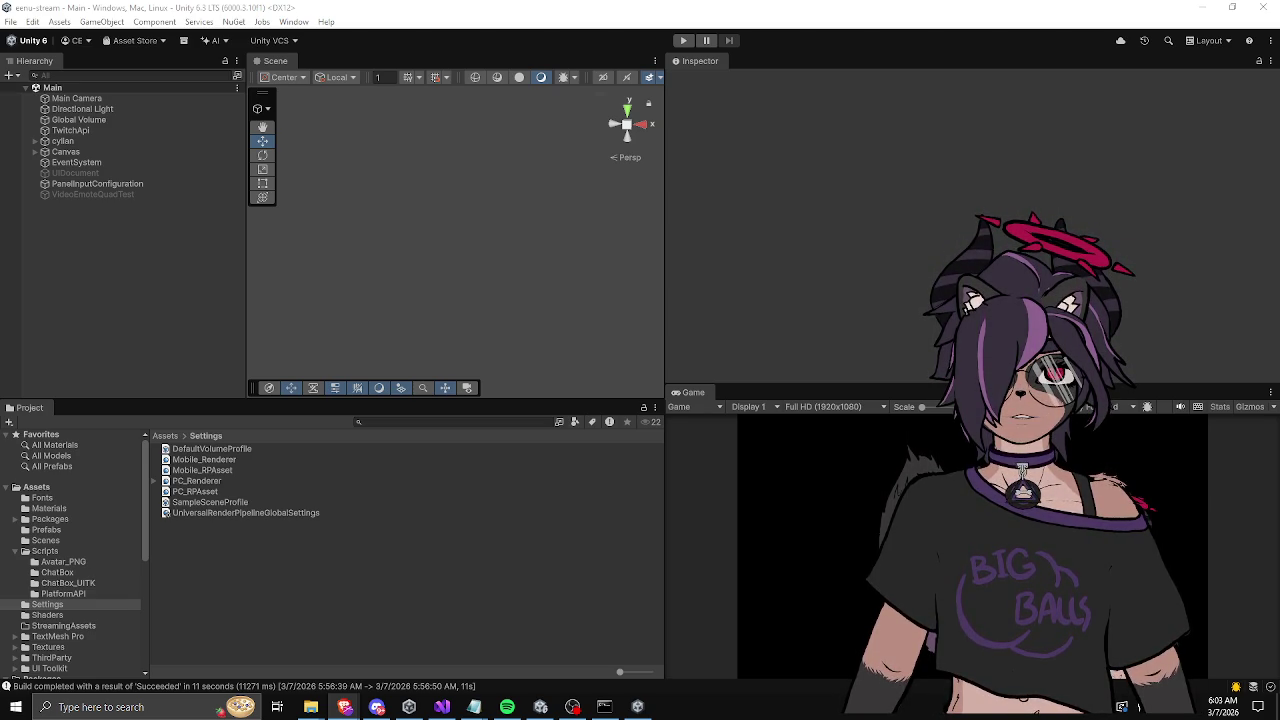
Step: Inspect the Canvas and cylian objects, then resize panels to widen and heighten the Scene view
{"action": "left_click", "coordinate": [108, 152]}
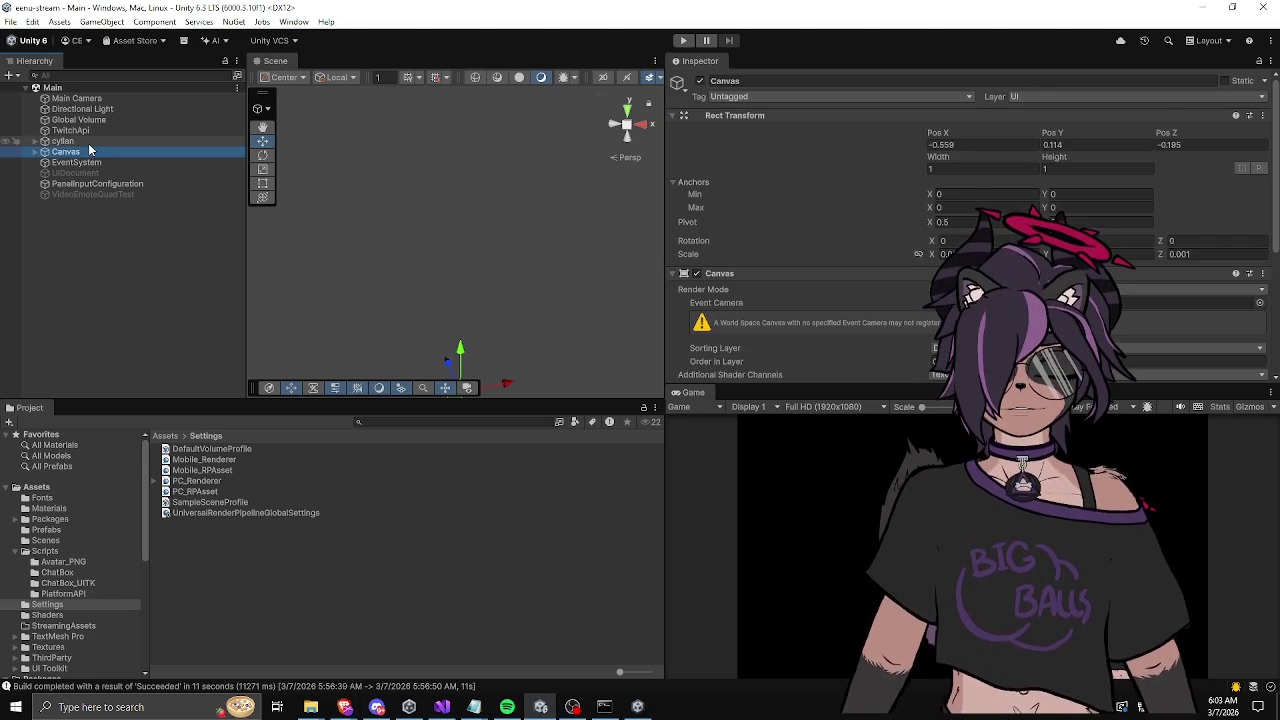
{"action": "left_click", "coordinate": [88, 142]}
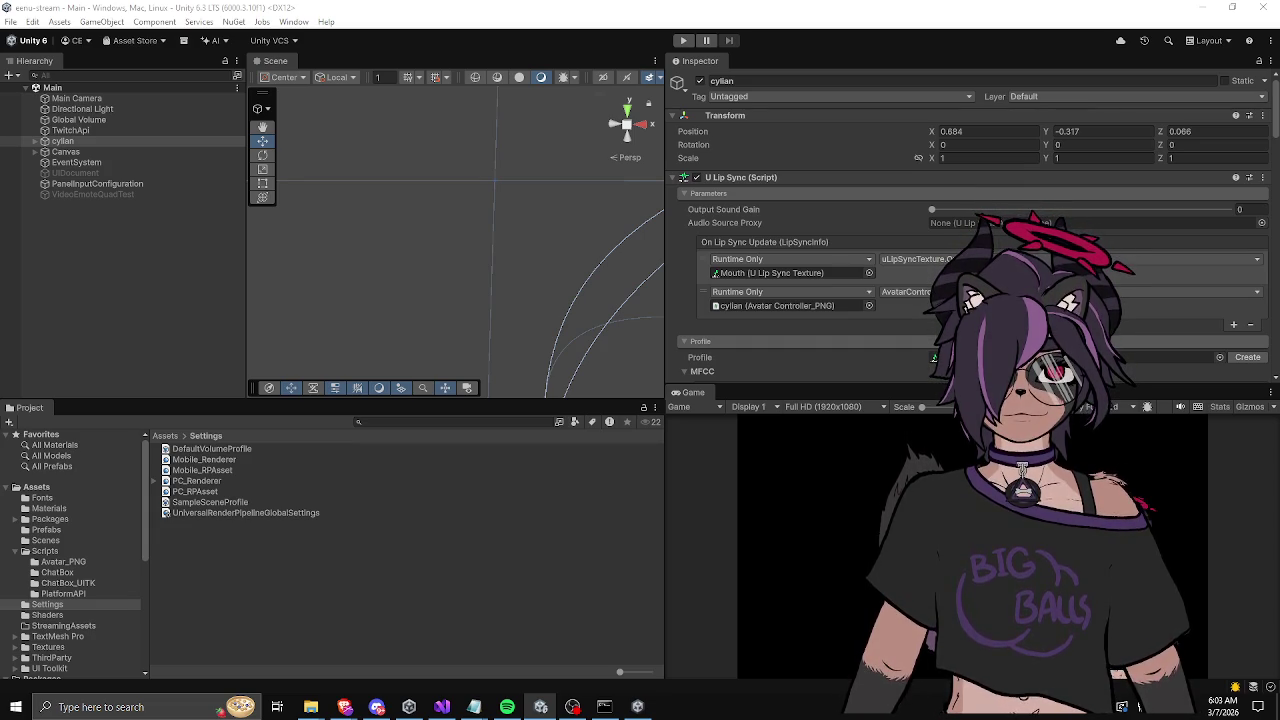
{"action": "left_click", "coordinate": [385, 563]}
{"action": "left_click_drag", "start_coordinate": [187, 405], "coordinate": [195, 340]}
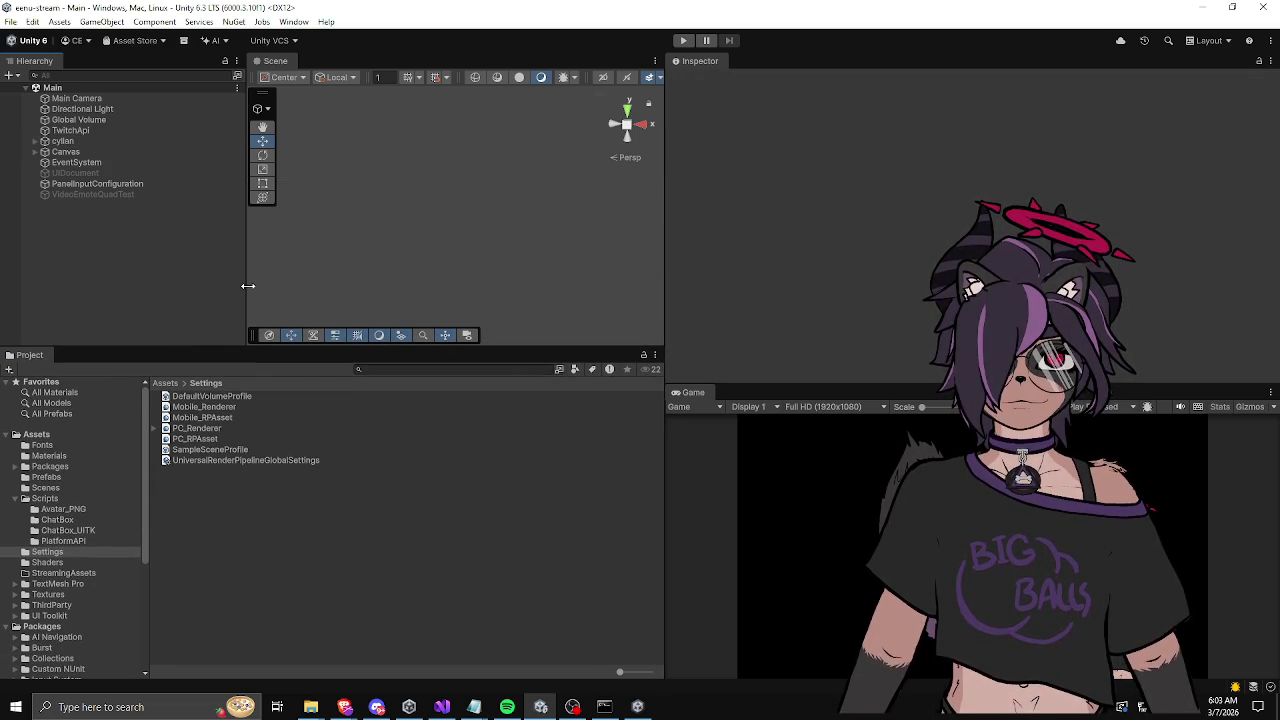
{"action": "mouse_move", "coordinate": [248, 287]}
{"action": "left_mouse_down"}
{"action": "mouse_move", "coordinate": [177, 288]}
{"action": "mouse_move", "coordinate": [179, 300]}
{"action": "left_mouse_up"}
{"action": "left_click_drag", "start_coordinate": [158, 348], "coordinate": [162, 382]}
{"action": "left_click_drag", "start_coordinate": [181, 319], "coordinate": [200, 320]}
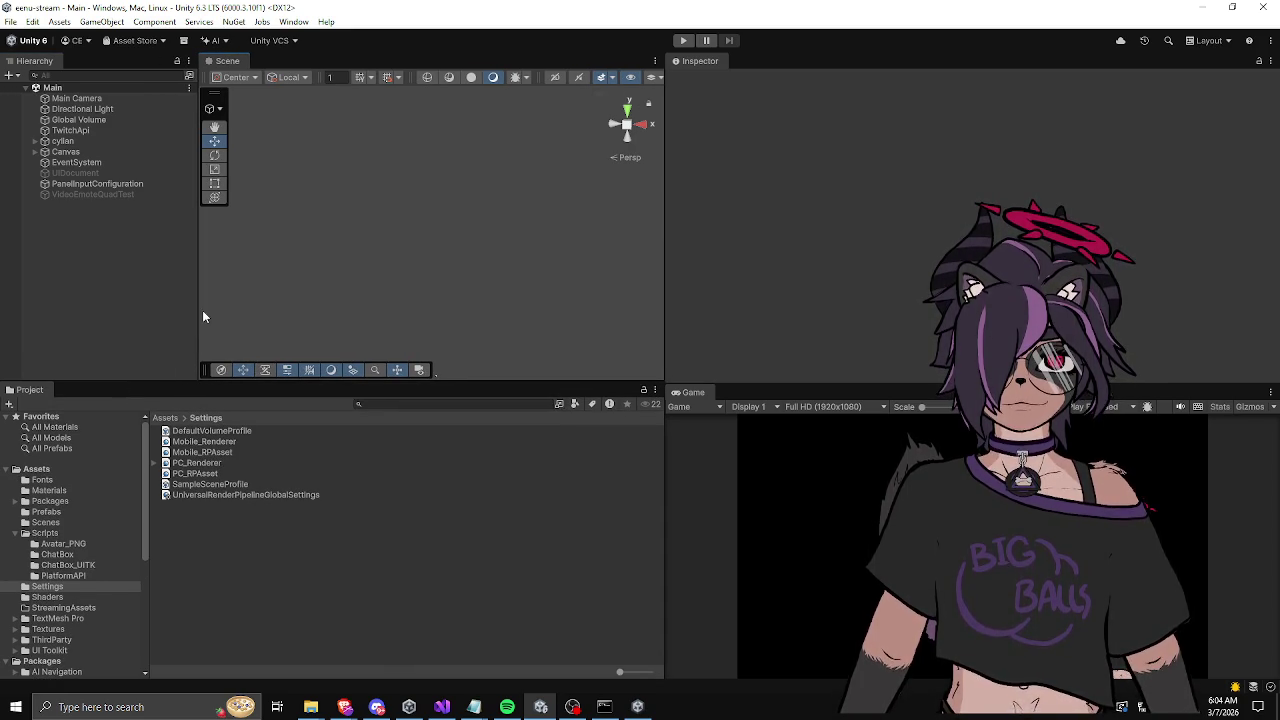
Step: Expand Canvas > ChatBox, select the first ChatMessage, and switch to Visual Studio
{"action": "left_click", "coordinate": [35, 151]}
{"action": "left_click", "coordinate": [68, 152]}
{"action": "double_click", "coordinate": [75, 162]}
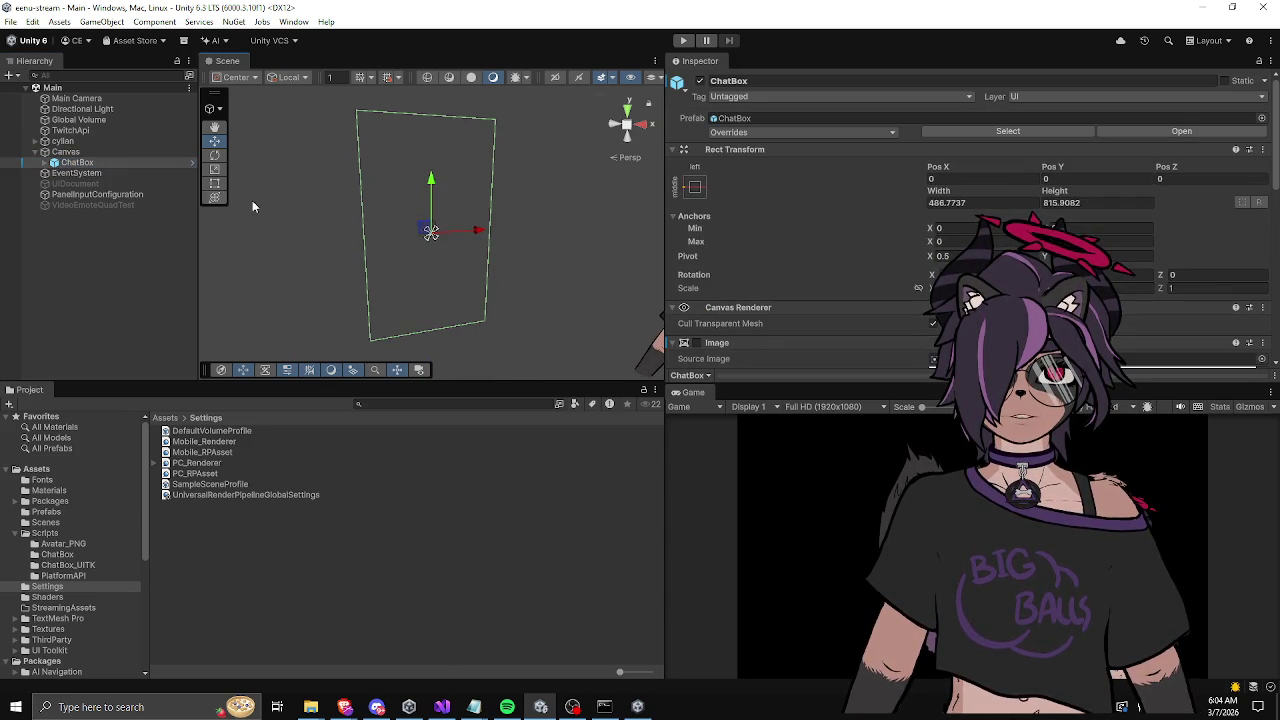
{"action": "left_click", "coordinate": [45, 162]}
{"action": "left_click", "coordinate": [85, 173]}
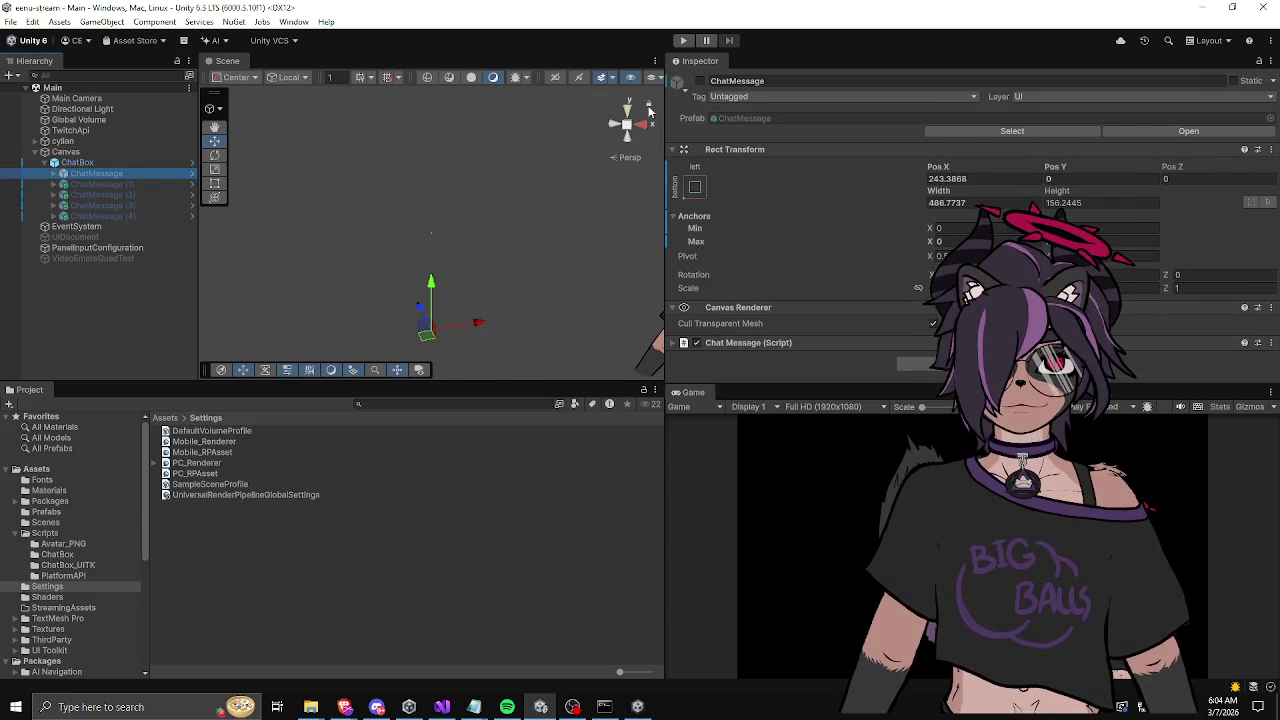
{"action": "left_click", "coordinate": [442, 706]}
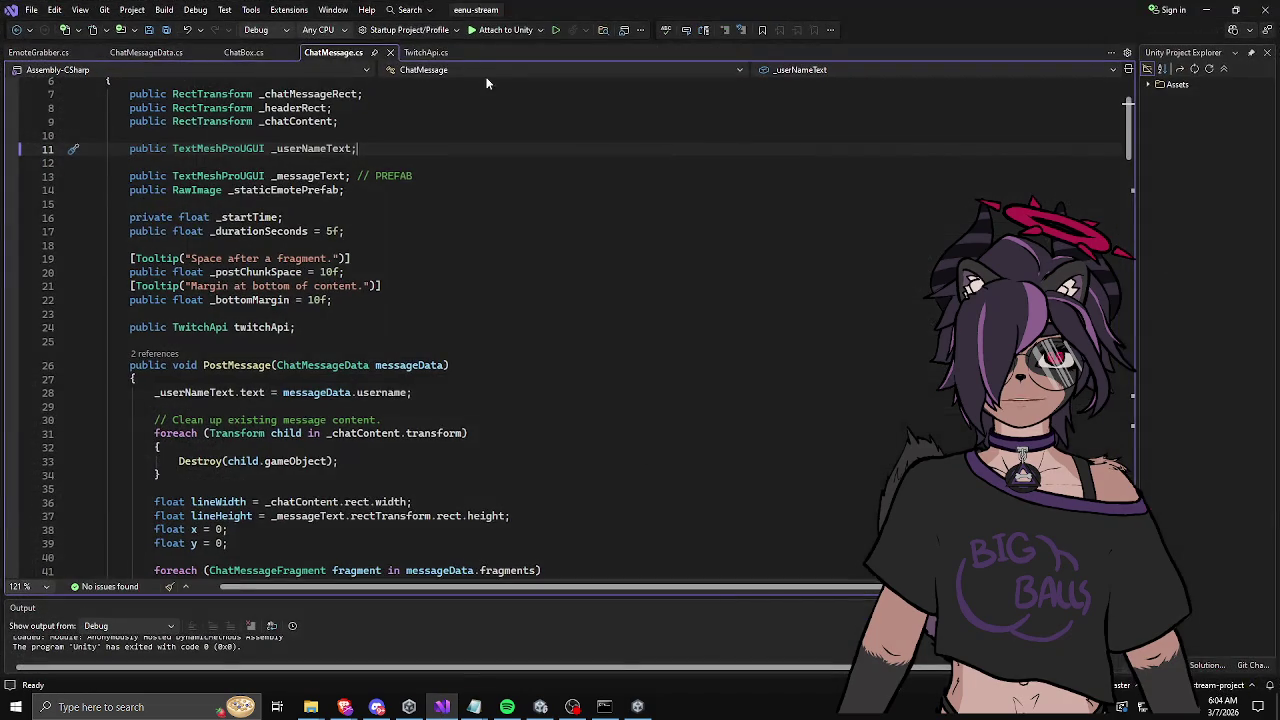
Step: Open TwitchApi.cs and inspect the AddAnimatedImageFragment and static fragment lines near line 181
{"action": "mouse_move", "coordinate": [563, 10]}
{"action": "left_mouse_down"}
{"action": "mouse_move", "coordinate": [797, 76]}
{"action": "mouse_move", "coordinate": [649, 28]}
{"action": "left_mouse_up"}
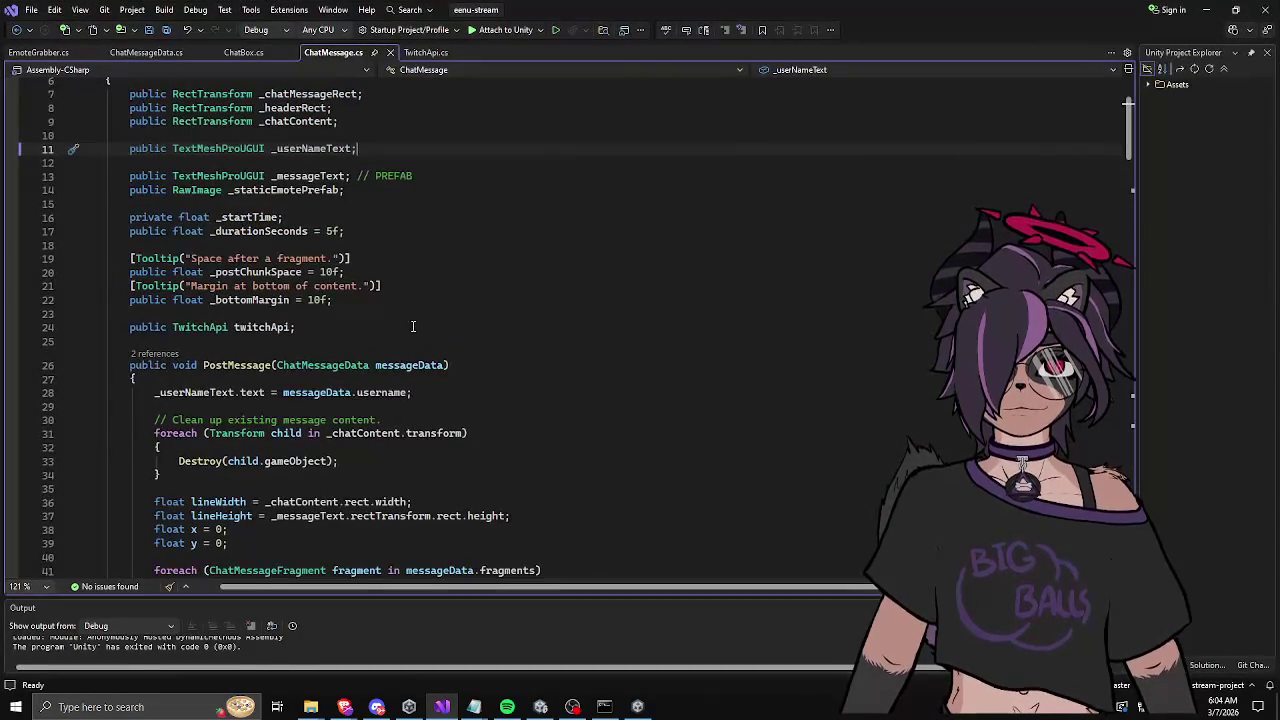
{"action": "left_click", "coordinate": [420, 52]}
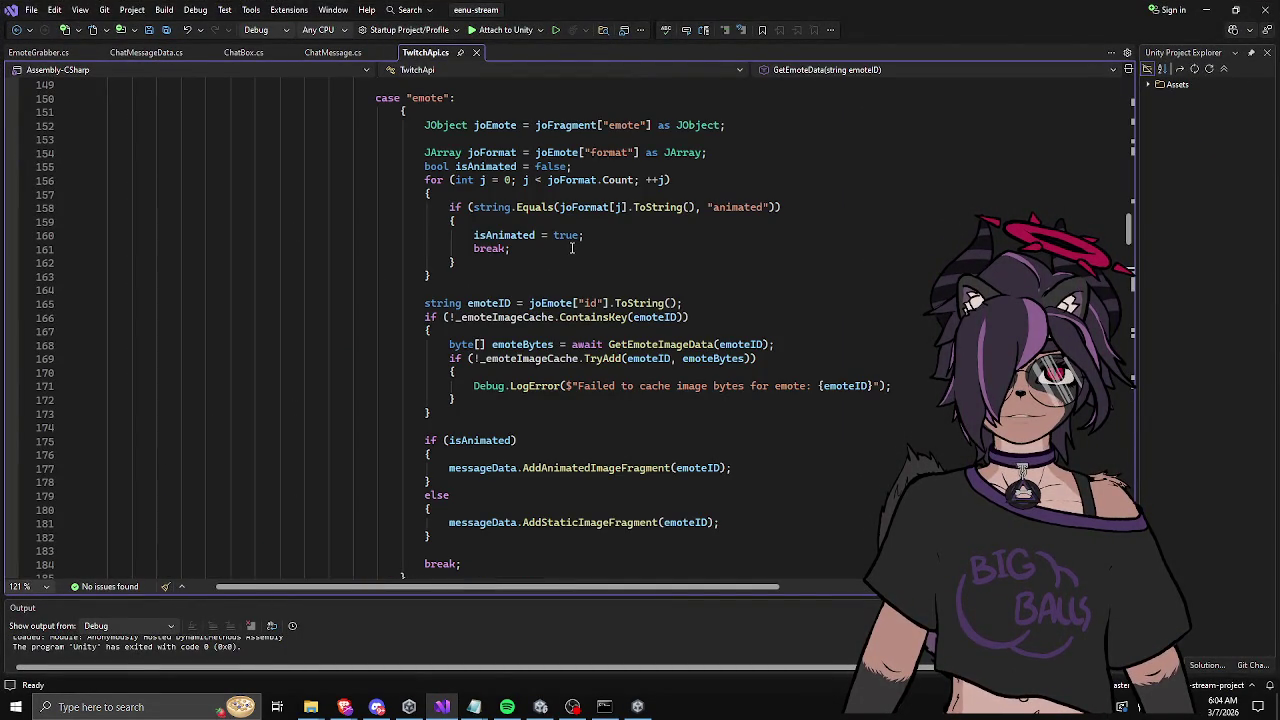
{"action": "scroll", "coordinate": [620, 292], "scroll_direction": "down", "scroll_amount": 3}
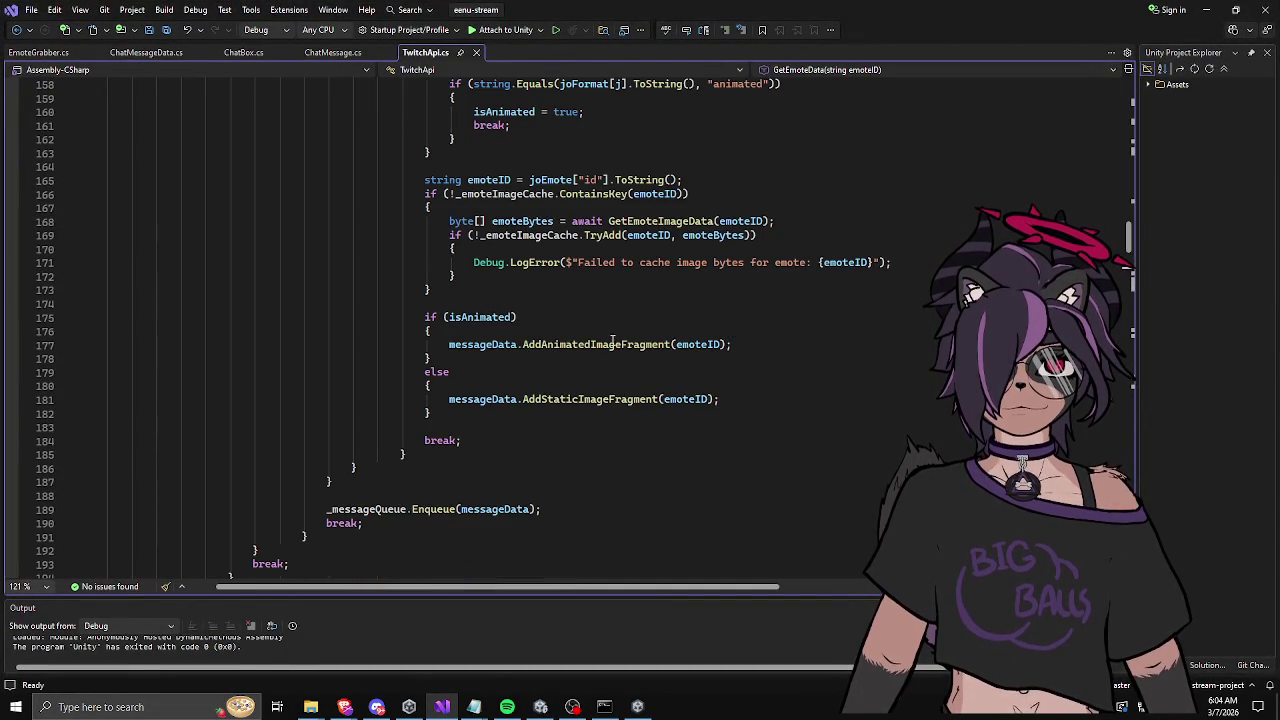
{"action": "left_click", "coordinate": [596, 400]}
{"action": "key", "text": "End"}
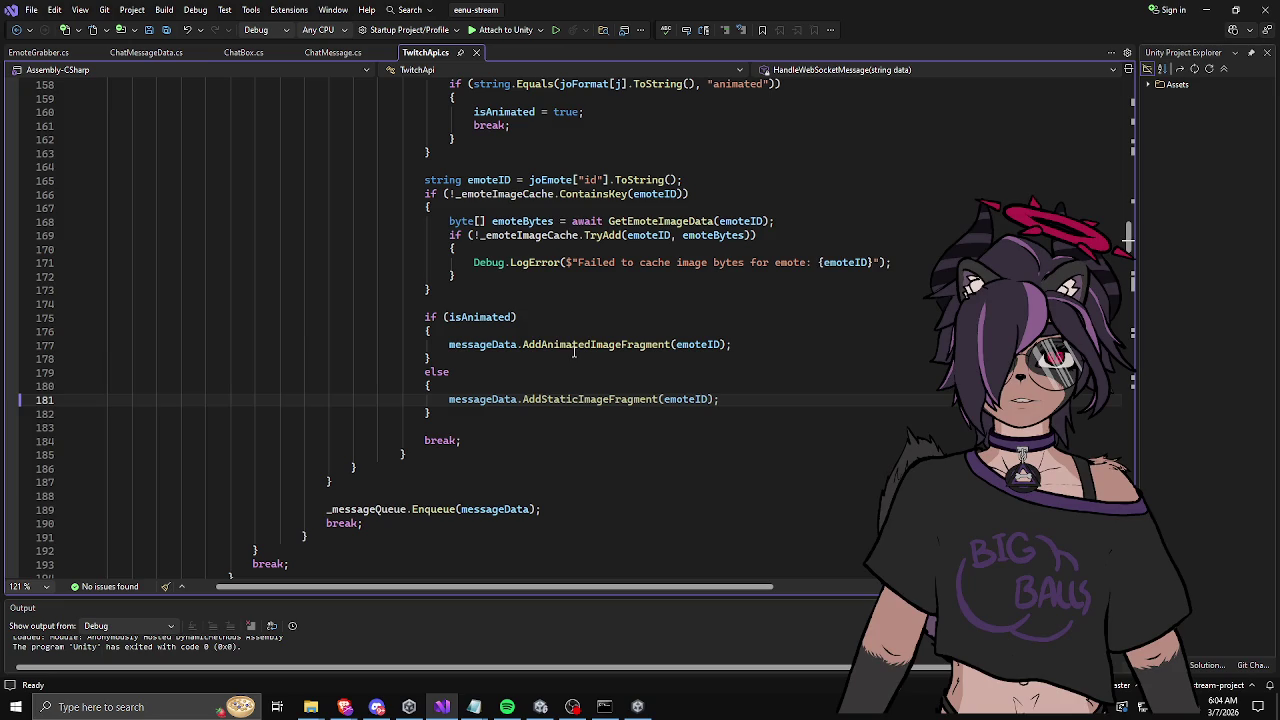
{"action": "left_click", "coordinate": [624, 344]}
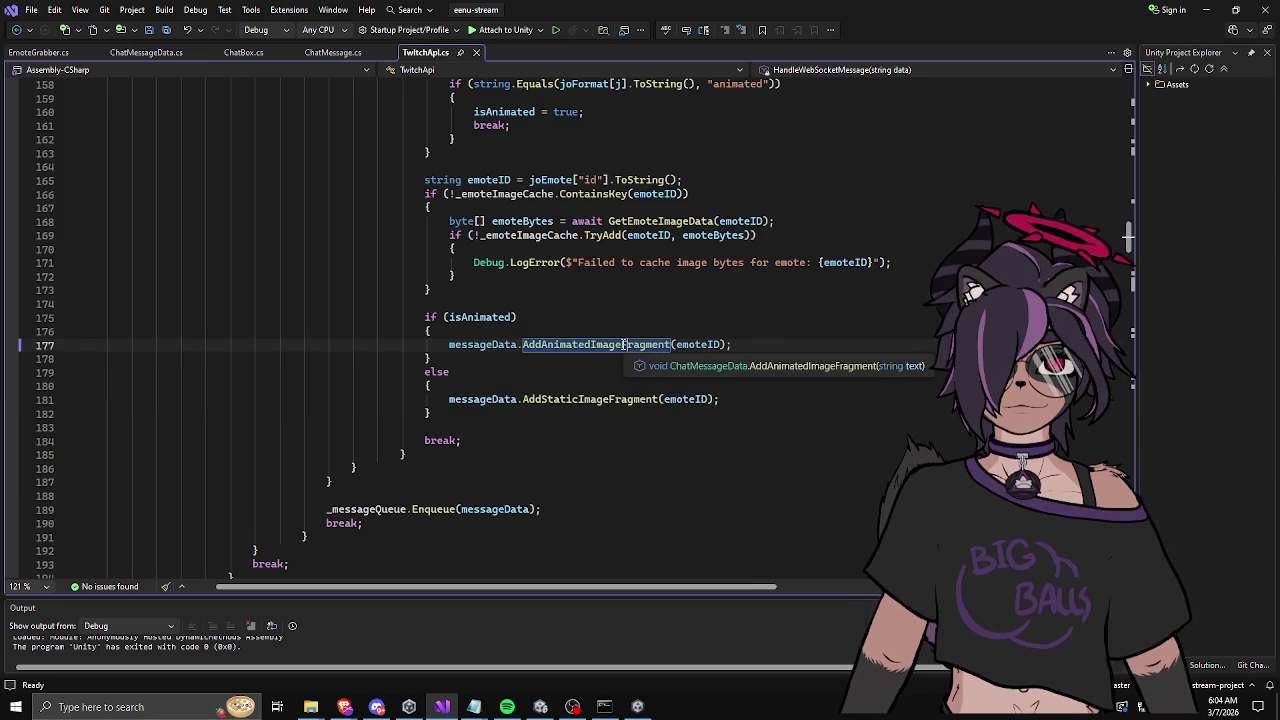
{"action": "left_click", "coordinate": [624, 399]}
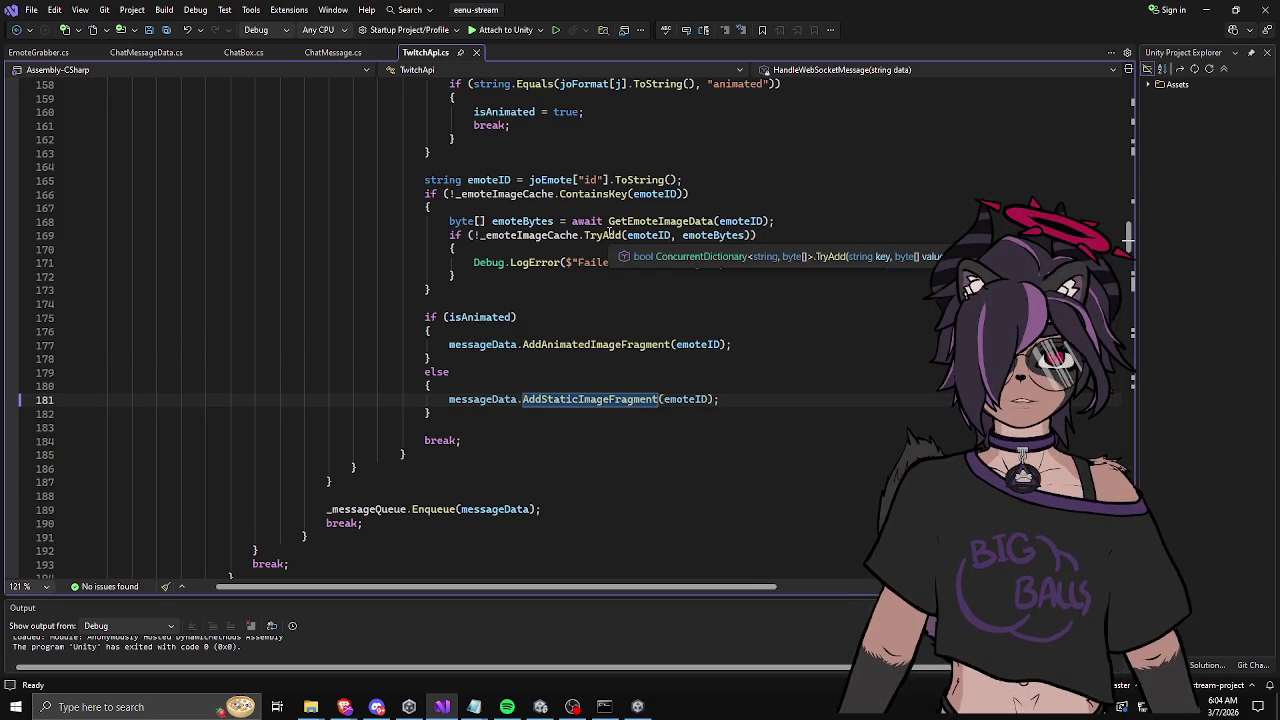
Step: Review the emoteID declaration, cache check and GetEmoteImageData call in the emote case
{"action": "scroll", "coordinate": [609, 234], "scroll_direction": "up", "scroll_amount": 1}
{"action": "left_click", "coordinate": [689, 262]}
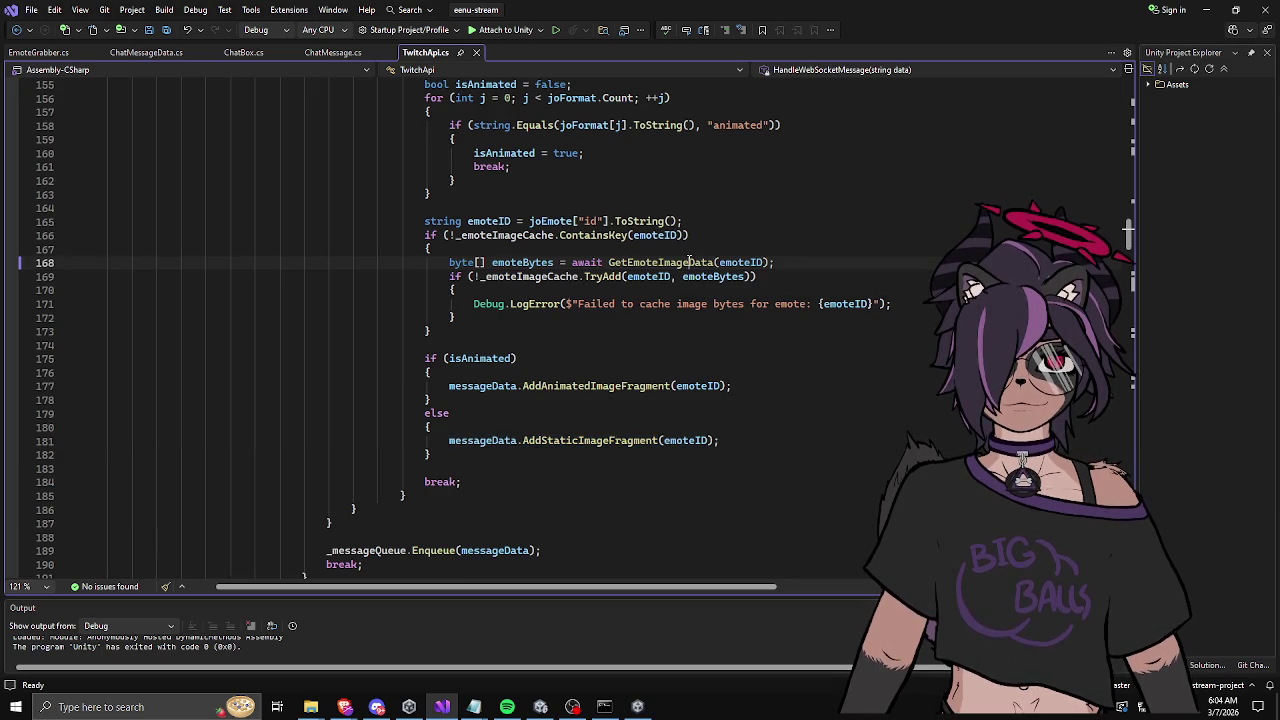
{"action": "left_click", "coordinate": [690, 251]}
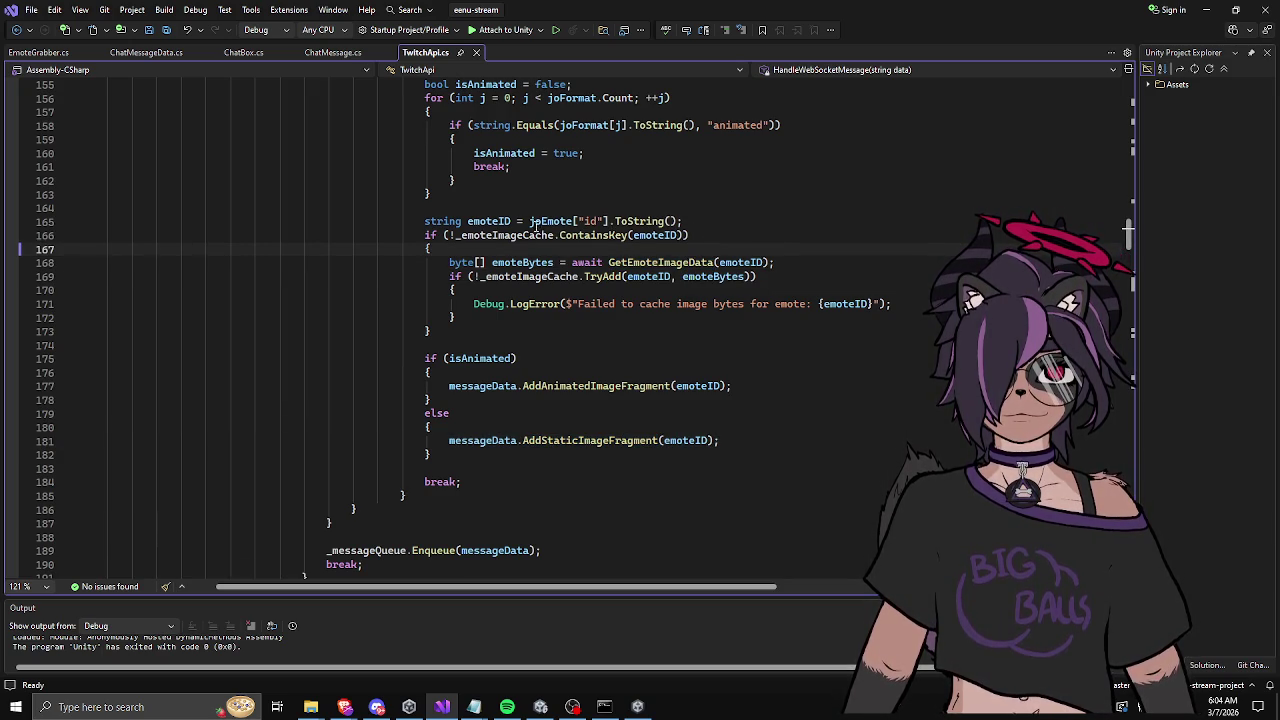
{"action": "left_click", "coordinate": [469, 221]}
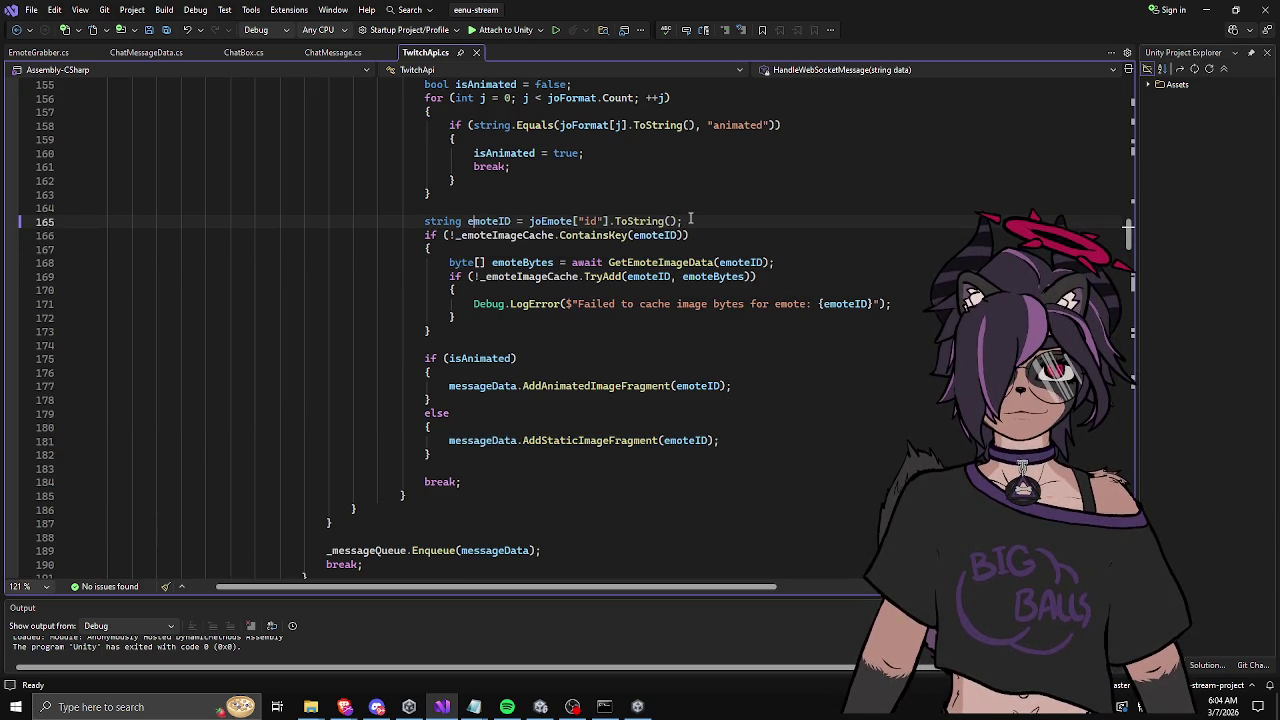
{"action": "left_click", "coordinate": [736, 238]}
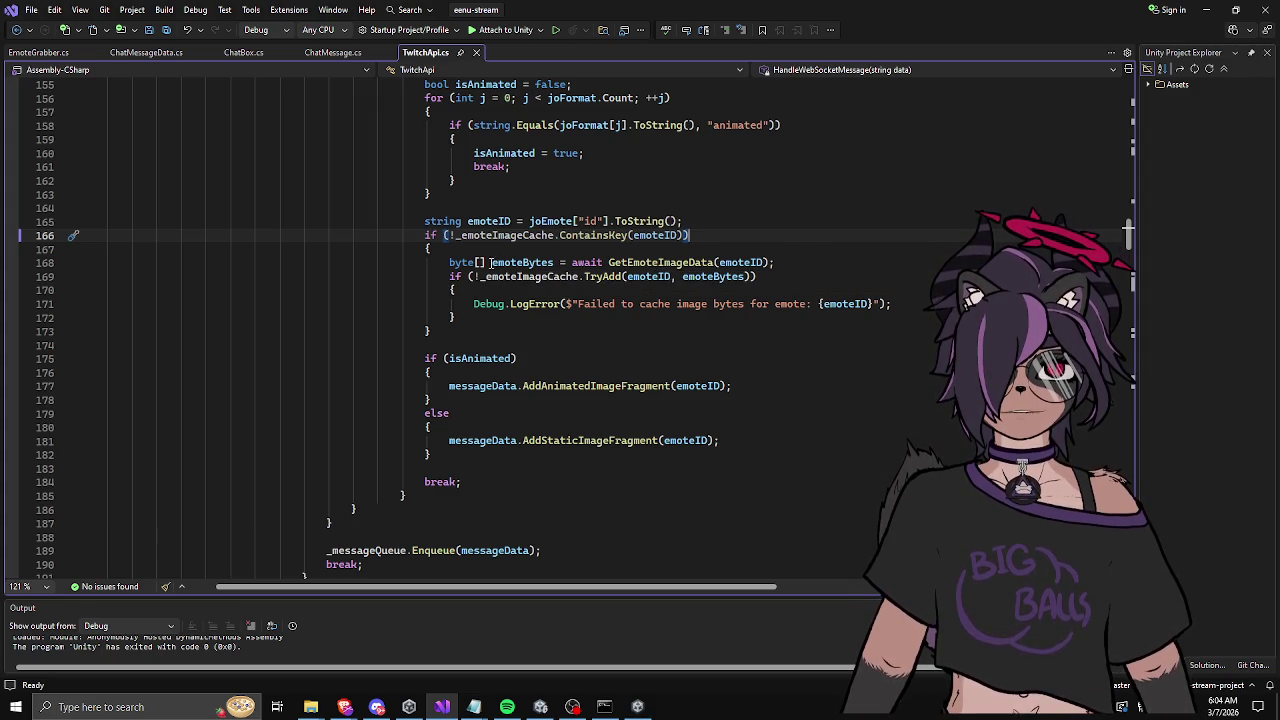
{"action": "left_click", "coordinate": [578, 328]}
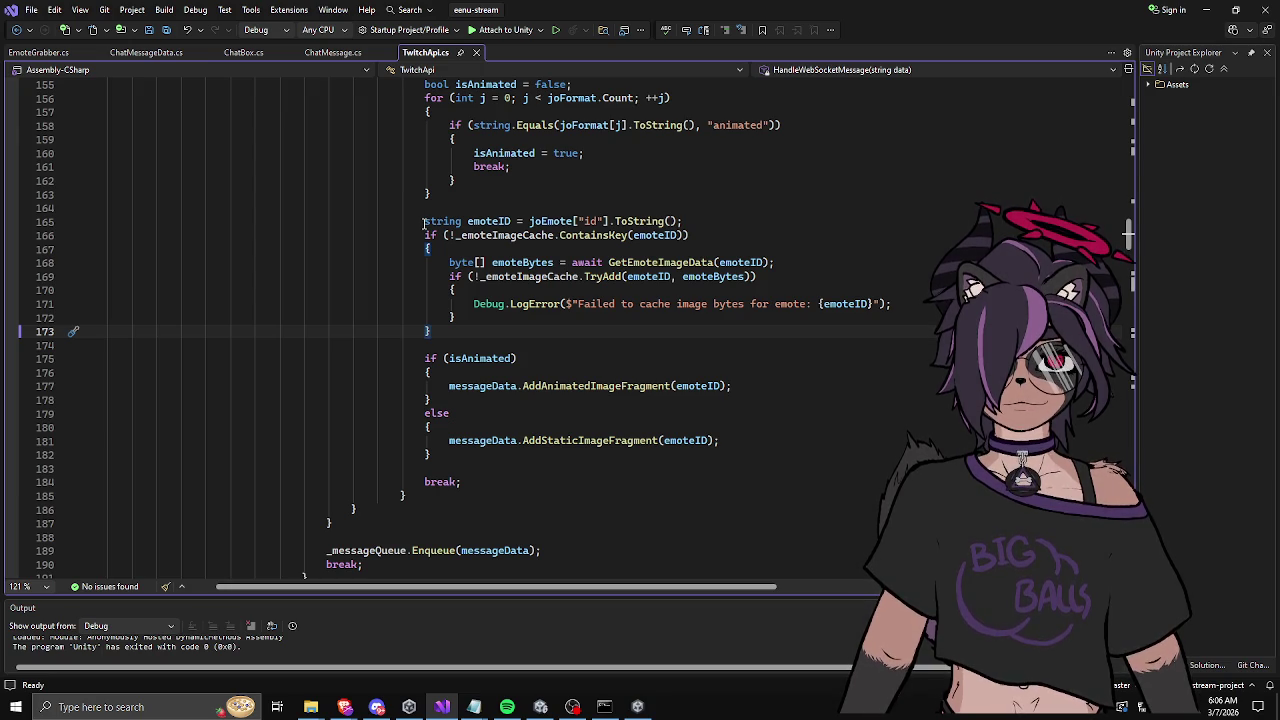
Step: Cut the emoteID and caching block (lines 165–173), add a line in the else branch, and save
{"action": "left_click_drag", "start_coordinate": [424, 221], "coordinate": [431, 331]}
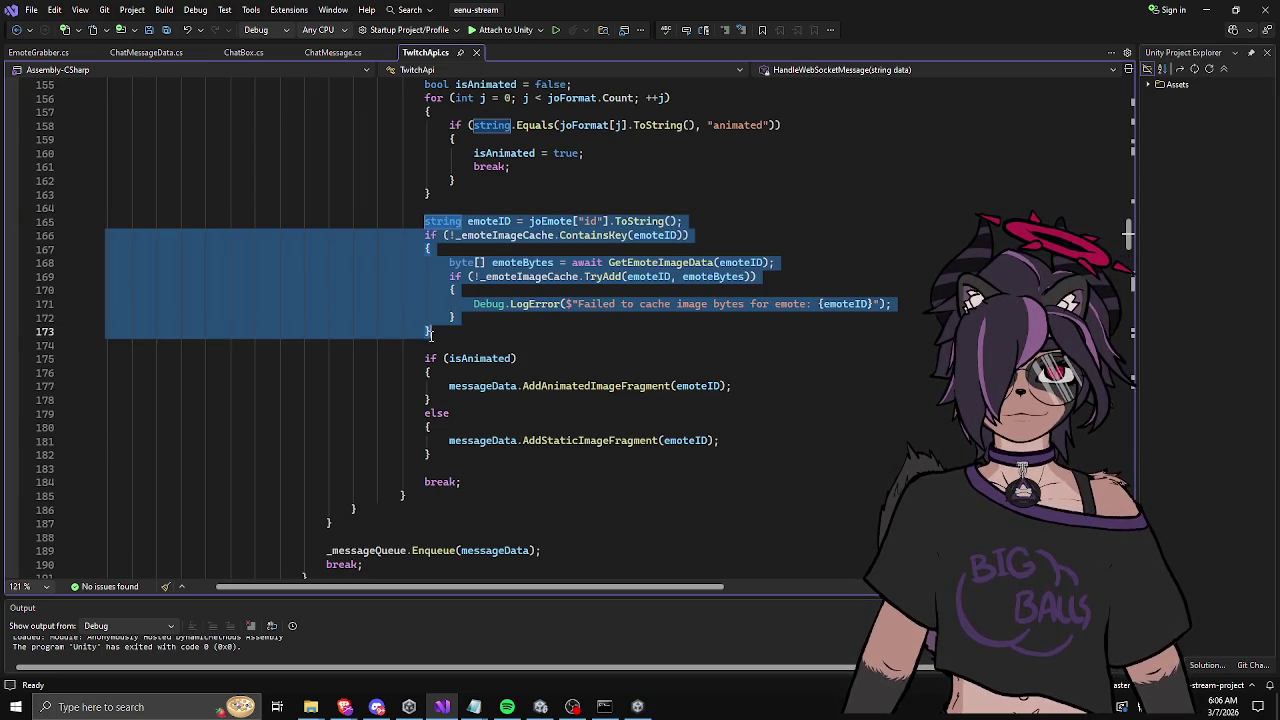
{"action": "key", "text": "Delete"}
{"action": "left_click", "coordinate": [512, 316]}
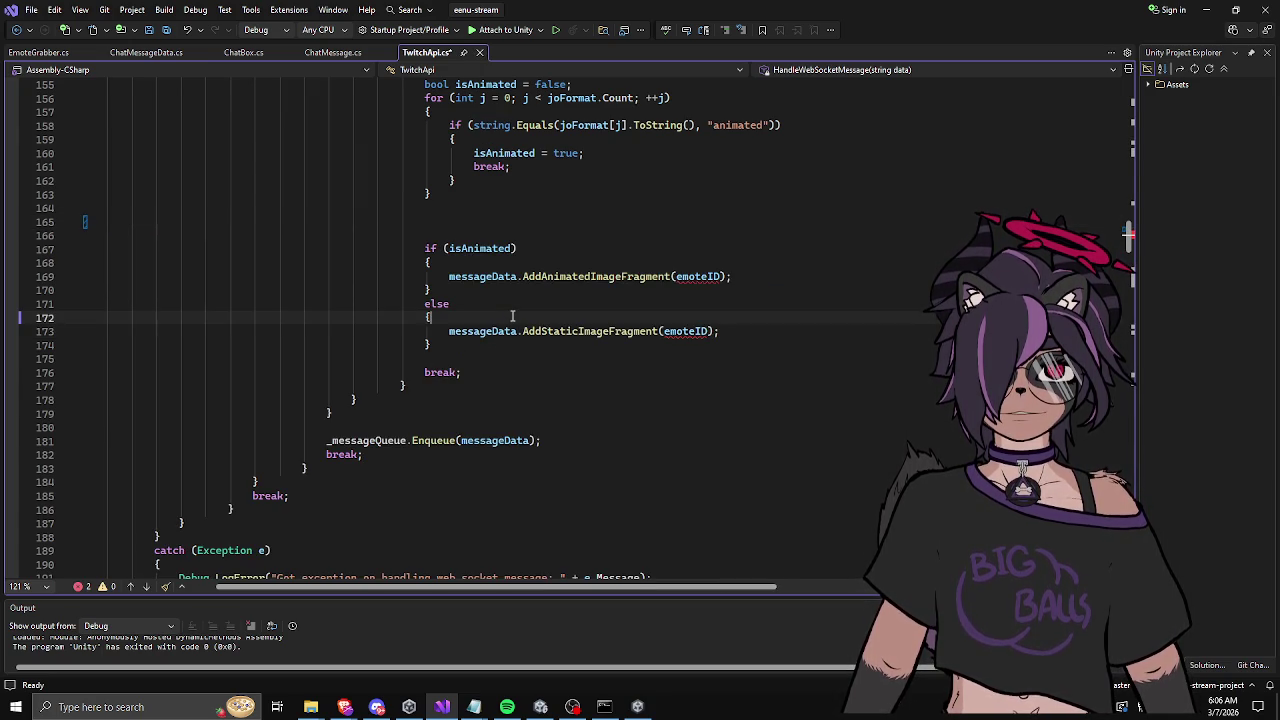
{"action": "key", "text": "Return"}
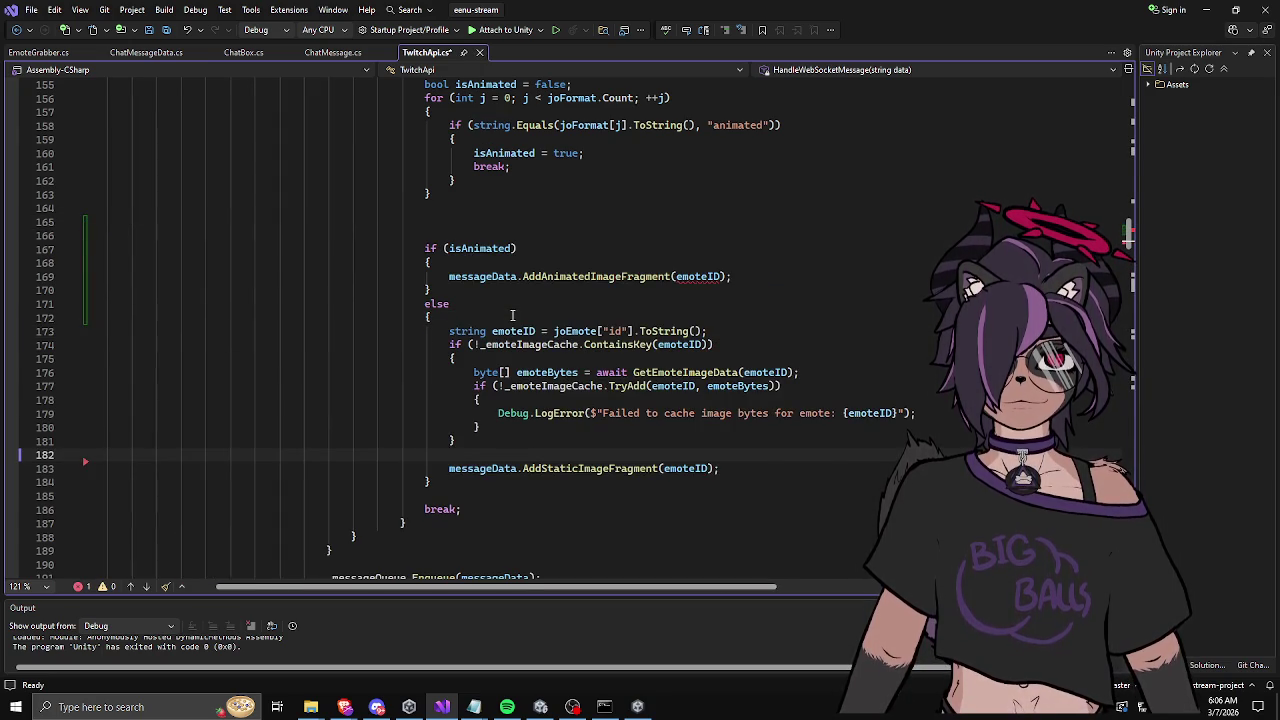
{"action": "key", "text": "ctrl+s"}
{"action": "left_click", "coordinate": [494, 263]}
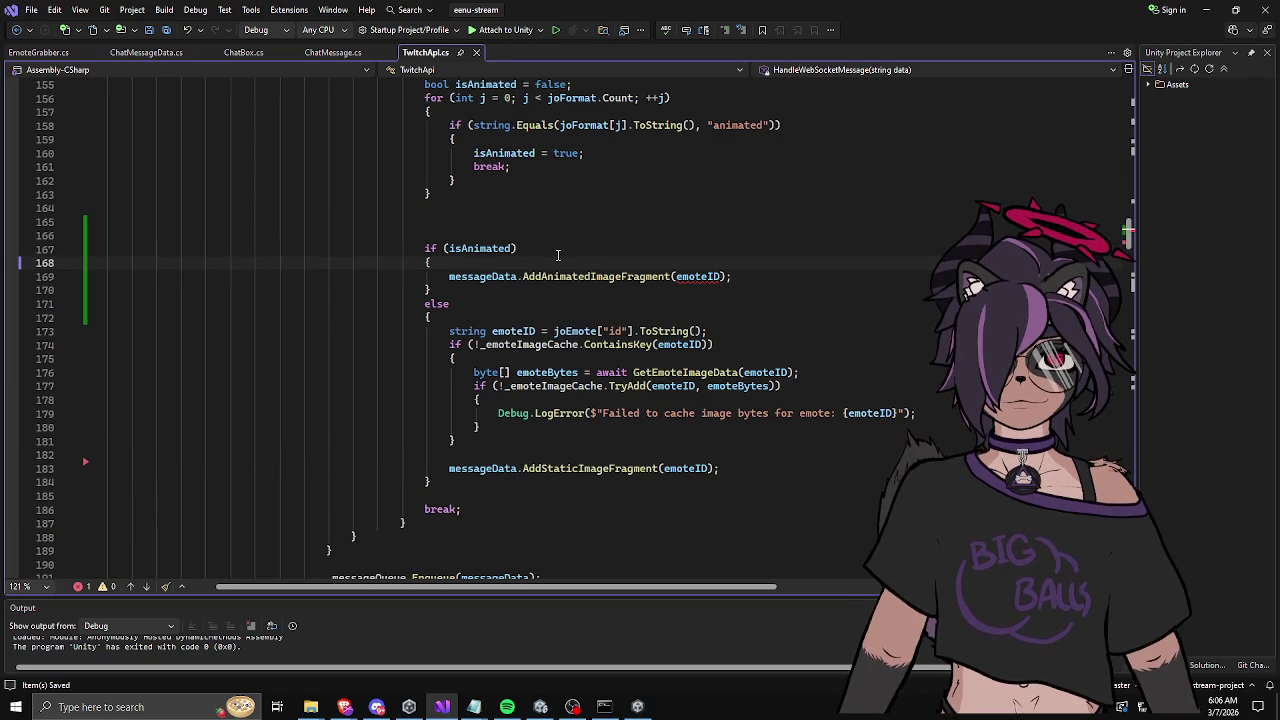
Step: Move the emote ID and caching block to the blank line above if (isAnimated)
{"action": "left_click_drag", "start_coordinate": [448, 331], "coordinate": [470, 438]}
{"action": "key", "text": "ctrl+x"}
{"action": "left_click", "coordinate": [518, 211]}
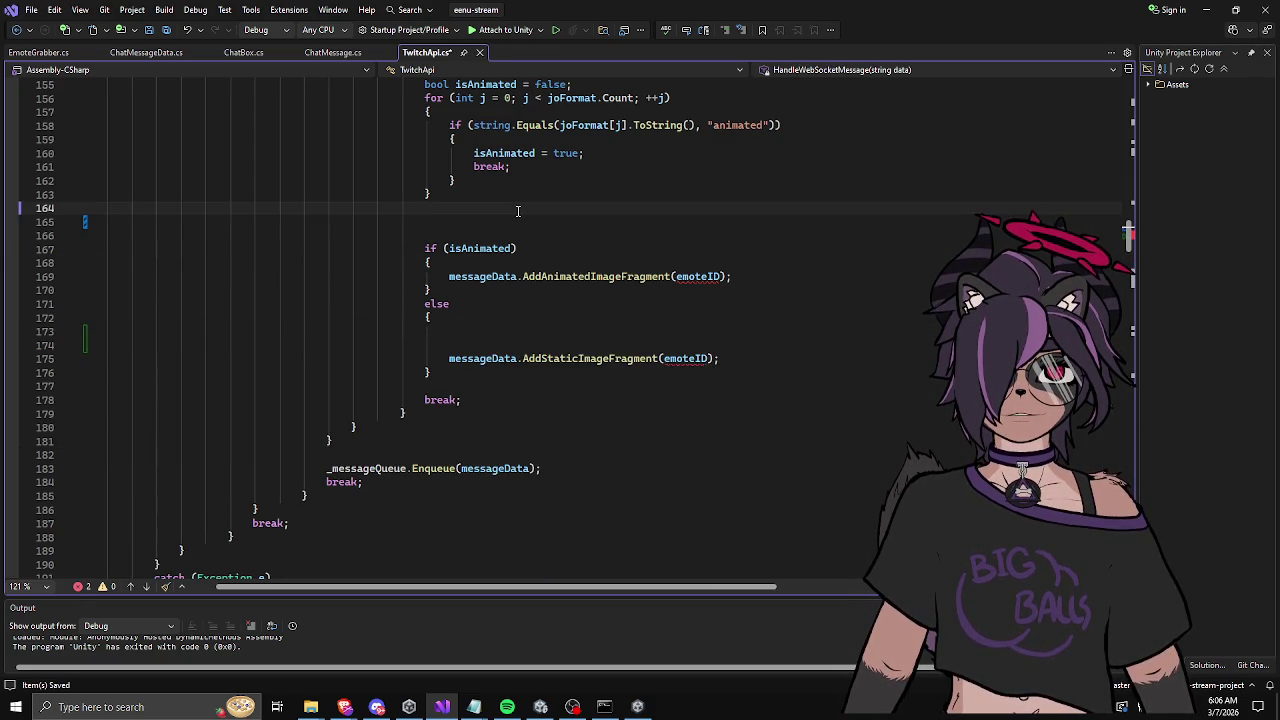
{"action": "key", "text": "ctrl+v"}
{"action": "left_click", "coordinate": [449, 454]}
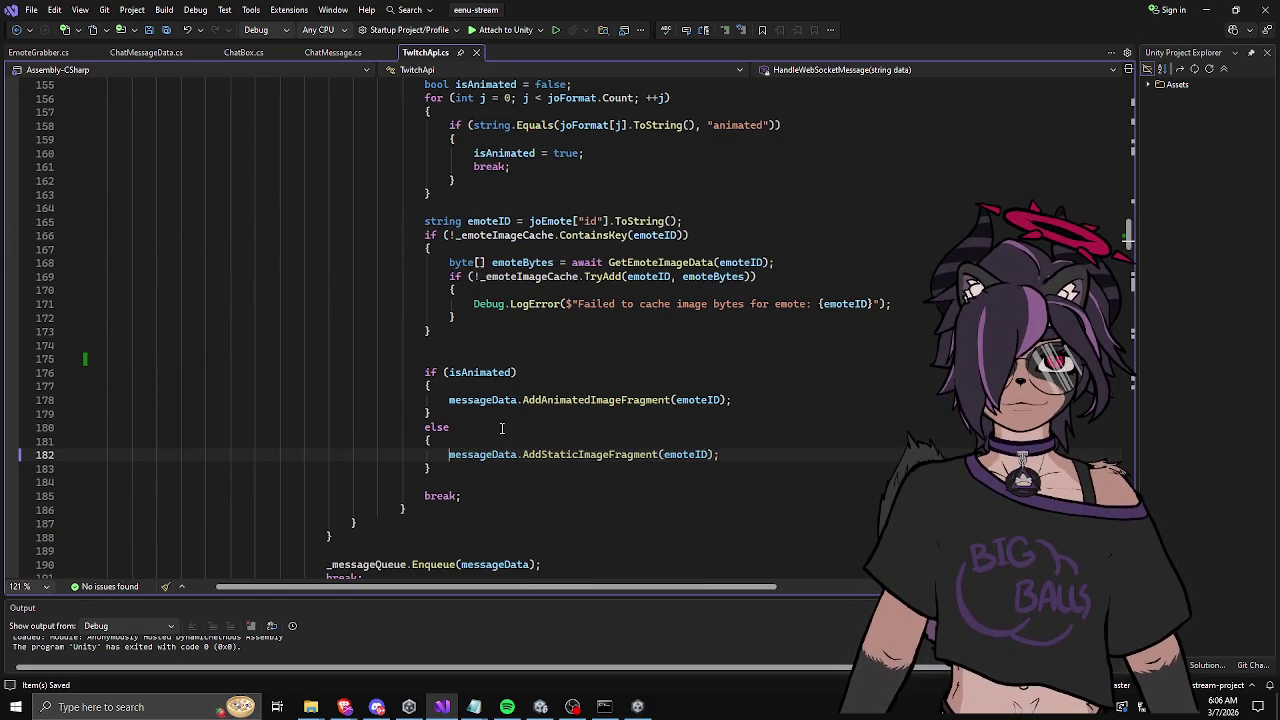
{"action": "left_click", "coordinate": [600, 304]}
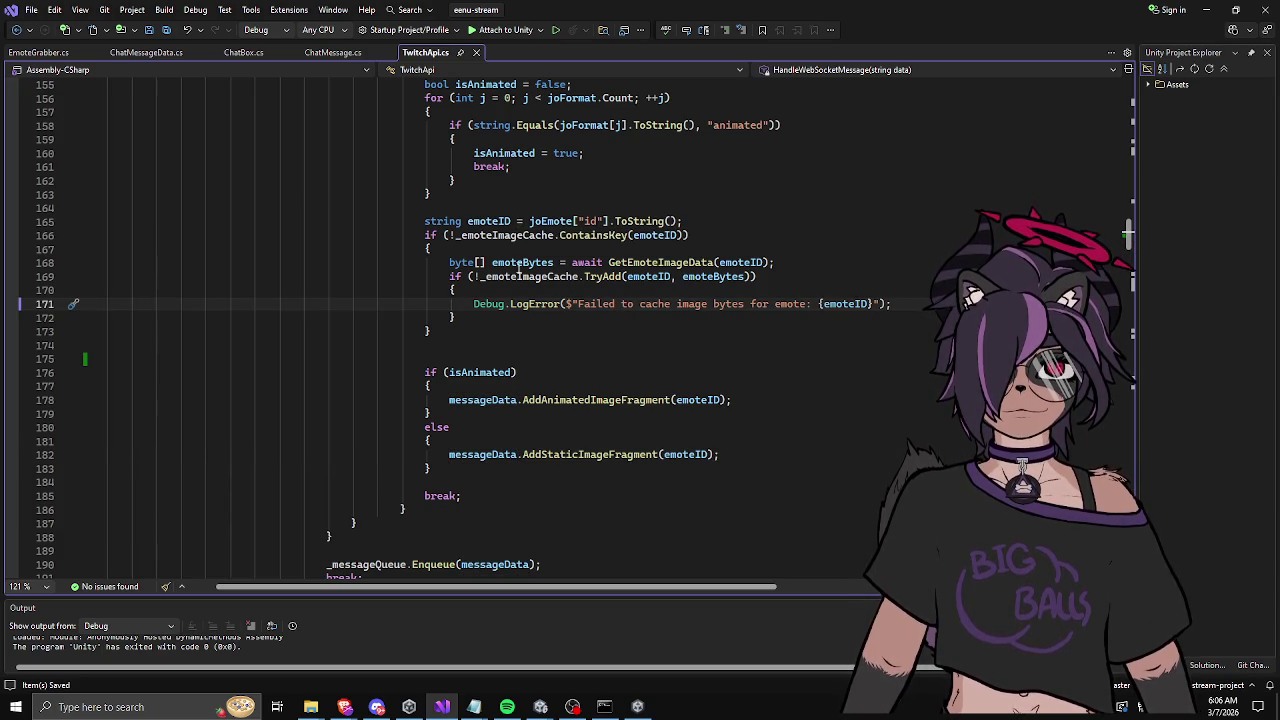
Step: Add blank lines after the AddAnimatedImageFragment call in the animated branch
{"action": "left_click", "coordinate": [764, 443]}
{"action": "left_click", "coordinate": [764, 399]}
{"action": "key", "text": "Return"}
{"action": "key", "text": "Return"}
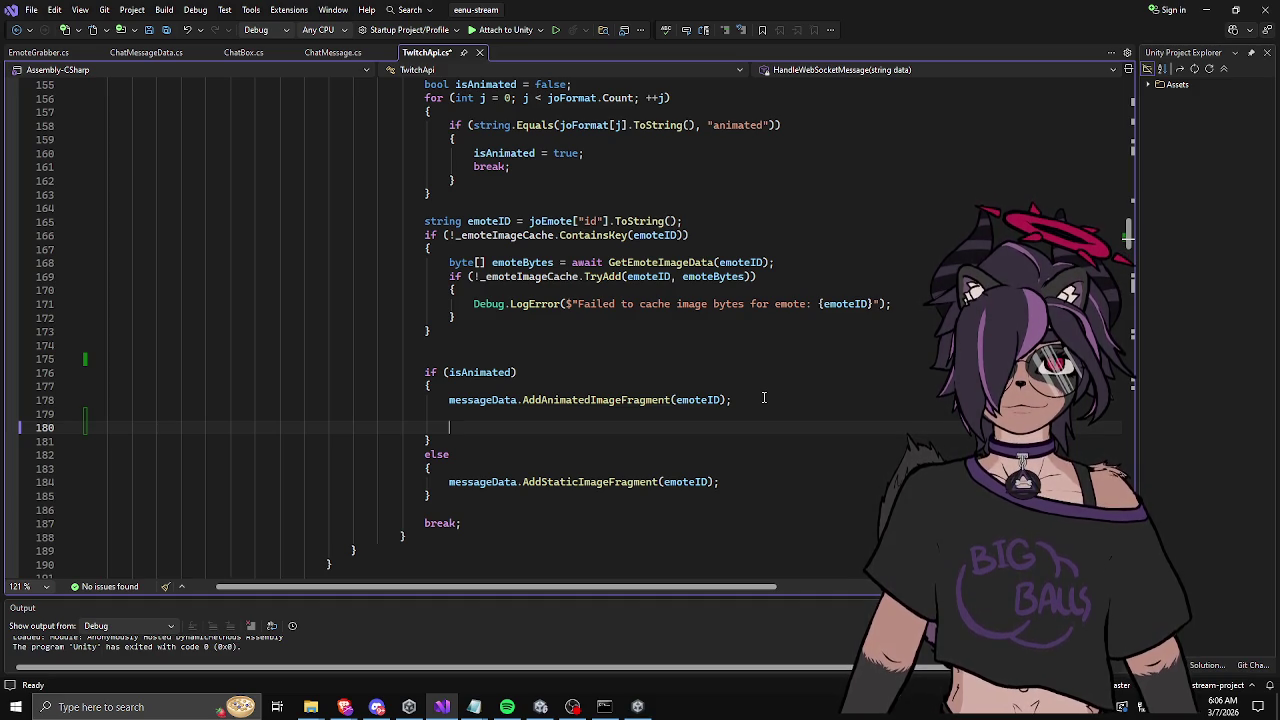
Step: Copy the emoteBytes = GetEmoteImageData(...) fetch line from the cache block
{"action": "left_click", "coordinate": [546, 263]}
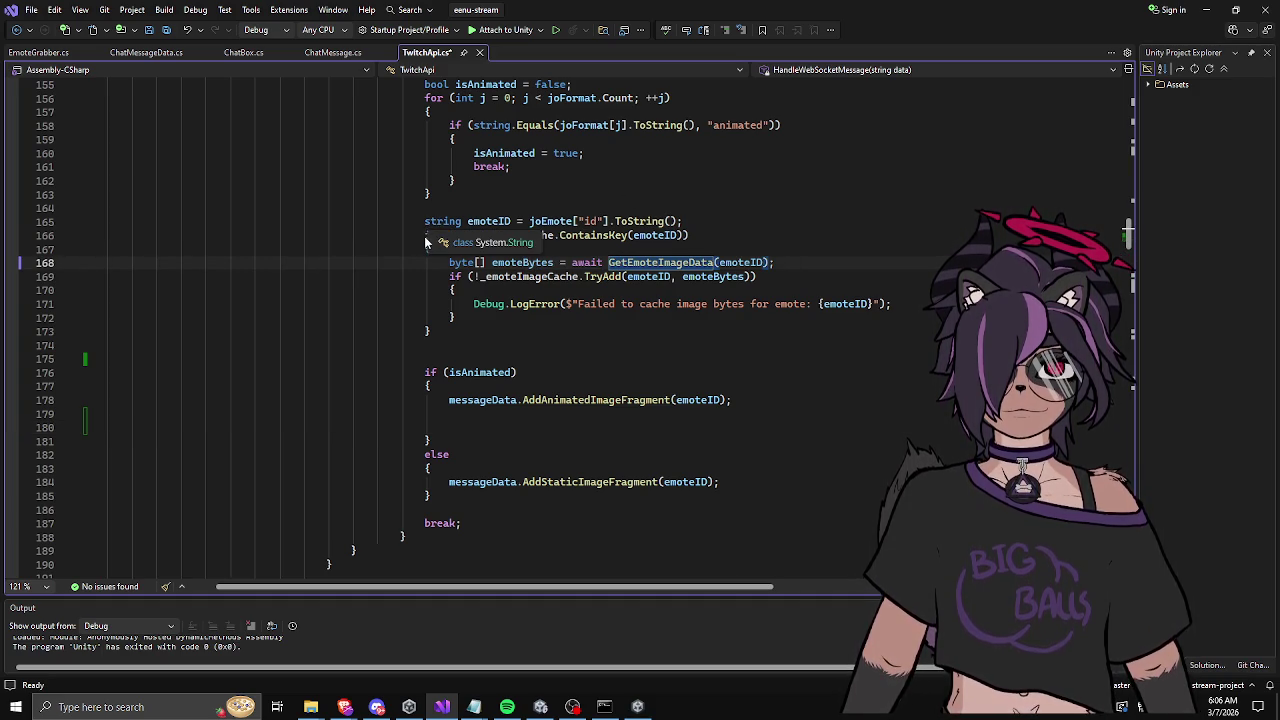
{"action": "left_click", "coordinate": [587, 235]}
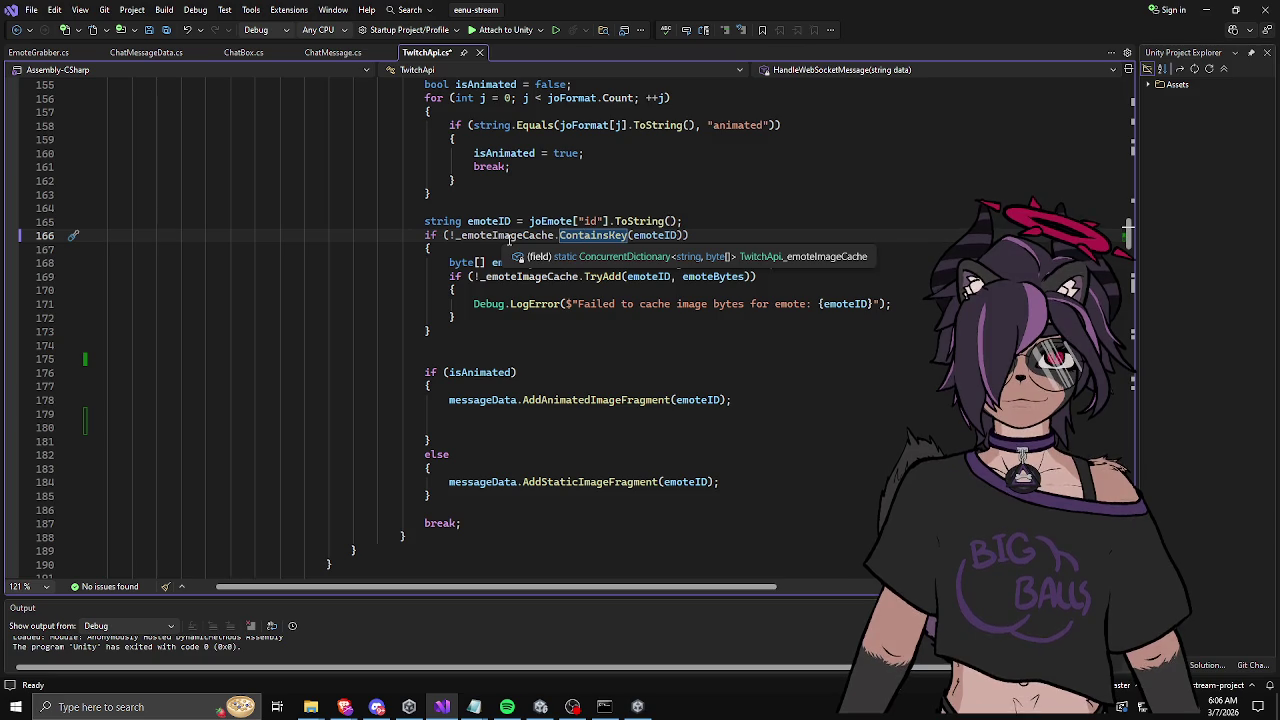
{"action": "left_click_drag", "start_coordinate": [449, 262], "coordinate": [680, 263]}
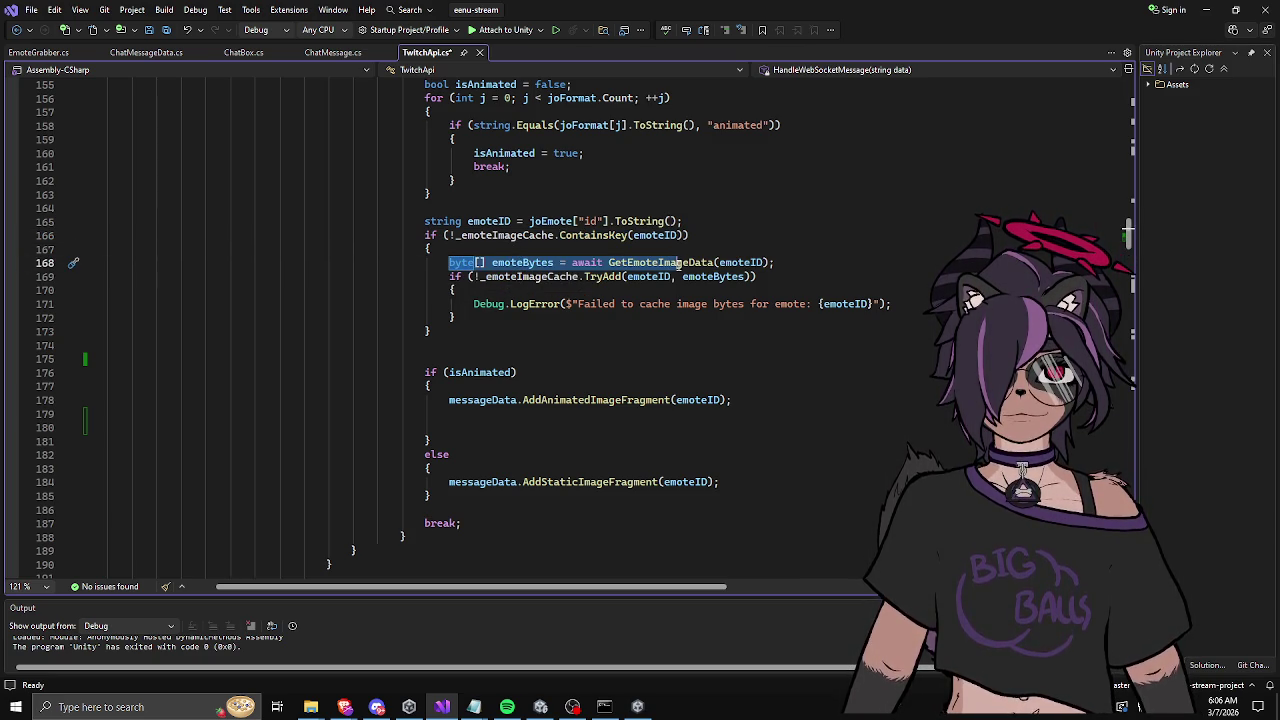
{"action": "left_click", "coordinate": [790, 260]}
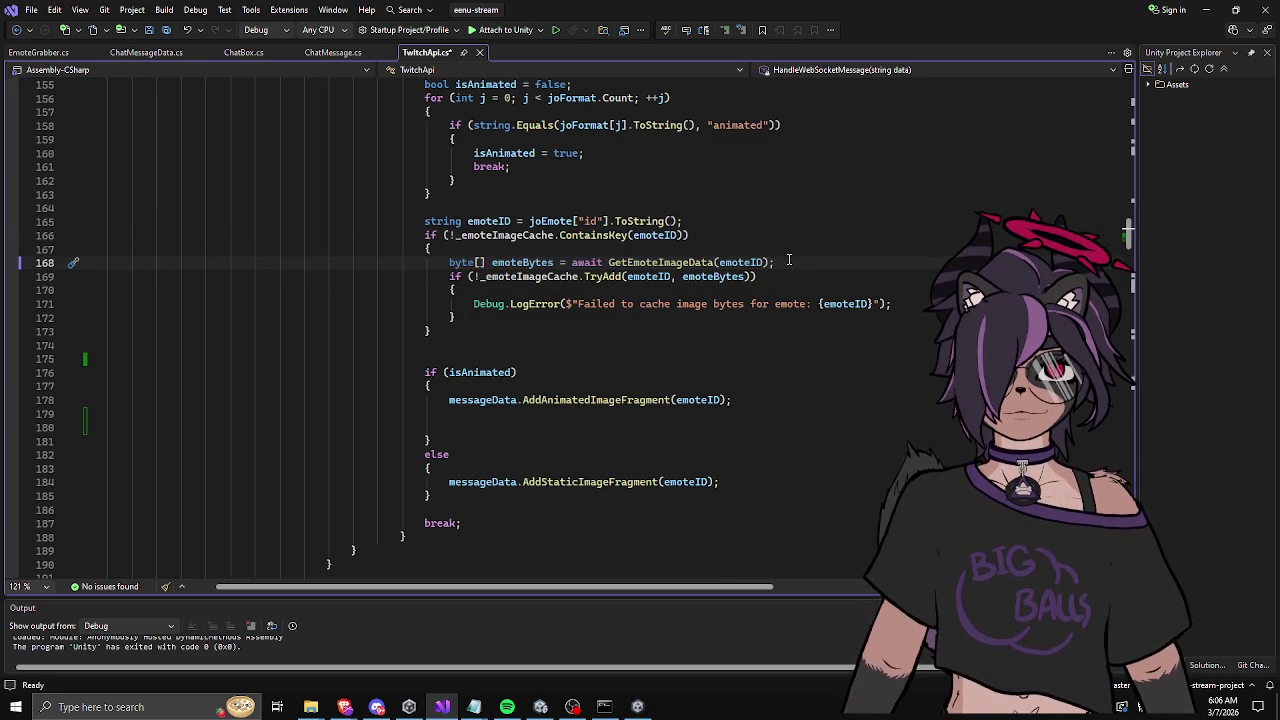
{"action": "left_click_drag", "start_coordinate": [451, 262], "coordinate": [772, 280]}
{"action": "key", "text": "ctrl+c"}
Step: Paste the fetch line into the empty animated-branch line and go to GetEmoteImageData's definition
{"action": "left_click", "coordinate": [664, 427]}
{"action": "key", "text": "ctrl+v"}
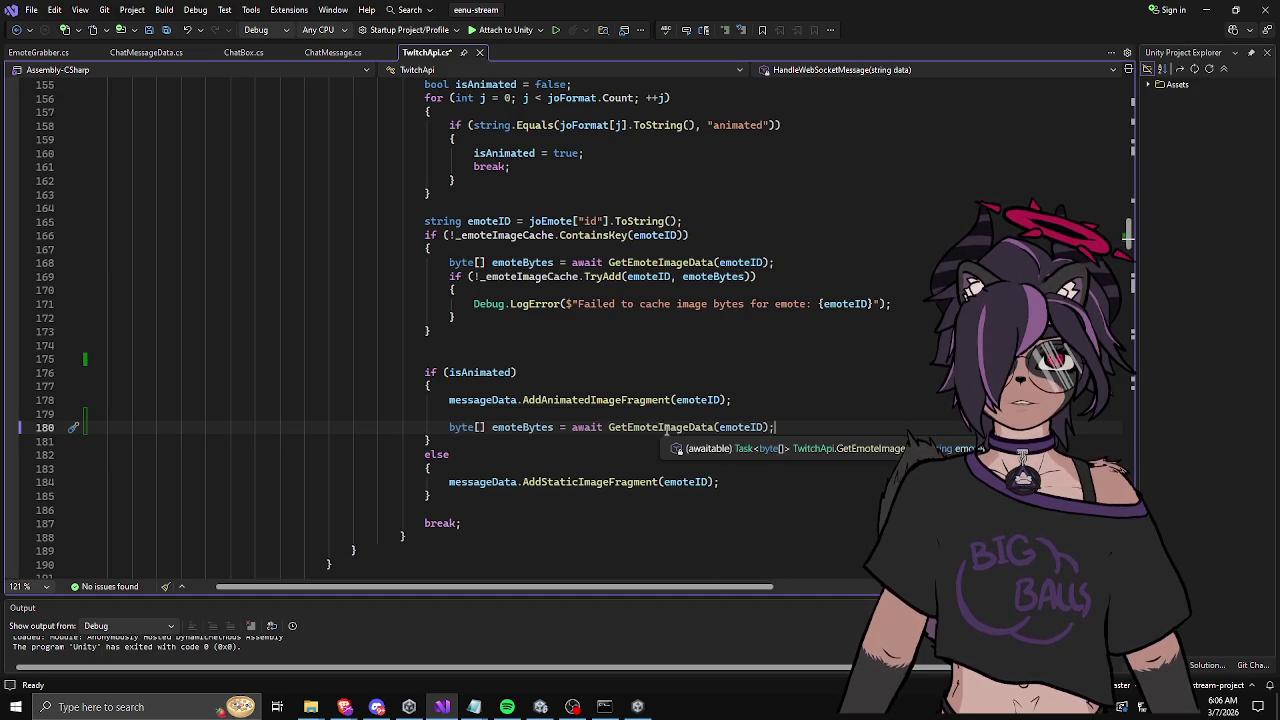
{"action": "left_click", "coordinate": [664, 427], "text": "ctrl"}
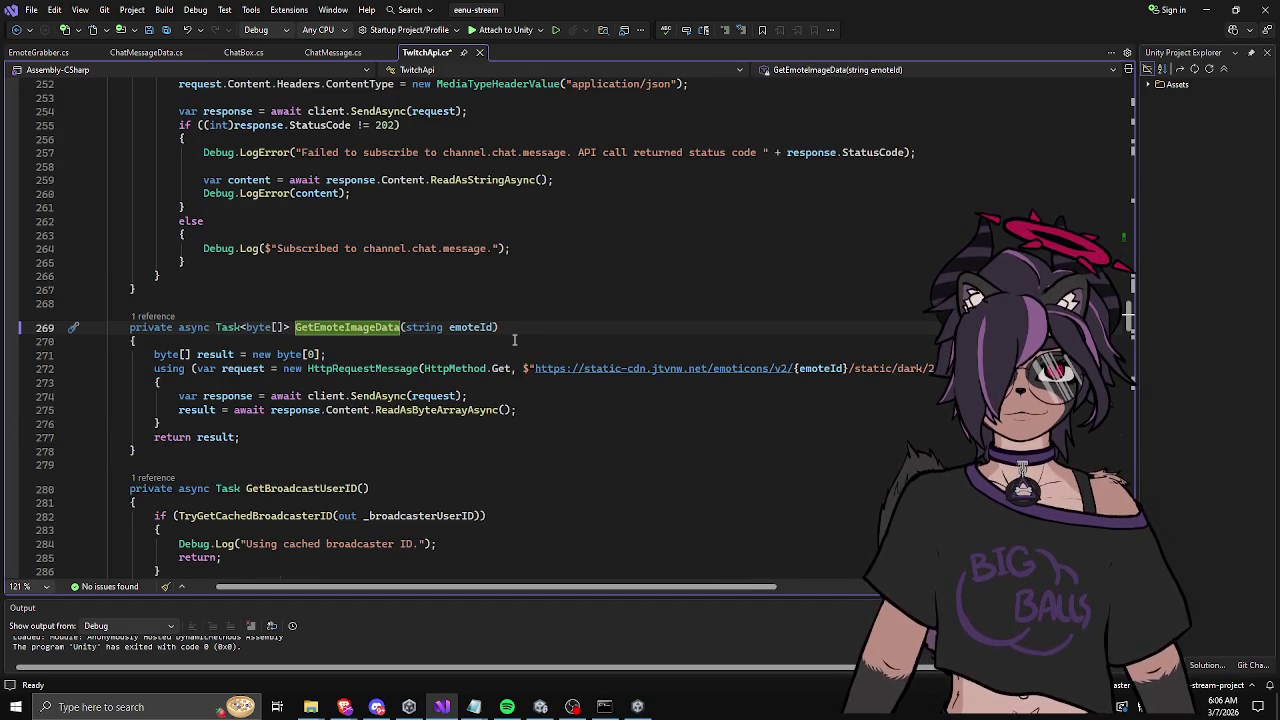
Step: Add a second bool parameter after emoteId in GetEmoteImageData's signature
{"action": "left_click", "coordinate": [497, 327]}
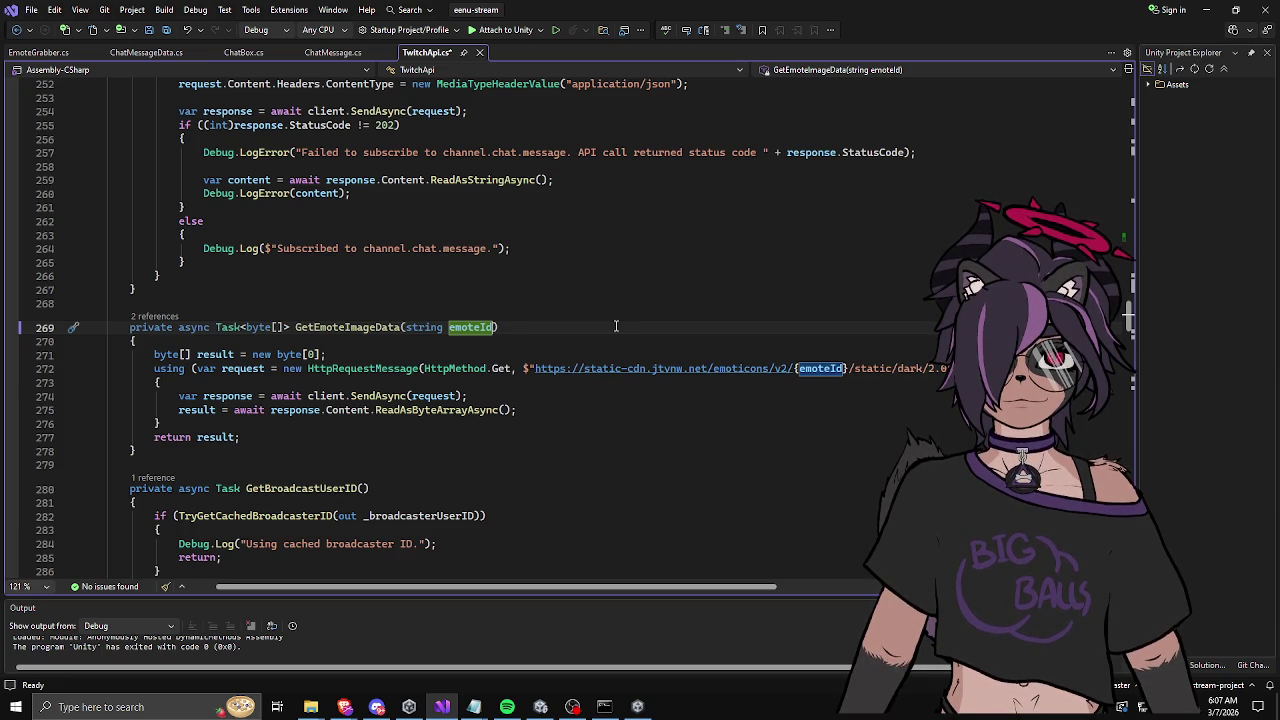
{"action": "type", "text": ", bool i"}
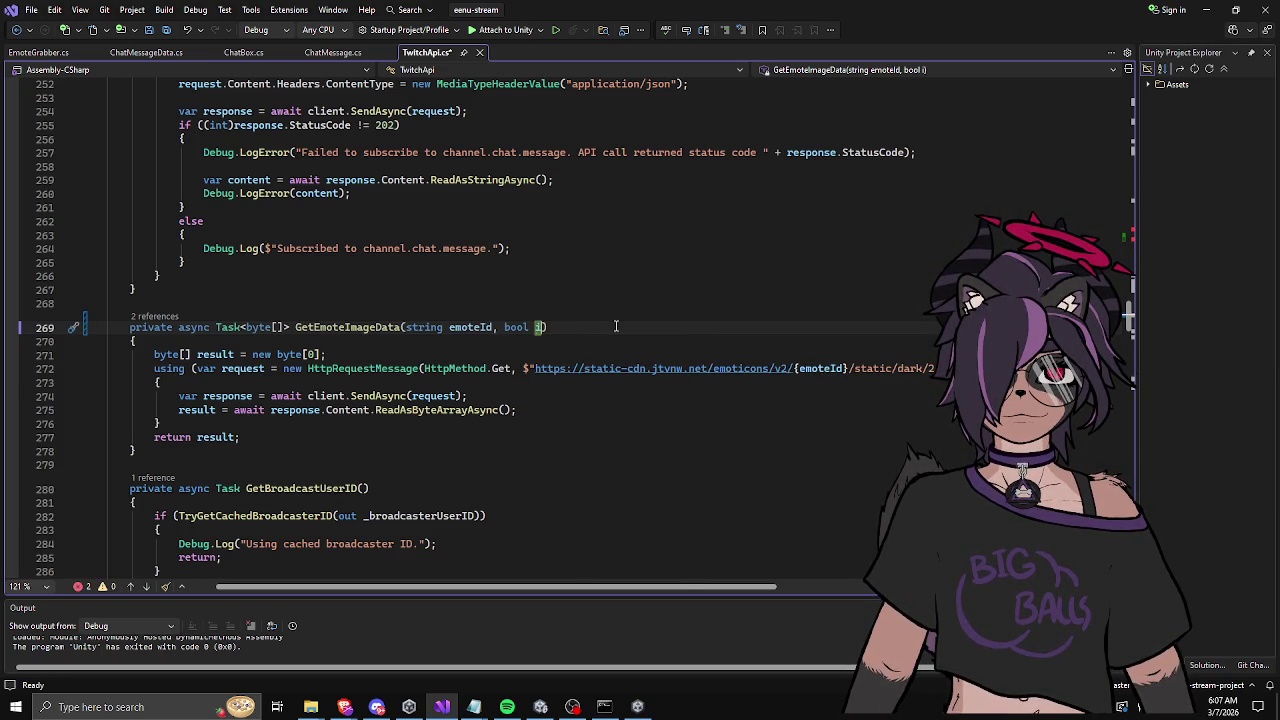
{"action": "key", "text": "BackSpace"}
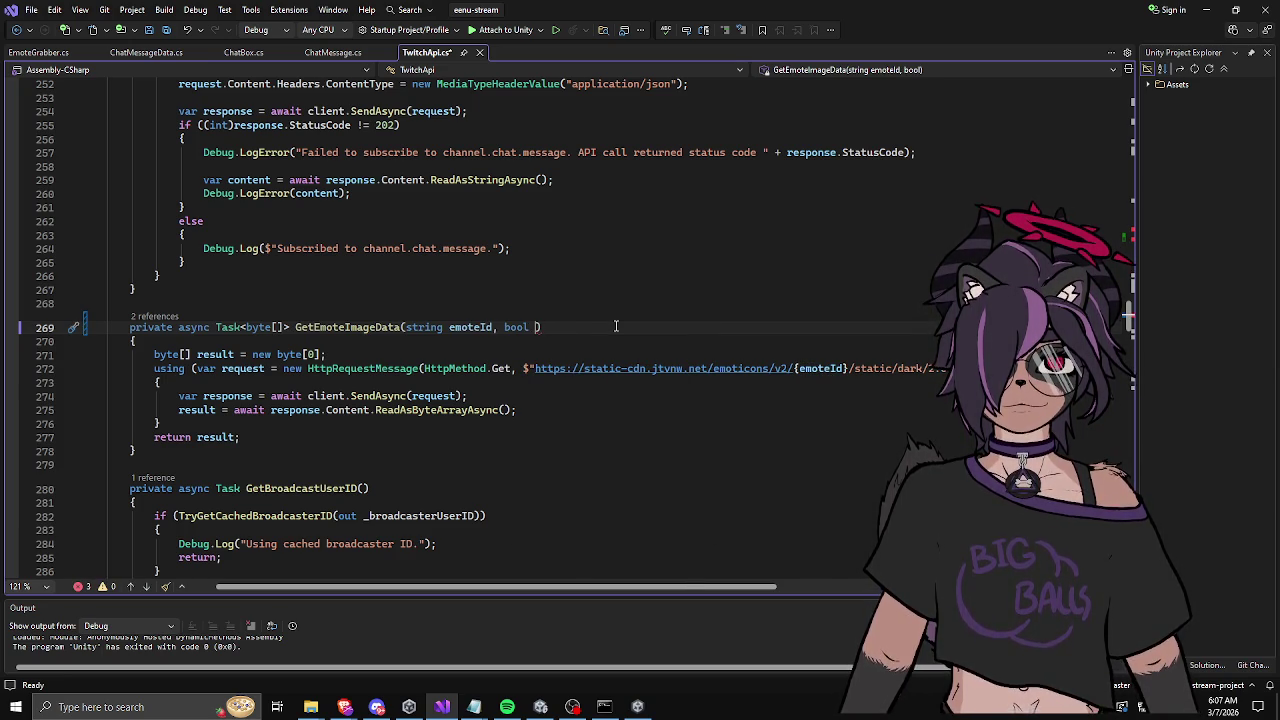
{"action": "key", "text": "BackSpace"}
{"action": "key", "text": "BackSpace"}
{"action": "key", "text": "BackSpace"}
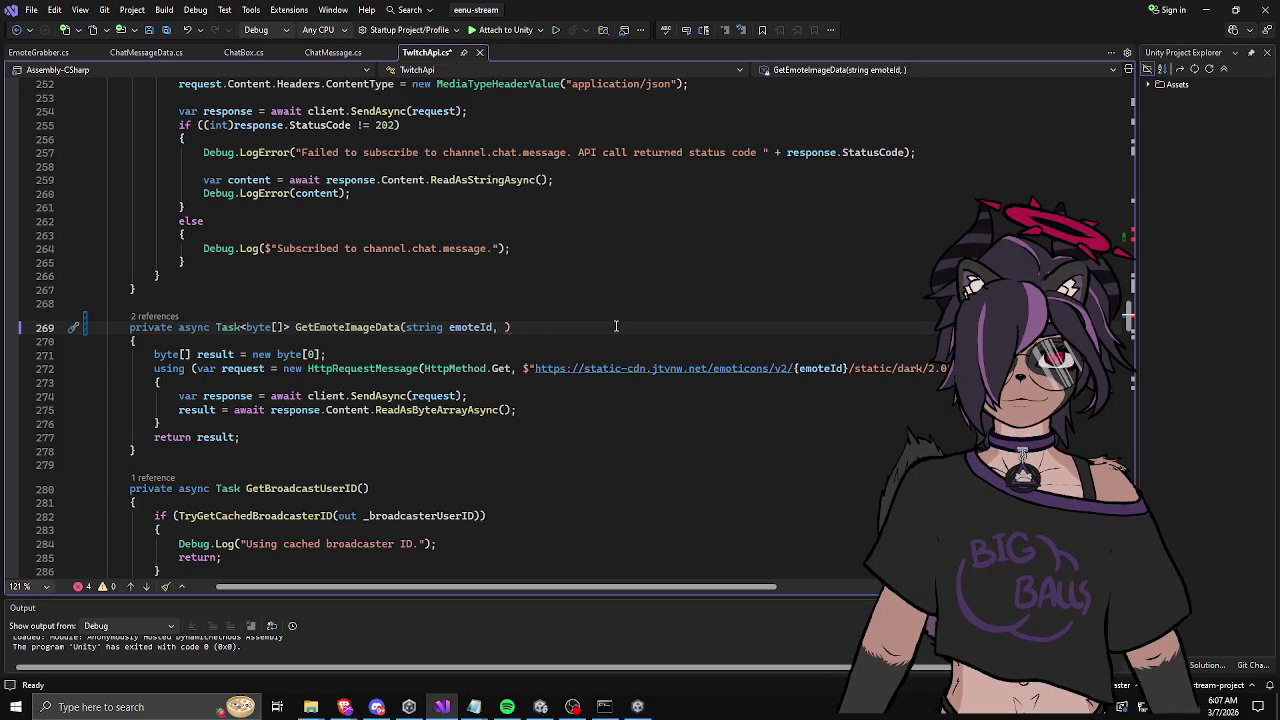
{"action": "type", "text": "MessageD"}
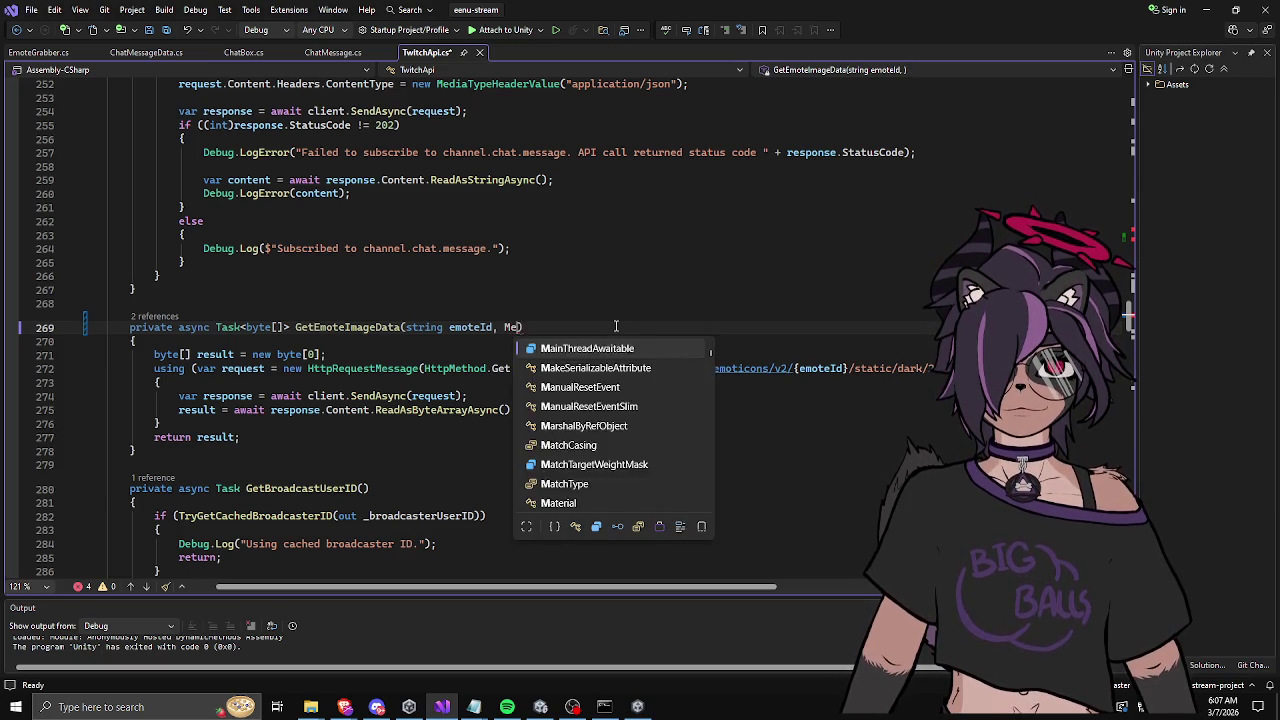
{"action": "type", "text": "atea"}
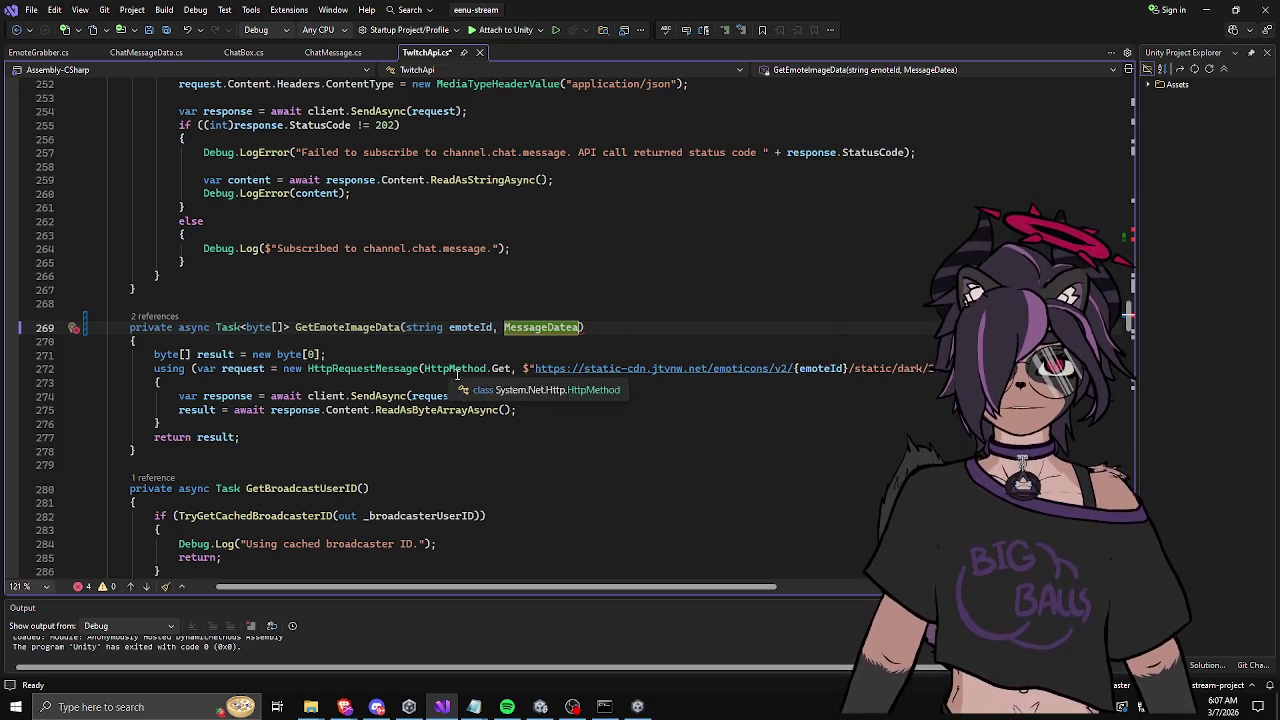
{"action": "key", "text": "ctrl+BackSpace"}
{"action": "type", "text": "bool"}
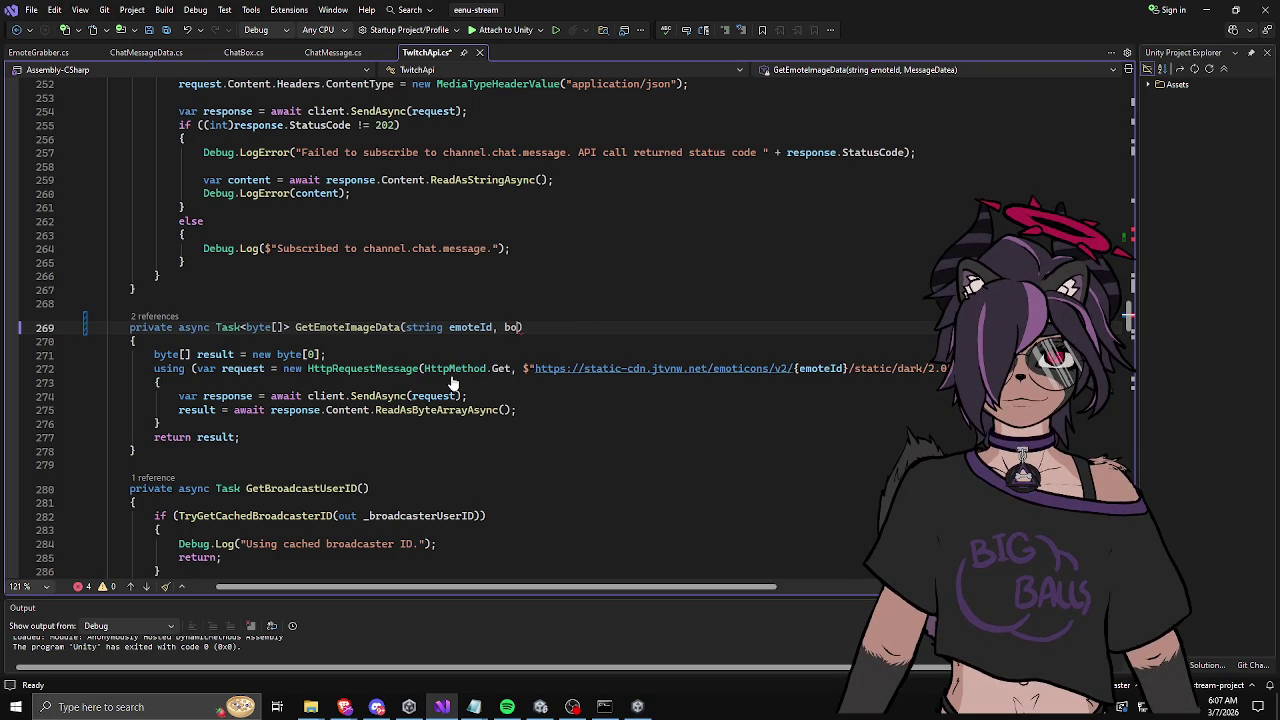
Step: Check AddAnimatedImageFragment's definition in ChatMessageData.cs, then return to GetEmoteImageData's definition
{"action": "key", "text": "ctrl+minus"}
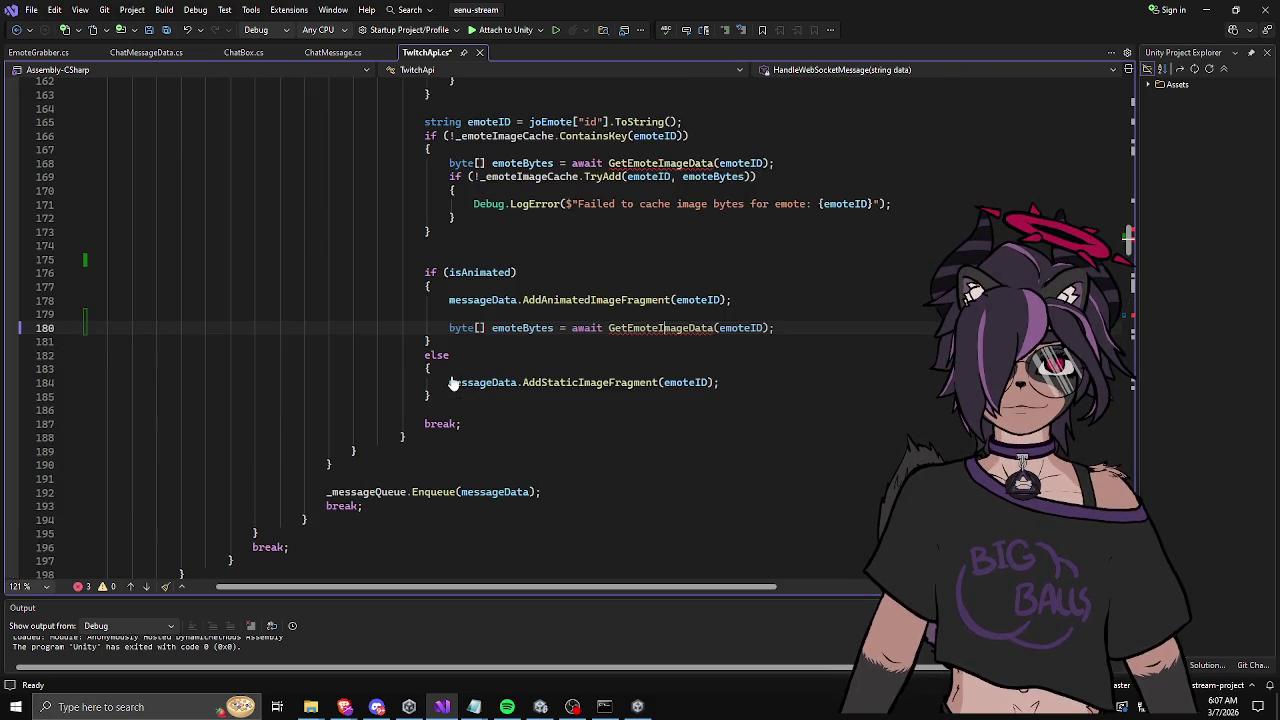
{"action": "left_click", "coordinate": [545, 299]}
{"action": "key", "text": "F12"}
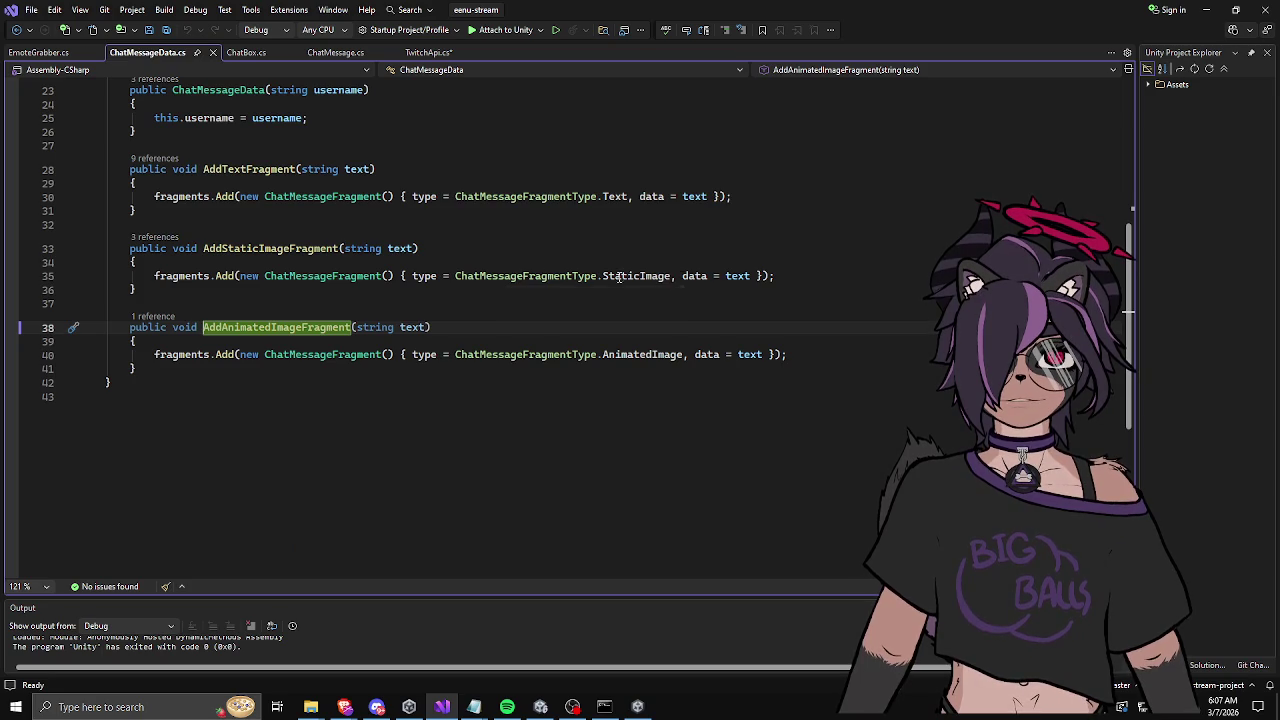
{"action": "key", "text": "ctrl+minus"}
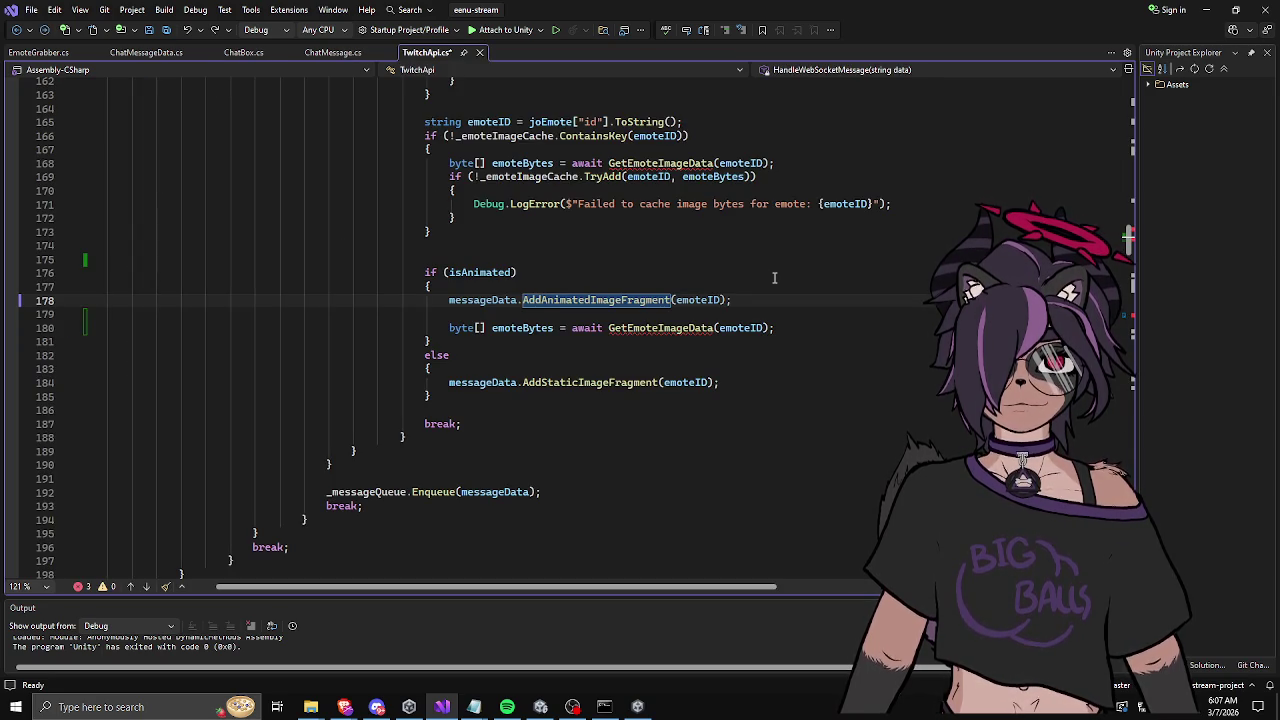
{"action": "key", "text": "Down"}
{"action": "key", "text": "Down"}
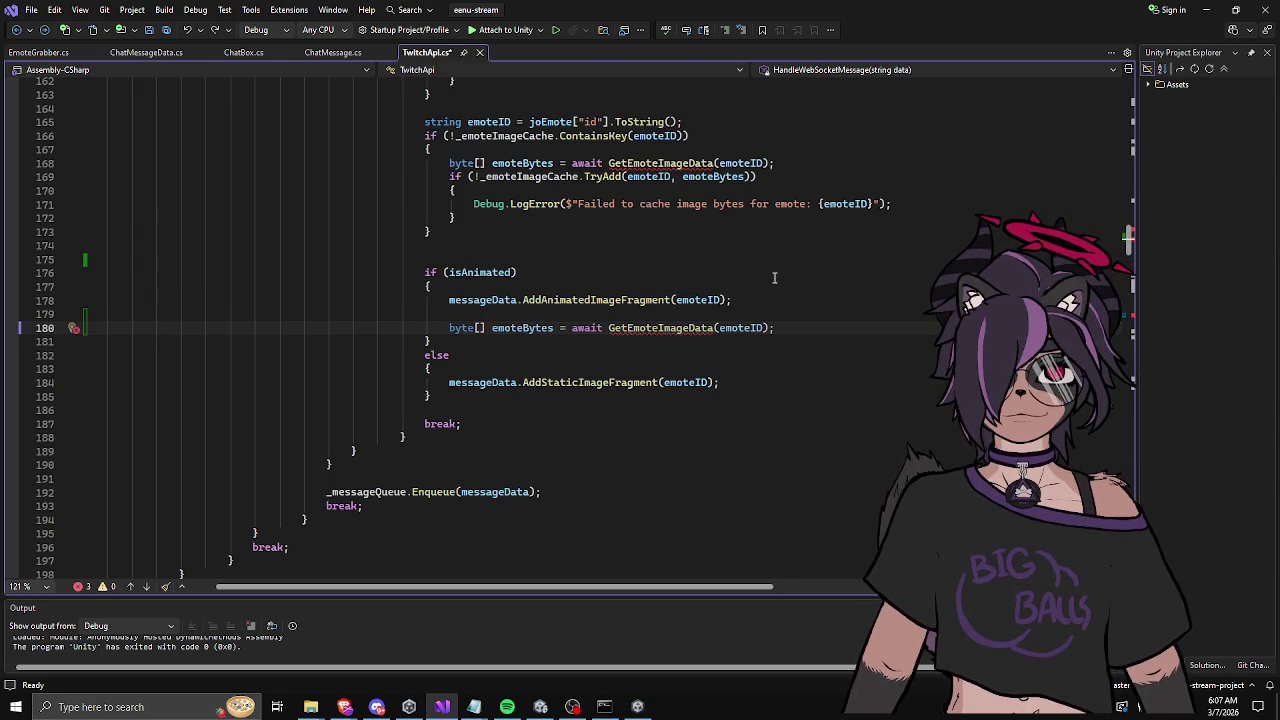
{"action": "key", "text": "F12"}
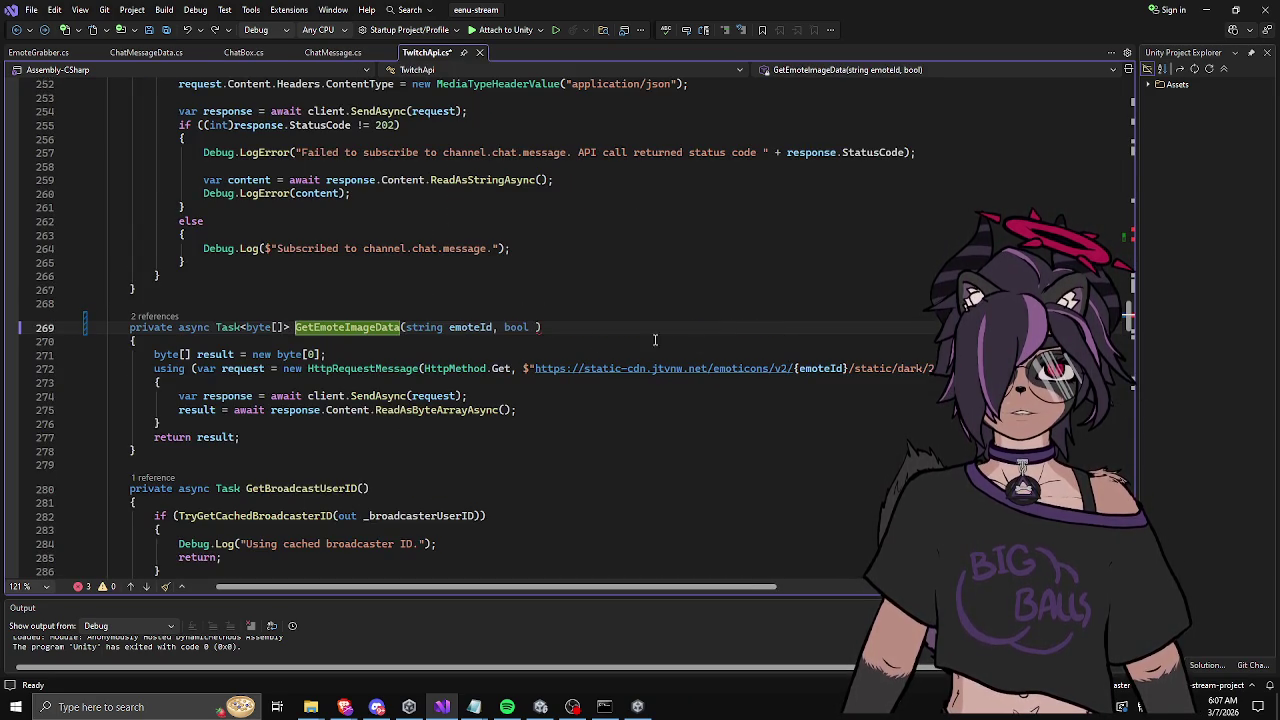
Step: Name the new parameter isAnimated with default value false and save
{"action": "key", "text": "End"}
{"action": "type", "text": "isAnimated"}
{"action": "type", "text": " = false"}
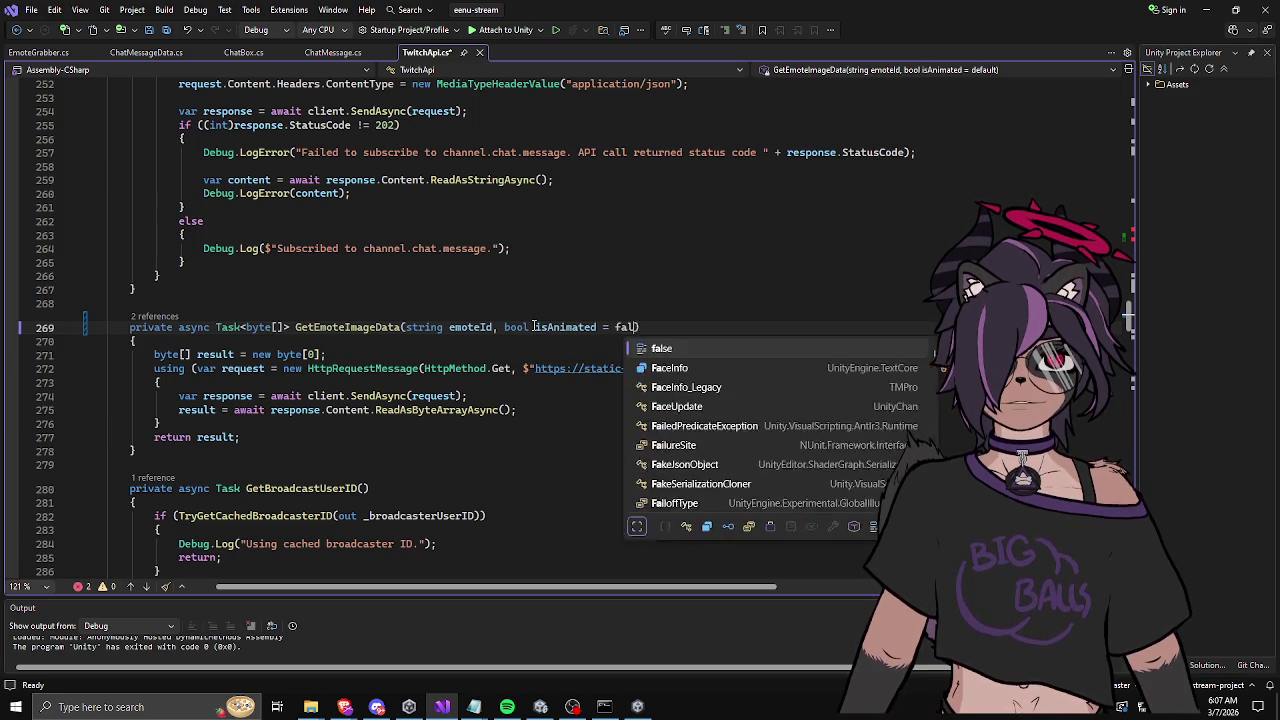
{"action": "key", "text": "ctrl+s"}
Step: Add string type = isAnimated ? "animated" : "static"; below the result declaration and save
{"action": "left_click", "coordinate": [585, 328]}
{"action": "left_click", "coordinate": [609, 354]}
{"action": "key", "text": "Return"}
{"action": "type", "text": "string"}
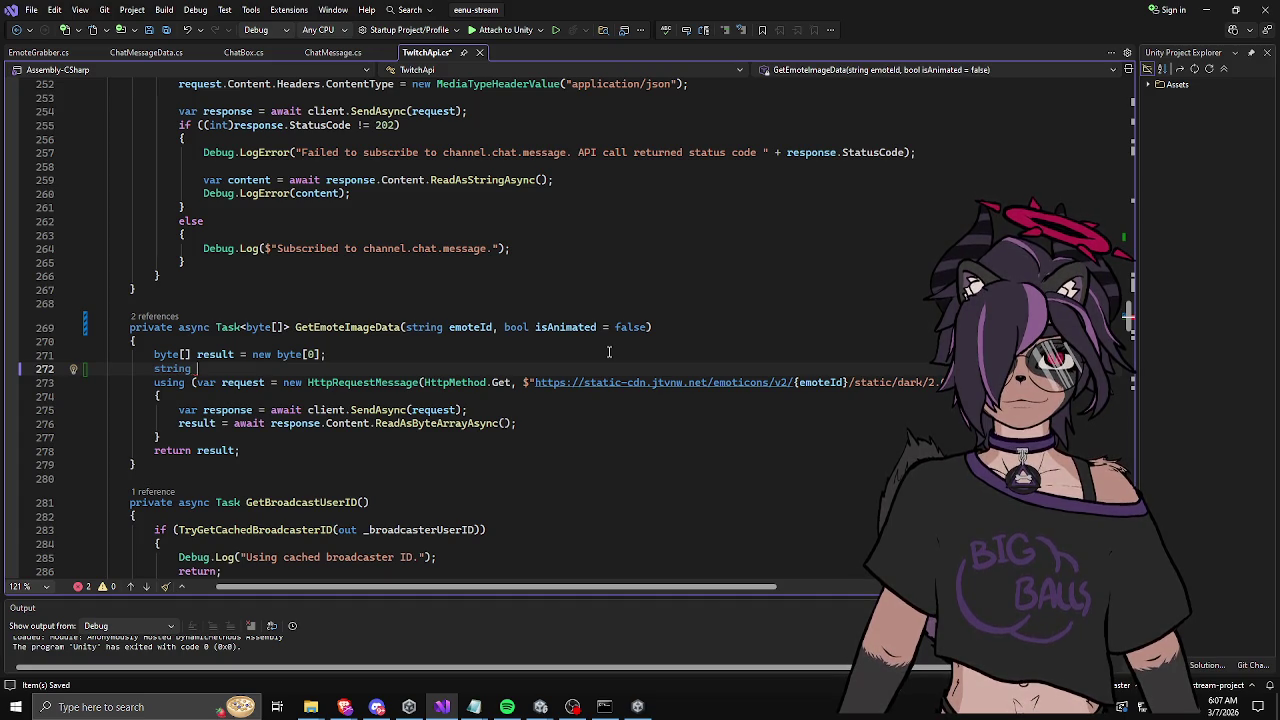
{"action": "type", "text": " type="}
{"action": "key", "text": "BackSpace"}
{"action": "type", "text": "= isAnimated "}
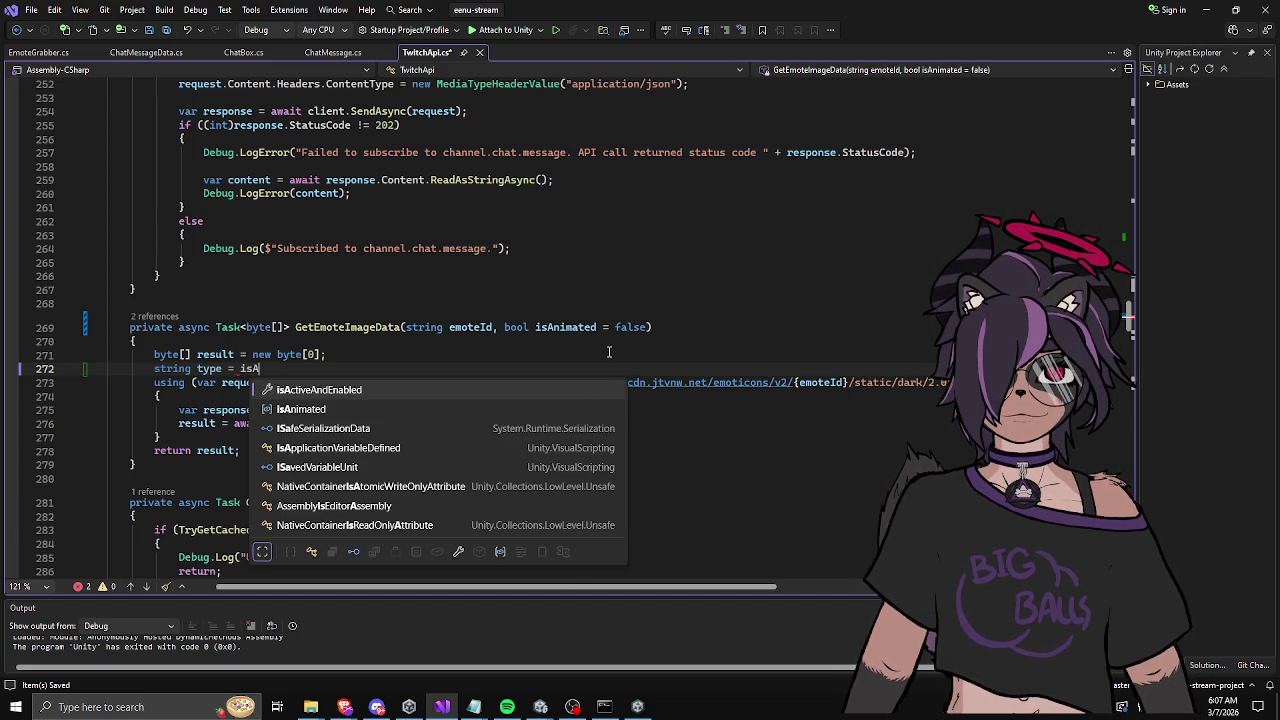
{"action": "type", "text": "? \""}
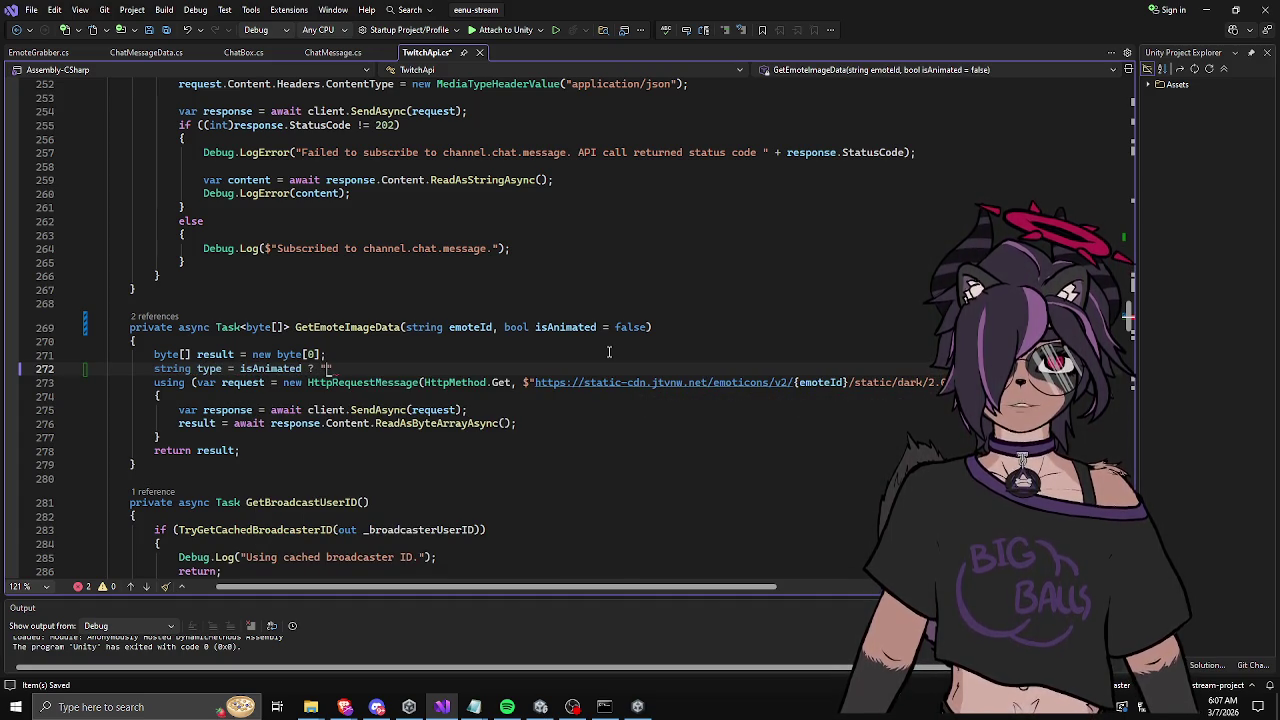
{"action": "type", "text": "animated\" : \"static\";"}
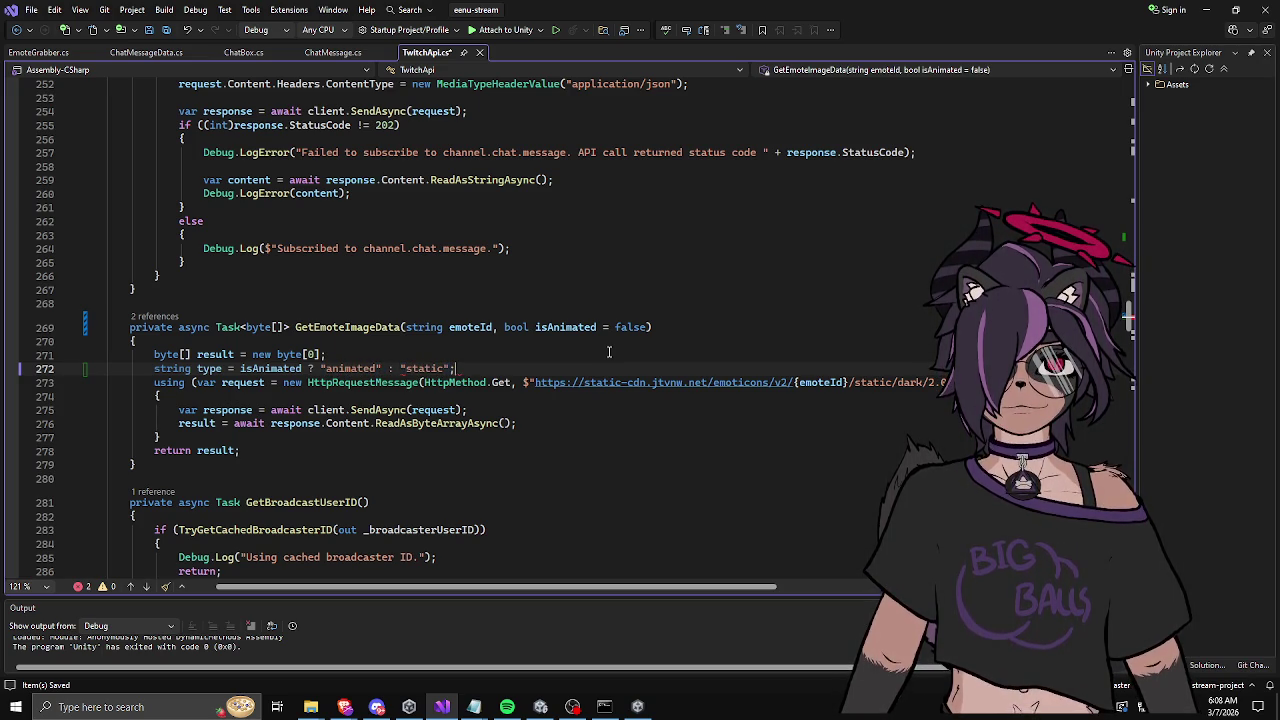
{"action": "key", "text": "ctrl+s"}
Step: Replace the hardcoded static in the emote URL with {type}
{"action": "double_click", "coordinate": [872, 382]}
{"action": "key", "text": "BackSpace"}
{"action": "type", "text": "{type}"}
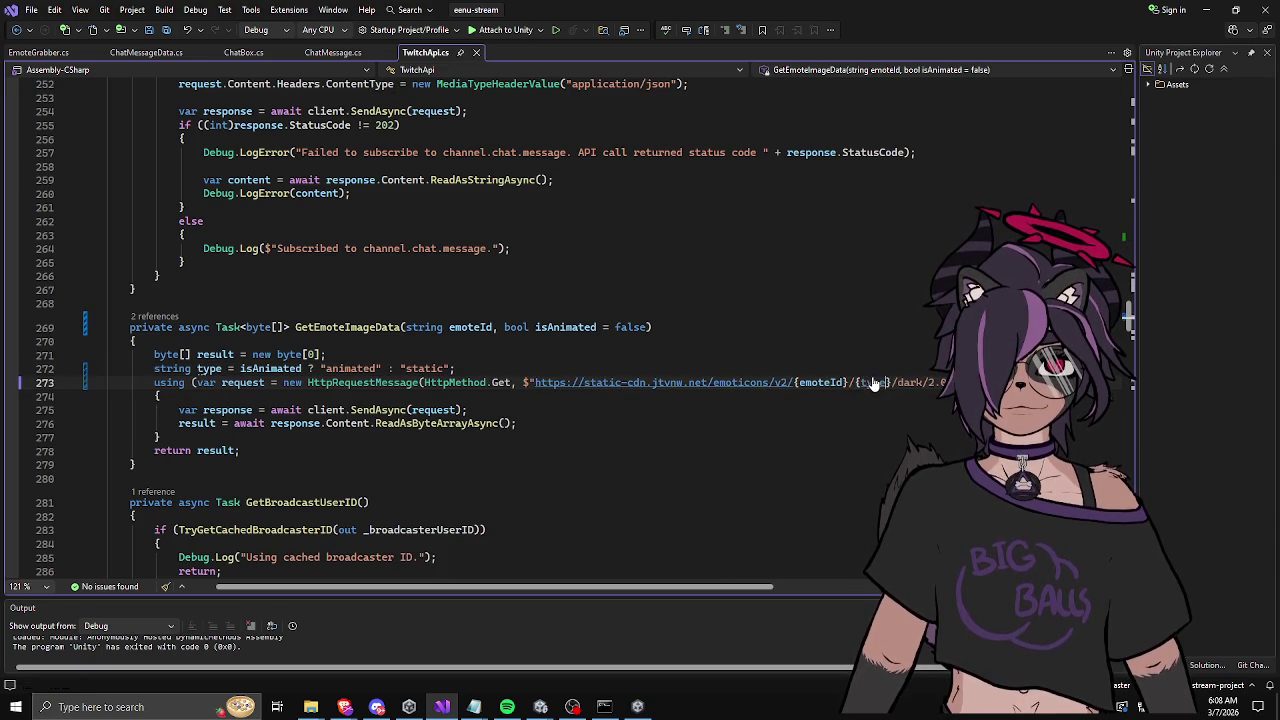
{"action": "left_click", "coordinate": [843, 408]}
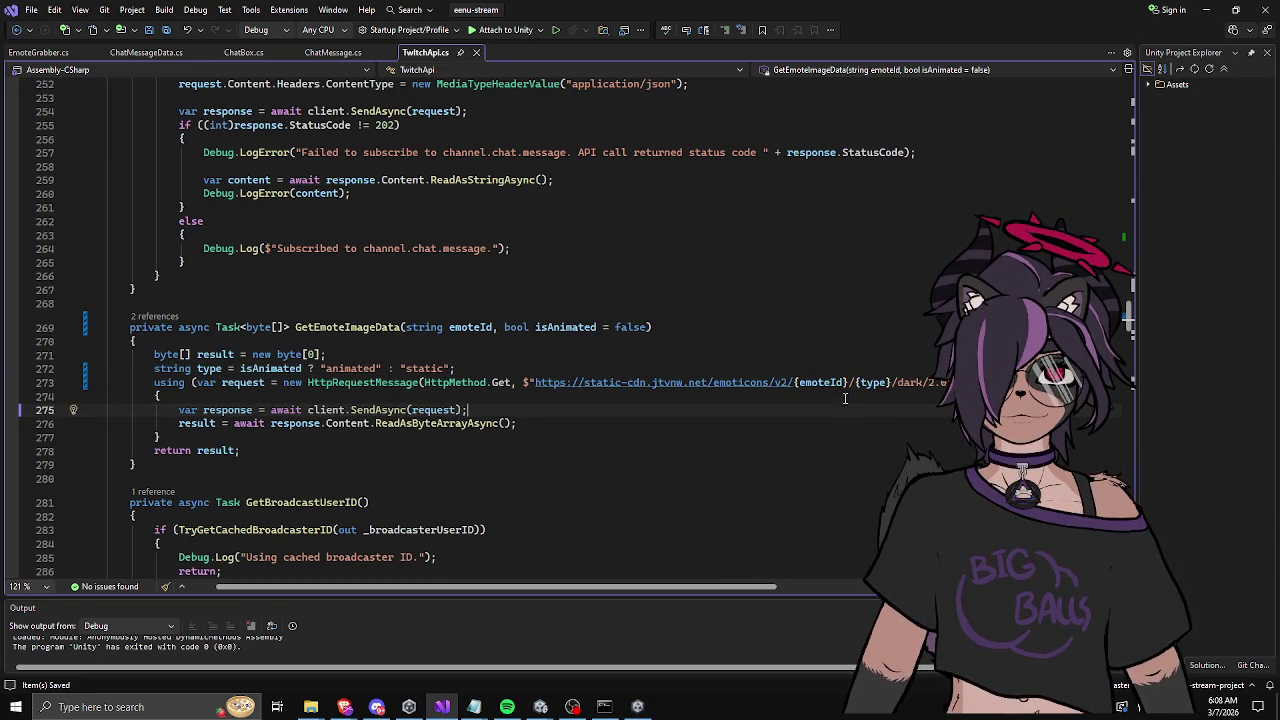
{"action": "left_click", "coordinate": [813, 357]}
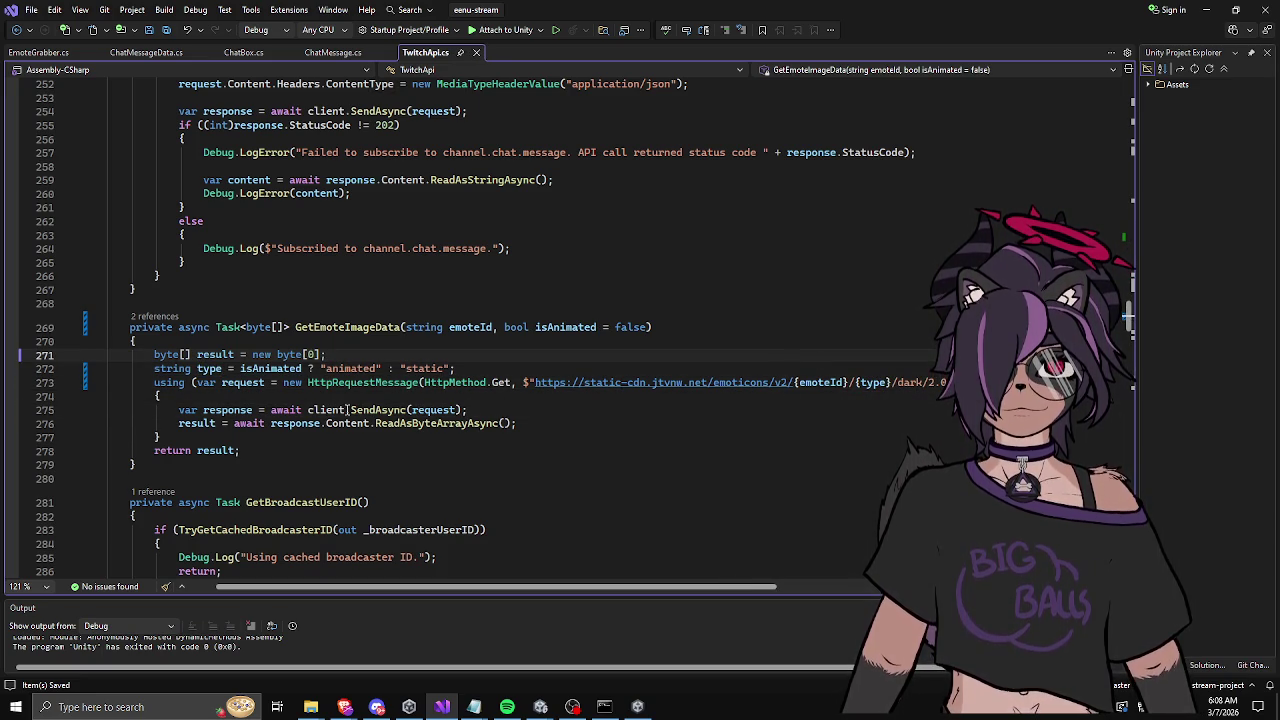
{"action": "left_click", "coordinate": [344, 328]}
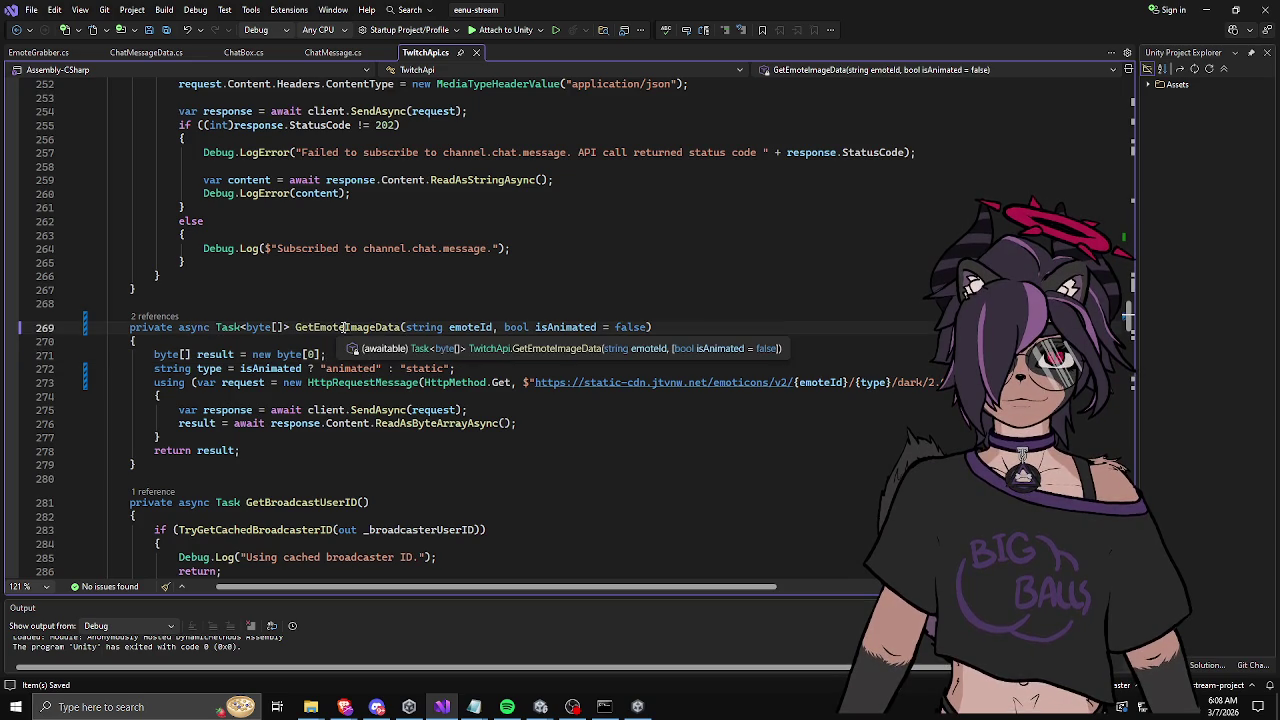
{"action": "key", "text": "Down"}
{"action": "key", "text": "Down"}
{"action": "key", "text": "Down"}
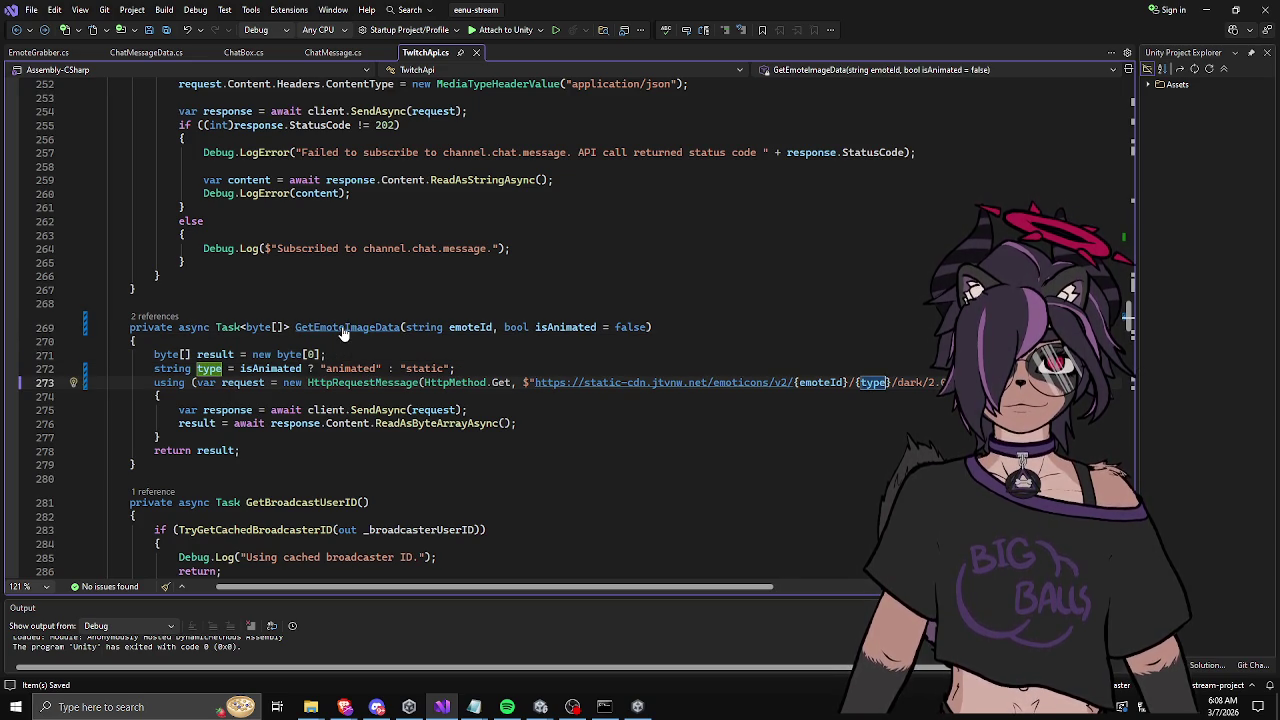
Step: Pass true as the second argument to the animated branch's GetEmoteImageData(emoteID) call
{"action": "key", "text": "Left"}
{"action": "key", "text": "ctrl+minus"}
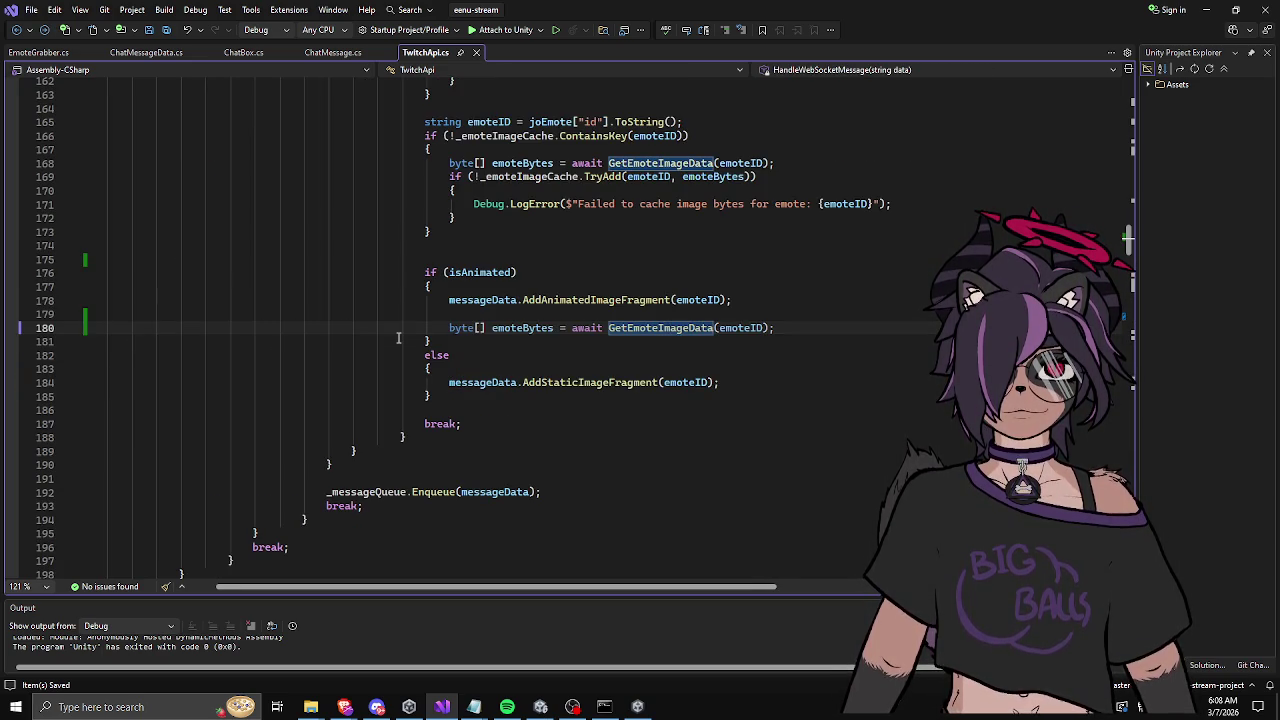
{"action": "key", "text": "Down"}
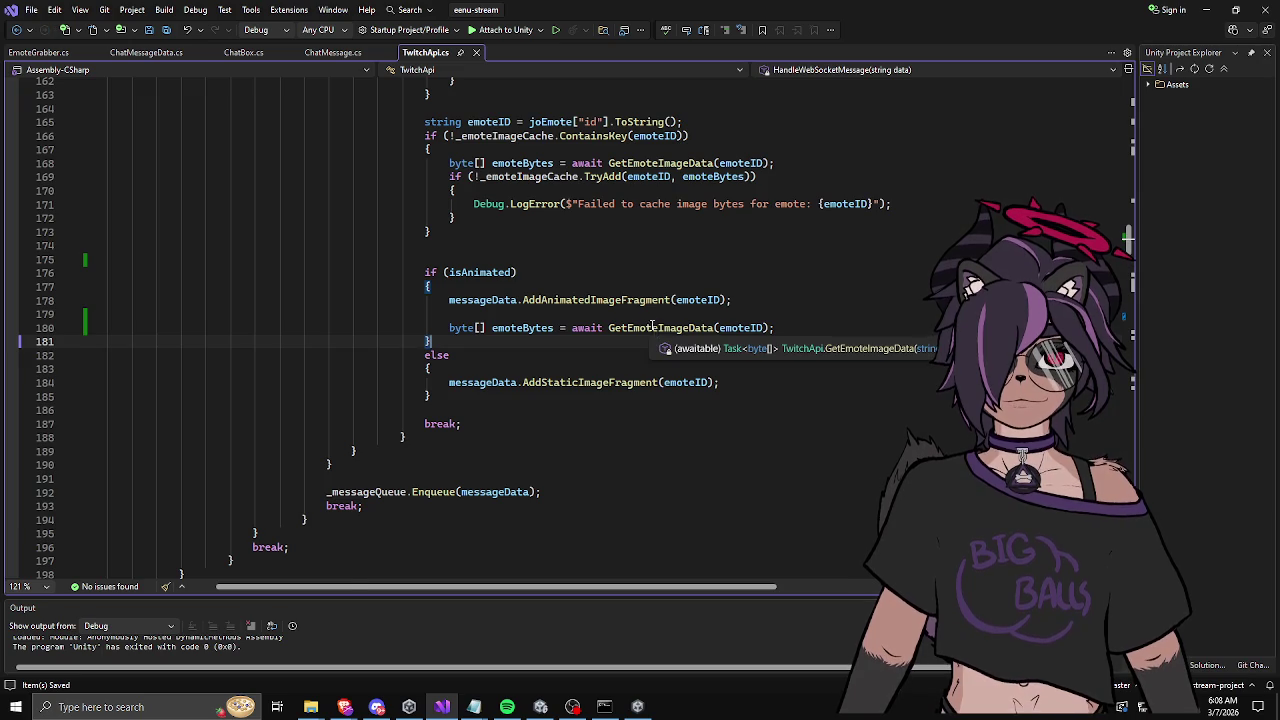
{"action": "scroll", "coordinate": [655, 330], "scroll_direction": "up", "scroll_amount": 2}
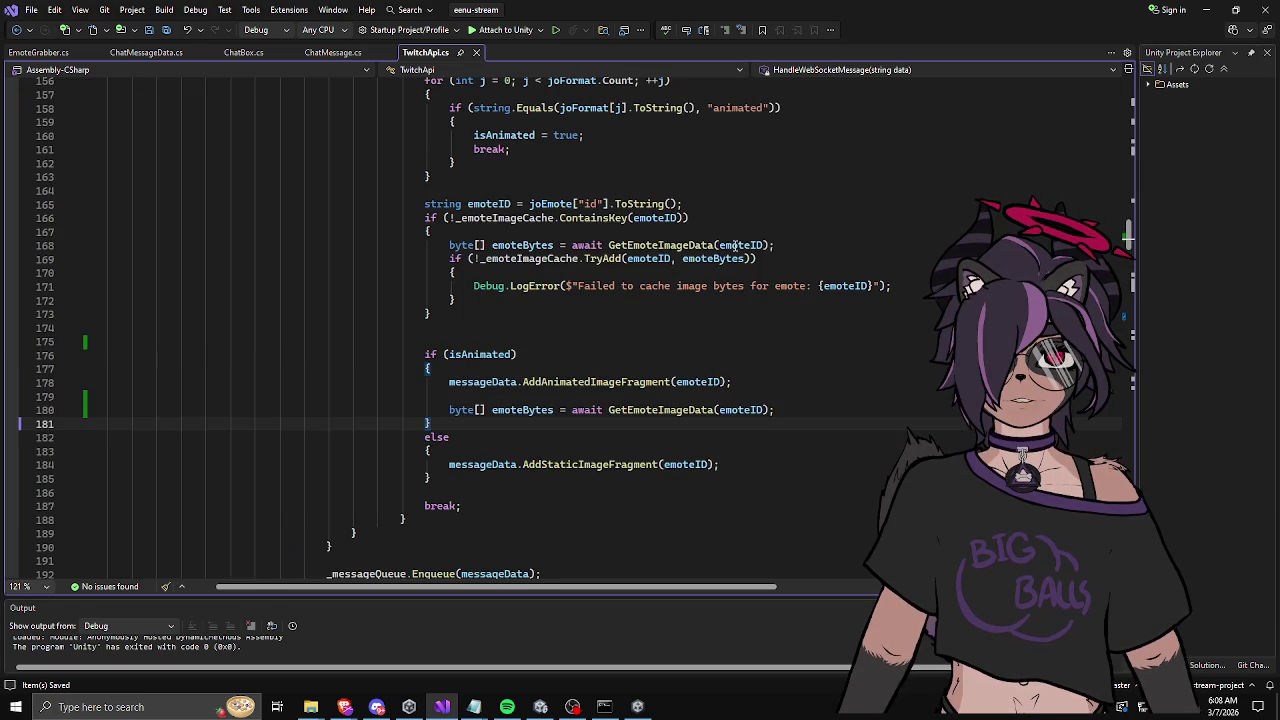
{"action": "left_click", "coordinate": [655, 244]}
{"action": "key", "text": "End"}
{"action": "left_click", "coordinate": [726, 382]}
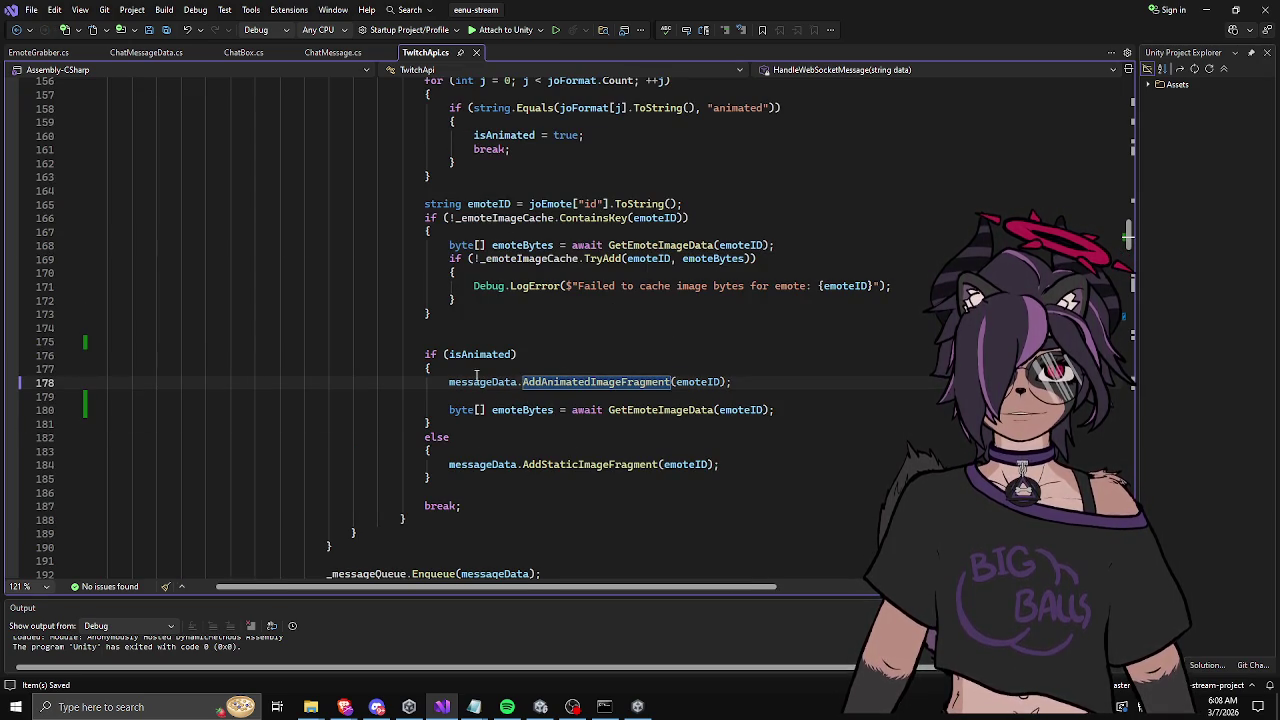
{"action": "type", "text": ", "}
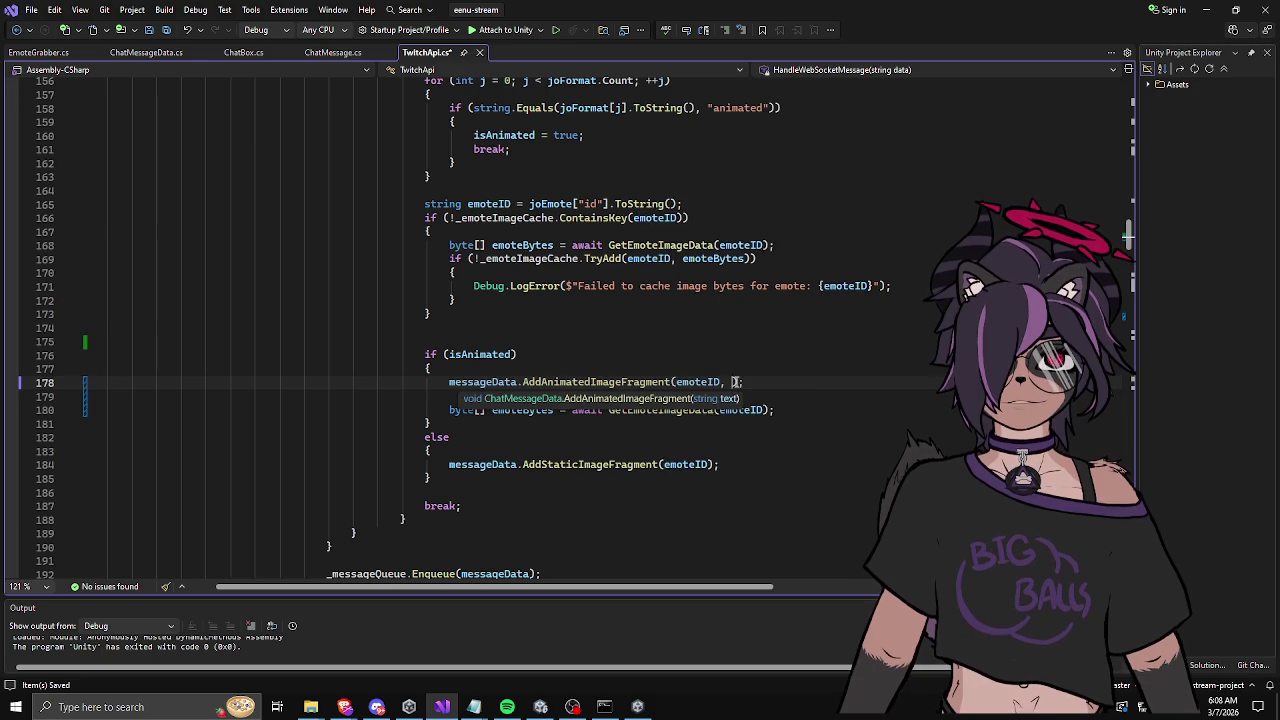
{"action": "type", "text": "true"}
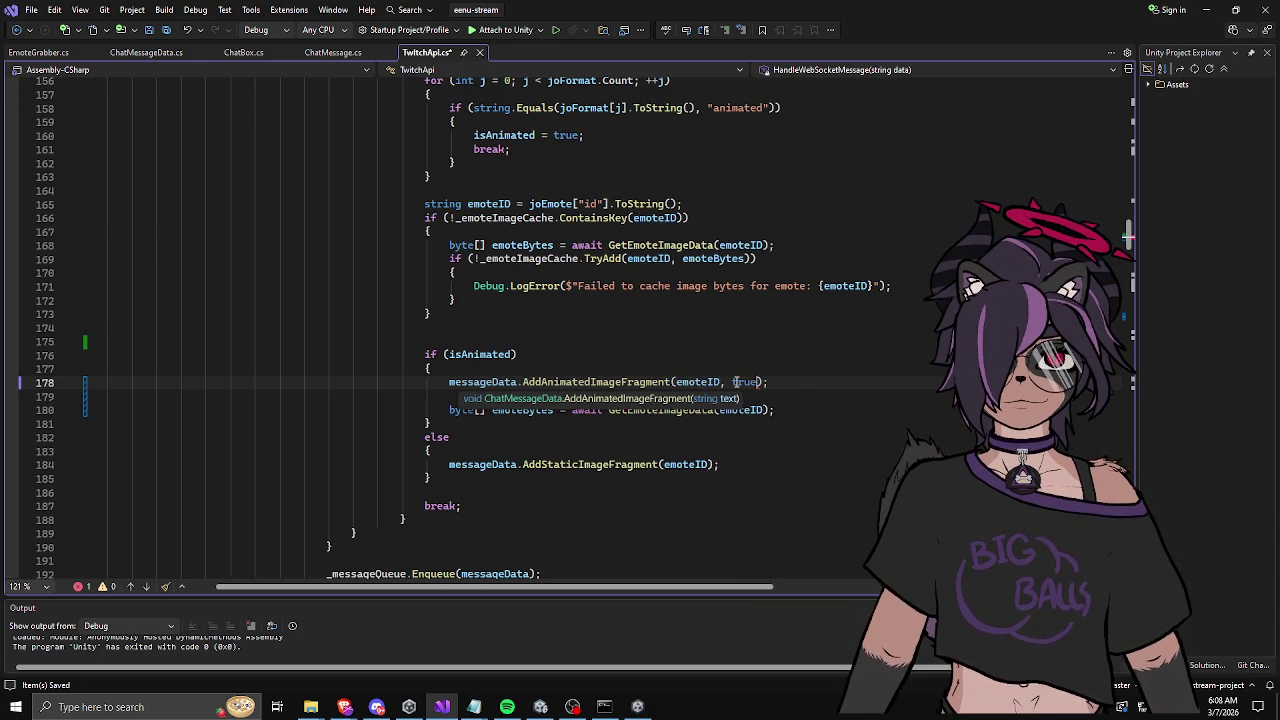
{"action": "key", "text": "ctrl+z"}
{"action": "key", "text": "ctrl+z"}
{"action": "left_click", "coordinate": [765, 410]}
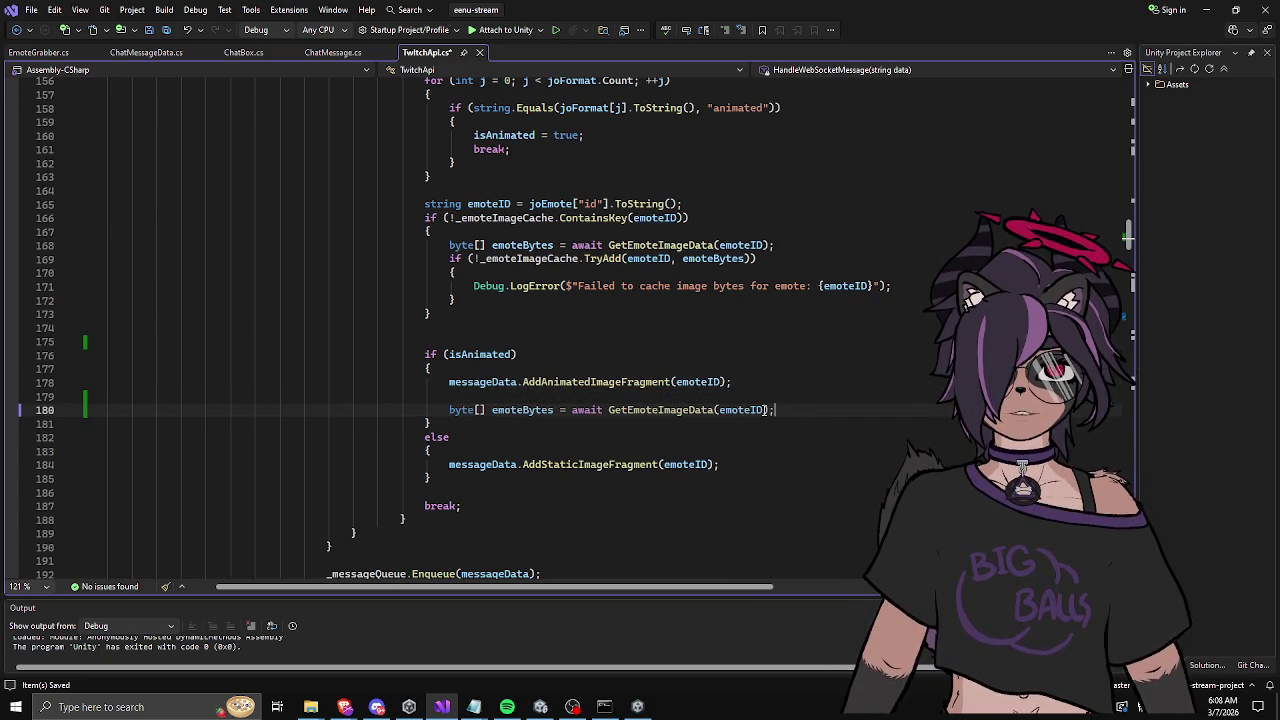
{"action": "type", "text": ", true"}
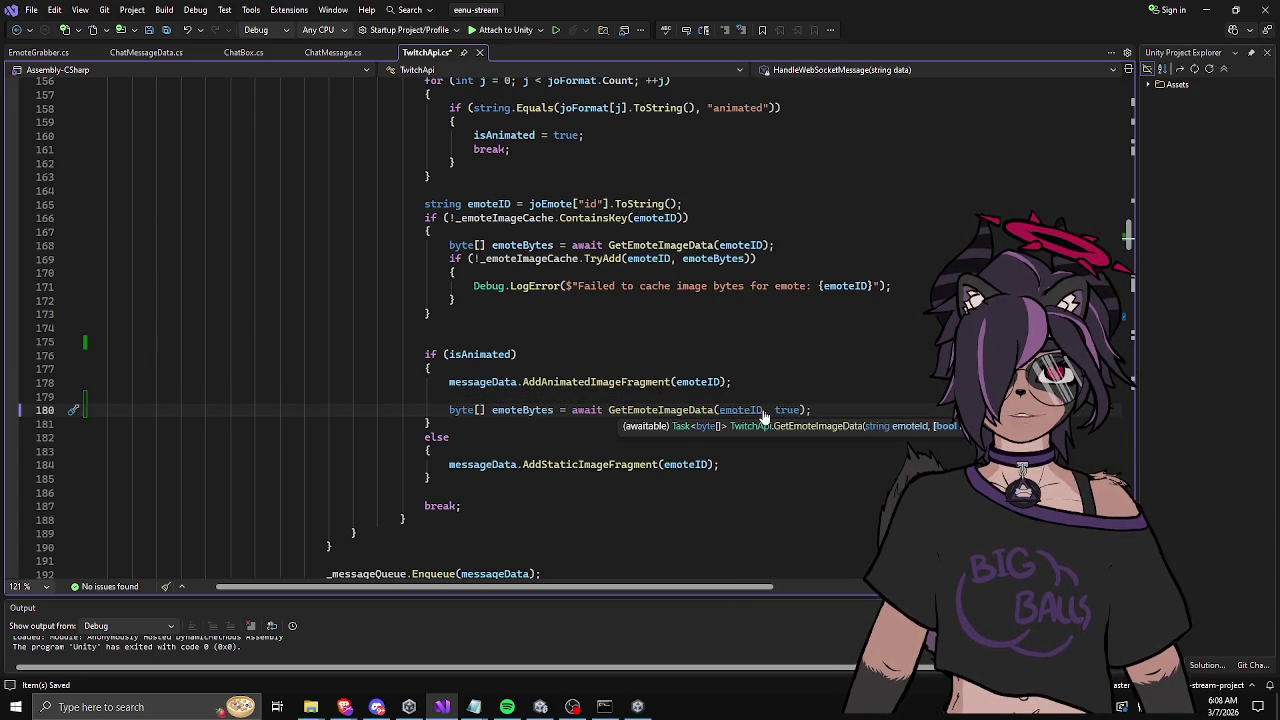
{"action": "left_click", "coordinate": [677, 436]}
Step: Add a File.WriteAllBytes("") line below the emote bytes fetch
{"action": "left_click", "coordinate": [851, 409]}
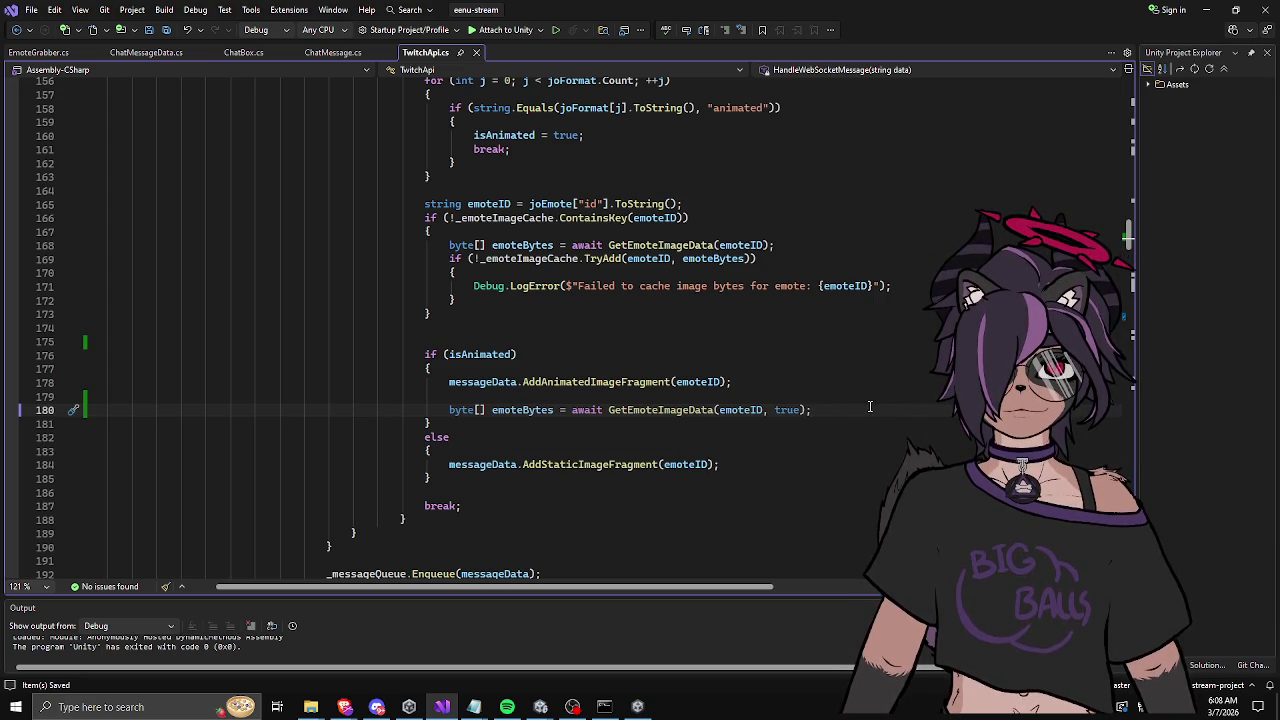
{"action": "key", "text": "Return"}
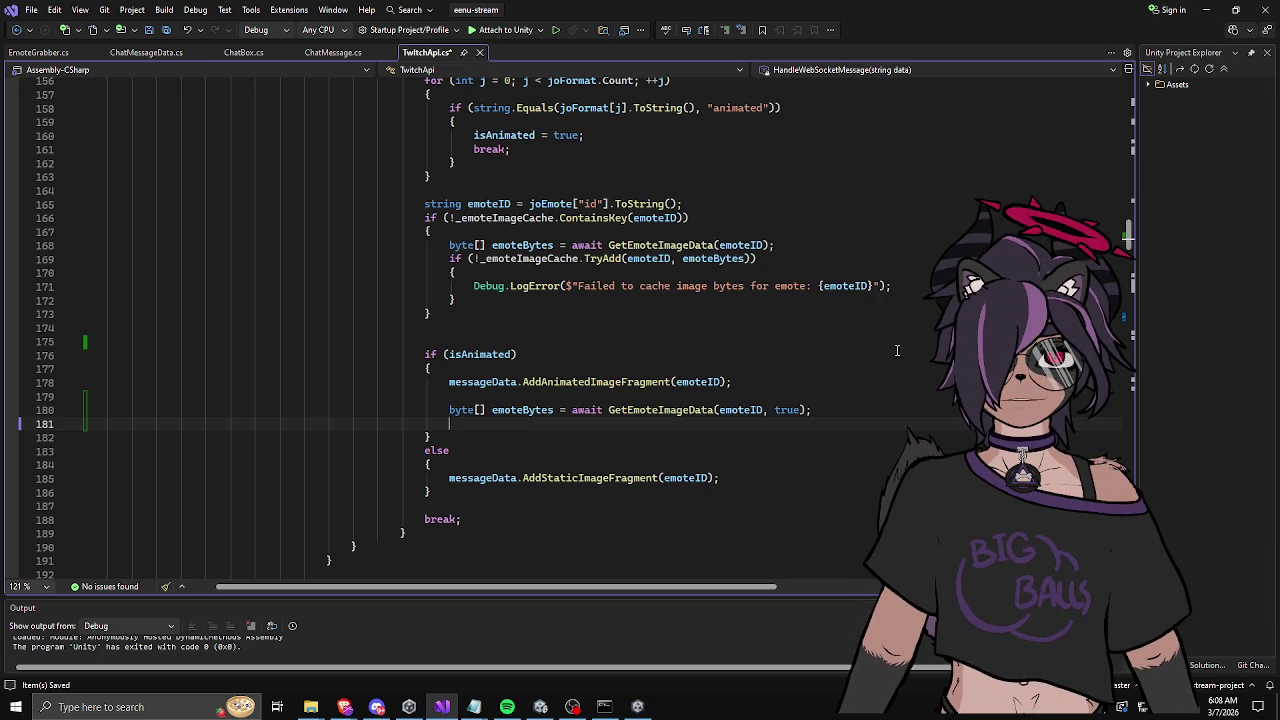
{"action": "type", "text": "Fi"}
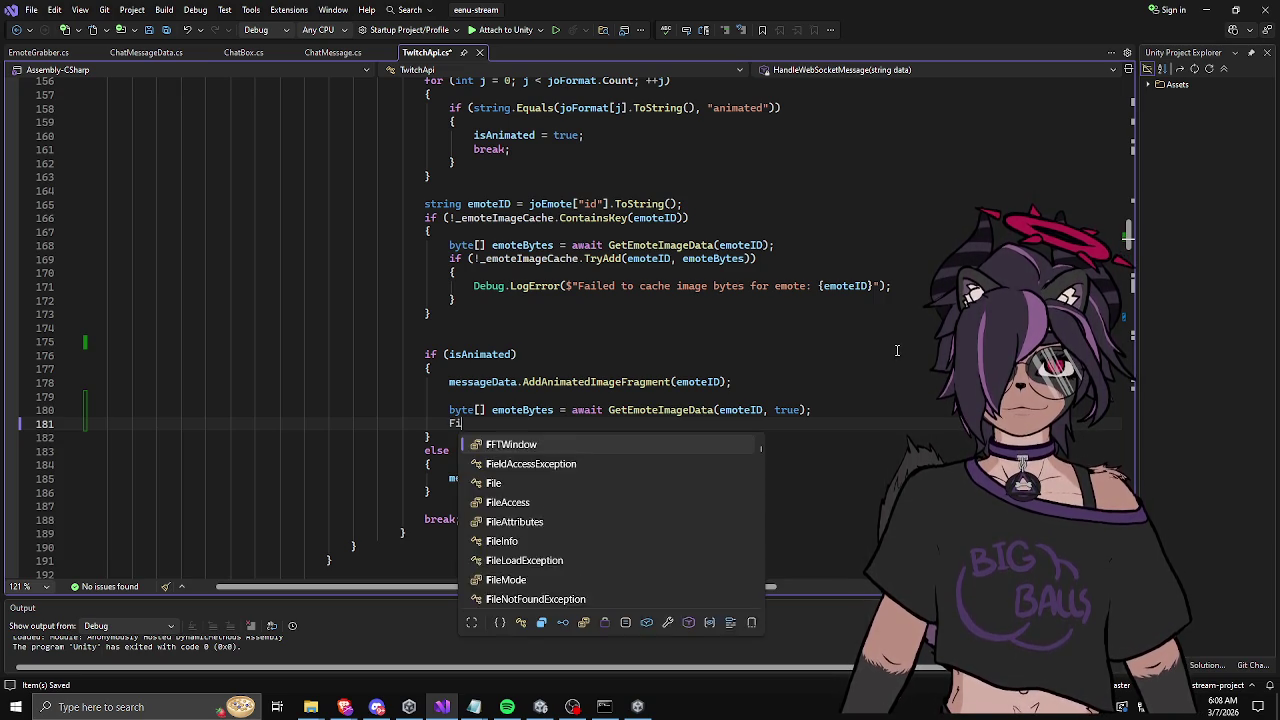
{"action": "type", "text": "le.Writ"}
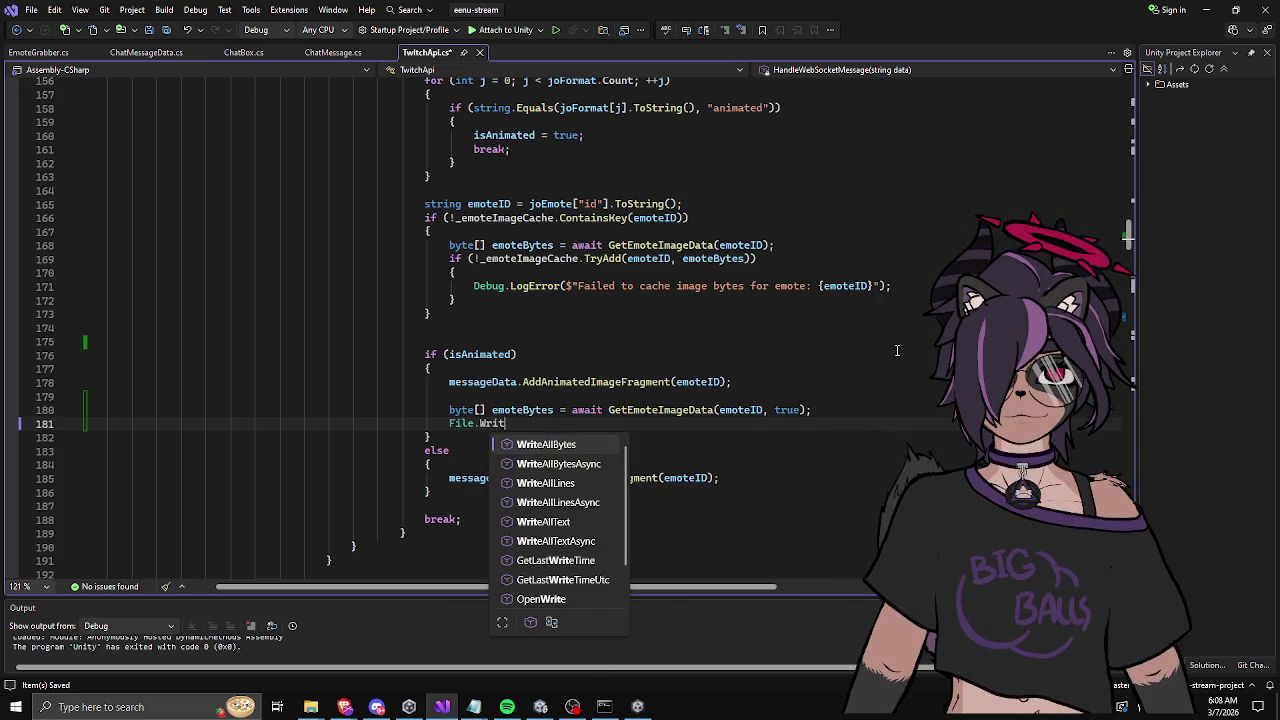
{"action": "key", "text": "Tab"}
{"action": "type", "text": "(\""}
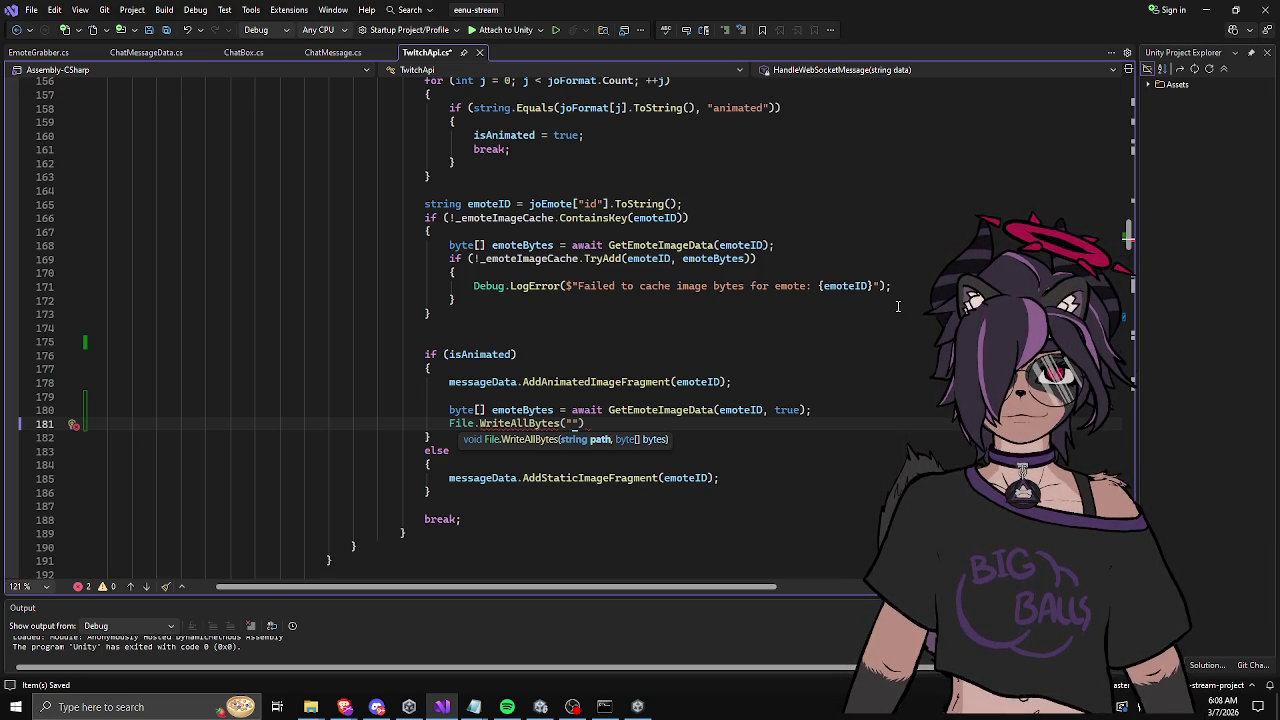
Step: Start a const string line above the isAnimated check, then remove it
{"action": "left_click", "coordinate": [792, 331]}
{"action": "key", "text": "Return"}
{"action": "key", "text": "Return"}
{"action": "type", "text": "const string"}
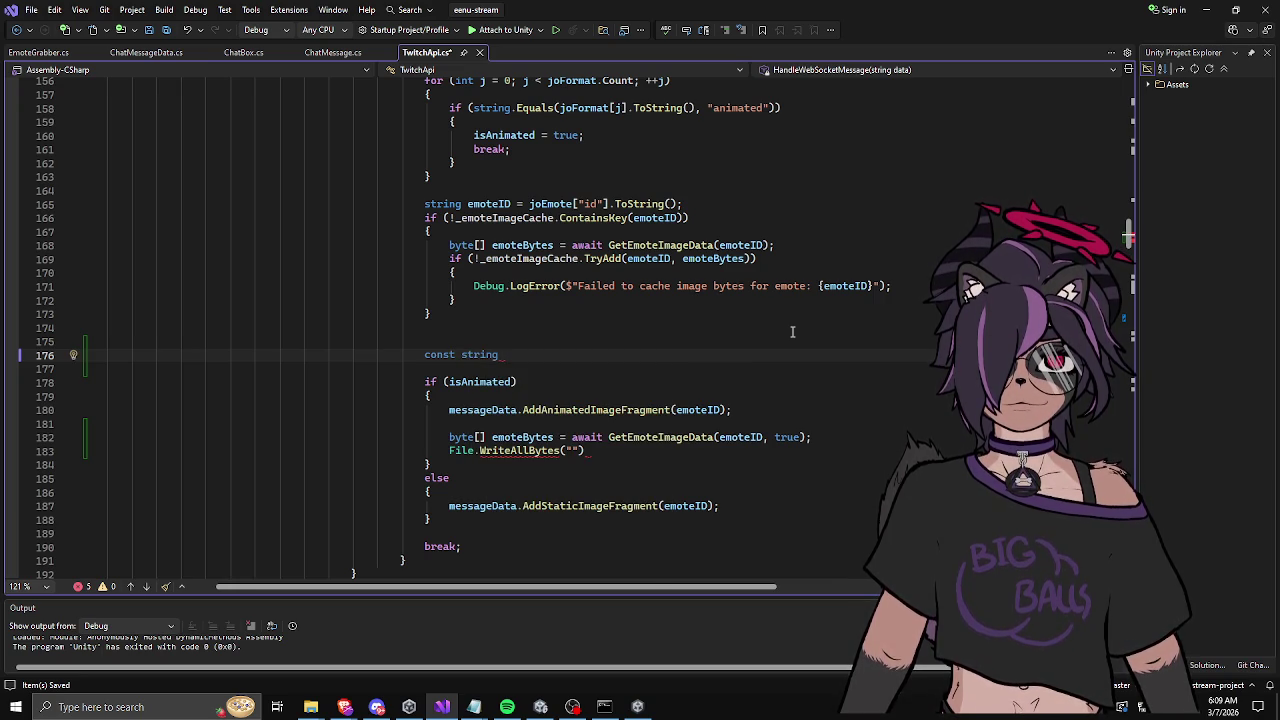
{"action": "key", "text": "ctrl+BackSpace"}
{"action": "key", "text": "ctrl+shift+l"}
{"action": "key", "text": "ctrl+shift+l"}
{"action": "key", "text": "ctrl+shift+l"}
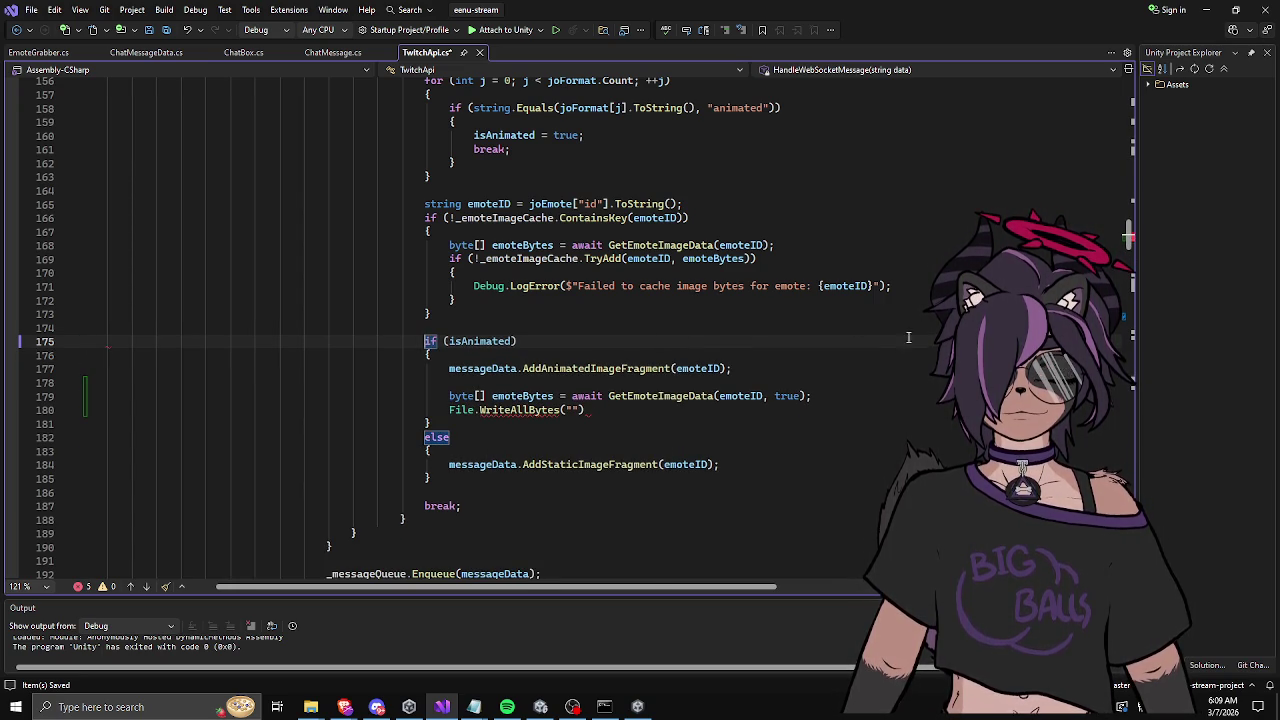
Step: Insert blank lines among the class fields just before _dontConnect
{"action": "mouse_move", "coordinate": [1128, 238]}
{"action": "left_mouse_down"}
{"action": "mouse_move", "coordinate": [1107, 103]}
{"action": "mouse_move", "coordinate": [1102, 122]}
{"action": "left_mouse_up"}
{"action": "scroll", "coordinate": [617, 177], "scroll_direction": "up", "scroll_amount": 3}
{"action": "left_click", "coordinate": [504, 256]}
{"action": "key", "text": "Return"}
{"action": "key", "text": "Return"}
Step: Enter private const string ANIMATED_EMOTE_CACHE on line 26, above _dontConnect
{"action": "key", "text": "Up"}
{"action": "type", "text": "private"}
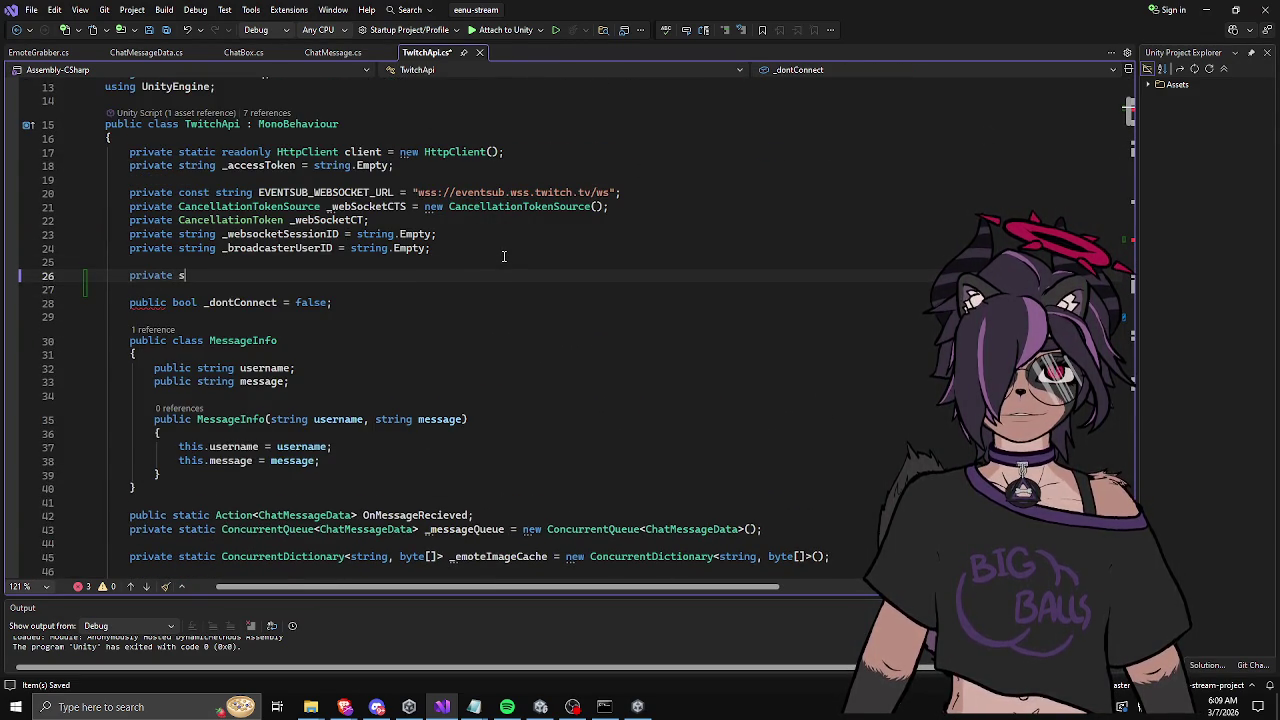
{"action": "type", "text": " const string"}
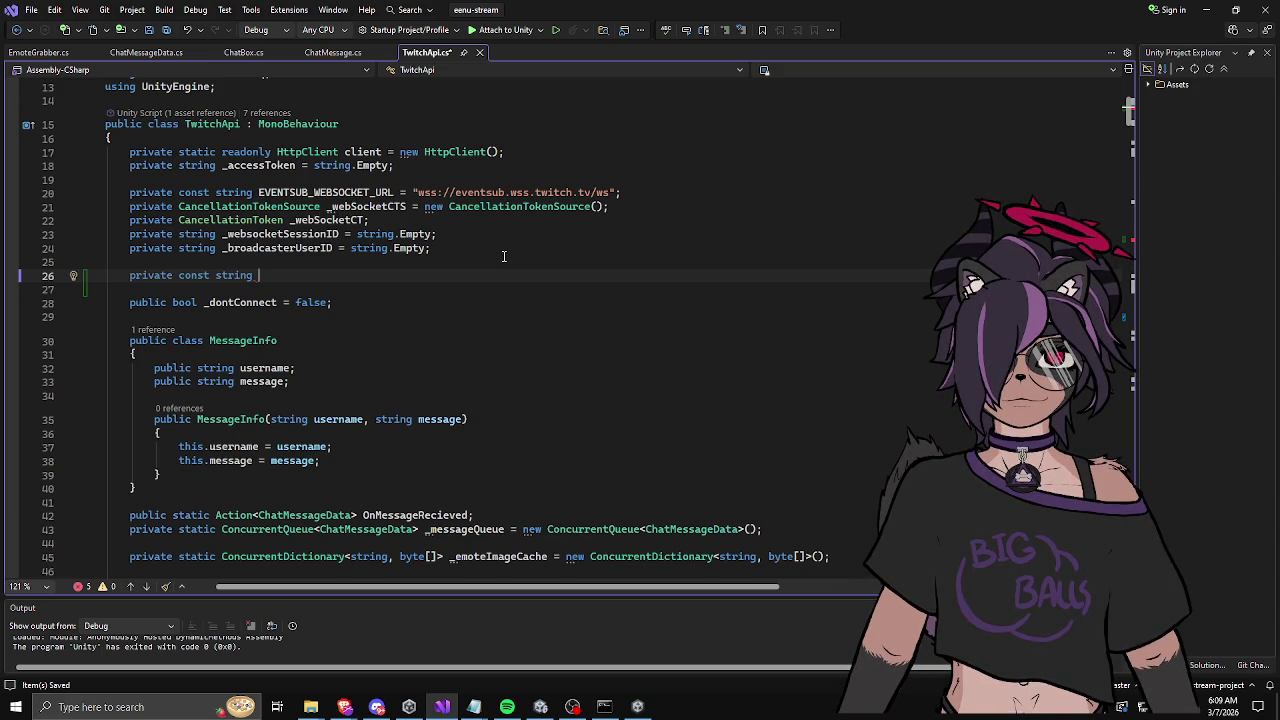
{"action": "type", "text": "A"}
{"action": "type", "text": "TED_EMOTE"}
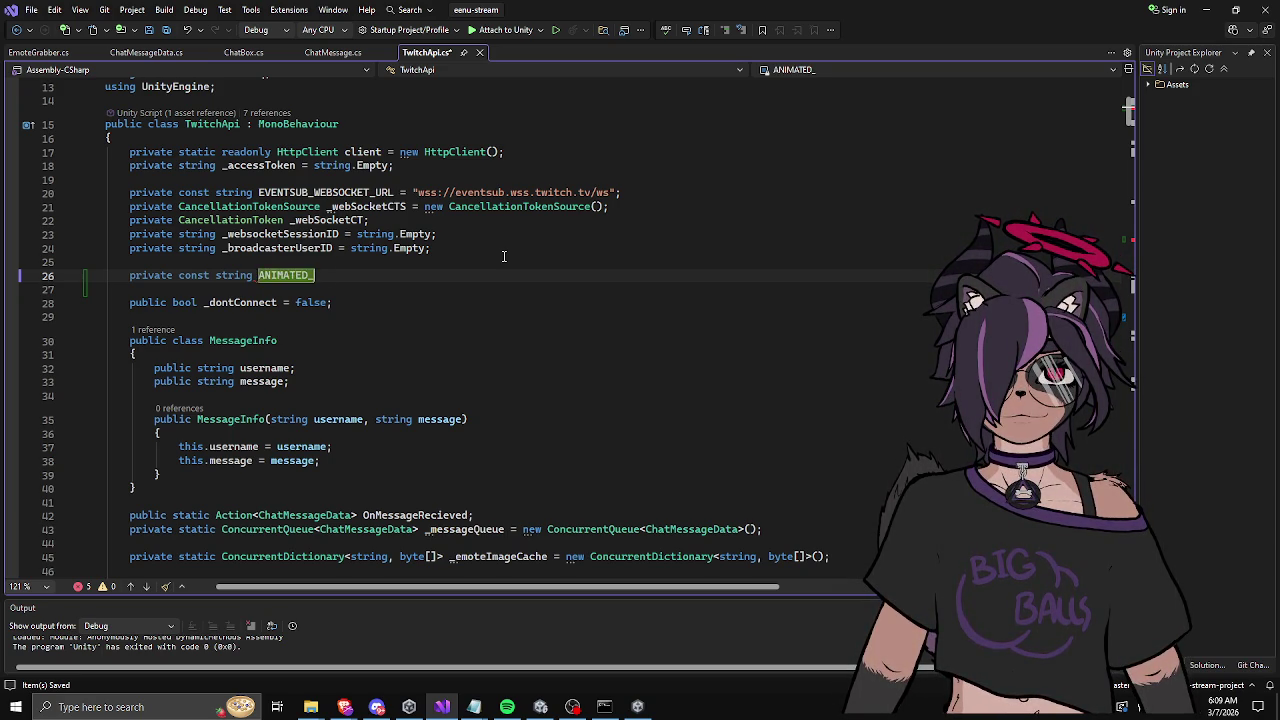
{"action": "key", "text": "ctrl+shift+Left"}
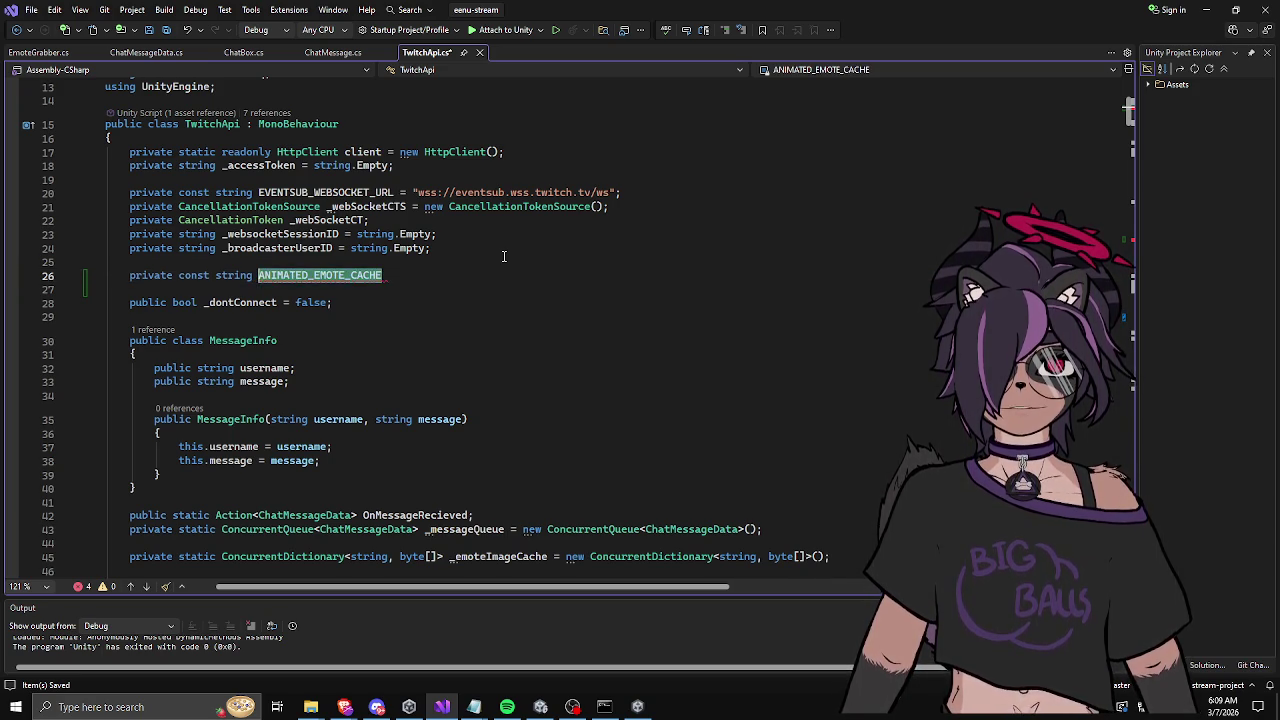